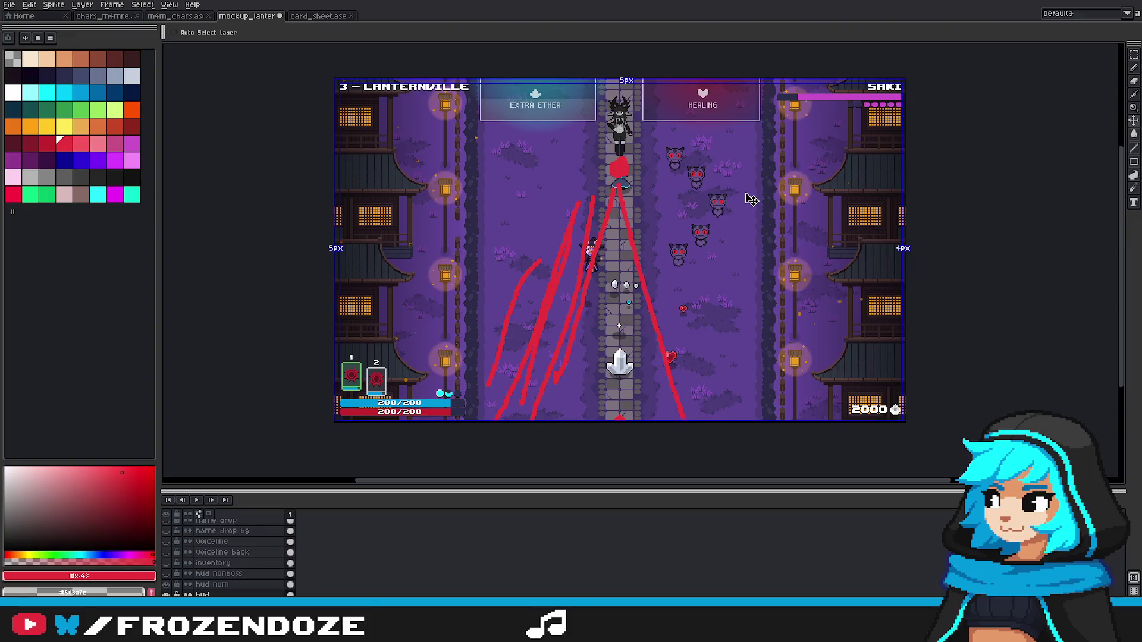
Step: Undo the red pencil strokes and blob on the Lanternville mockup, then switch to the Move tool
{"action": "key", "text": "ctrl+z"}
{"action": "key", "text": "ctrl+z"}
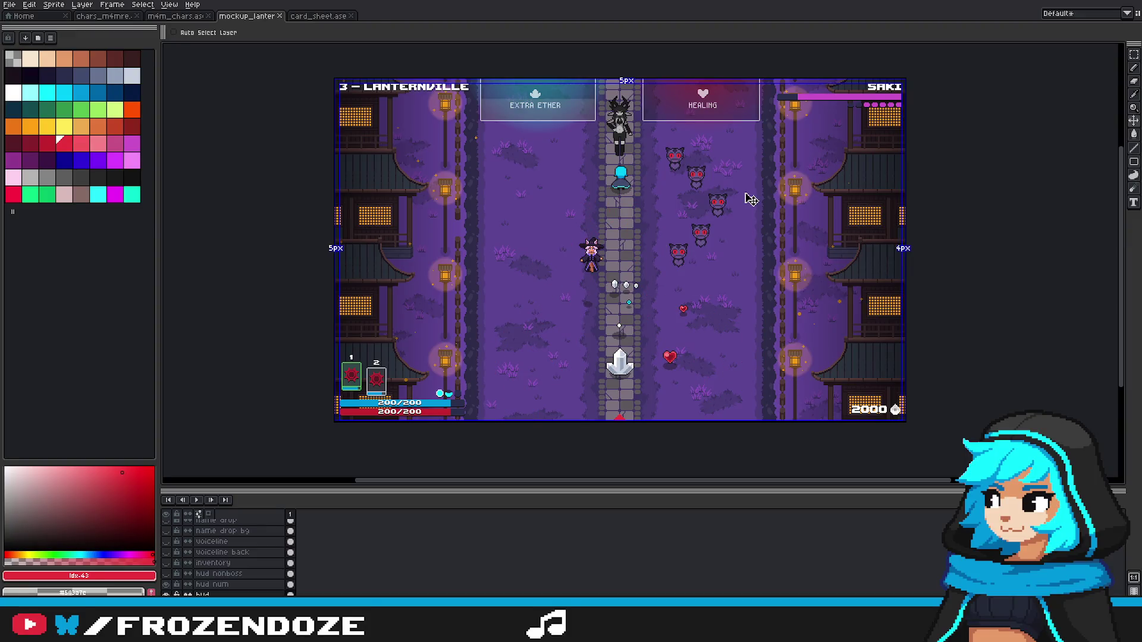
{"action": "key", "text": "b"}
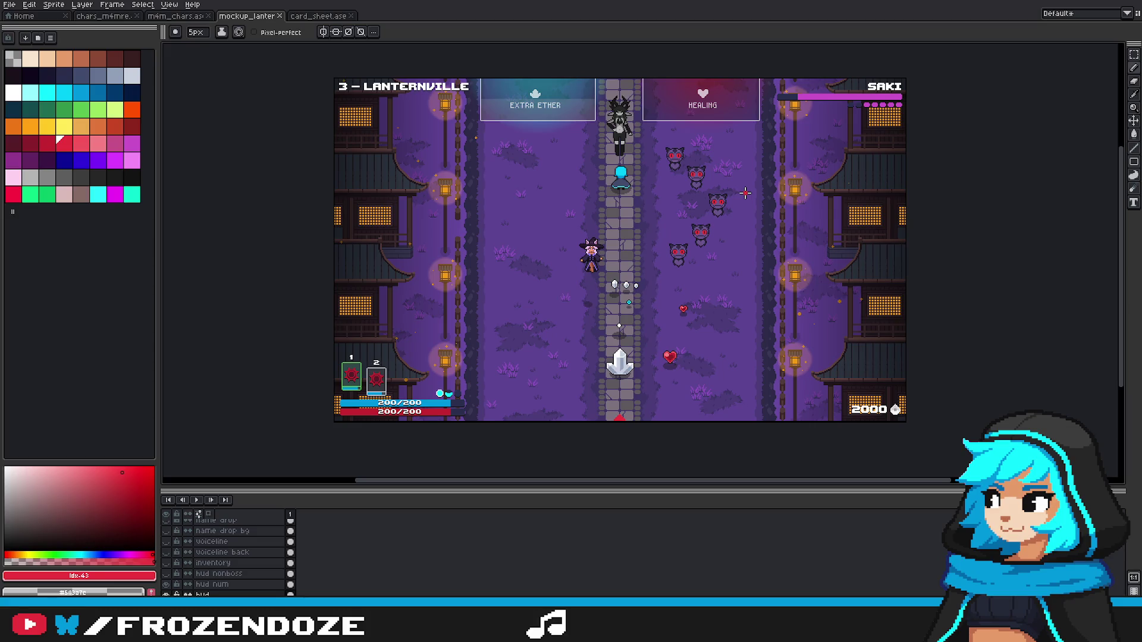
{"action": "key", "text": "v"}
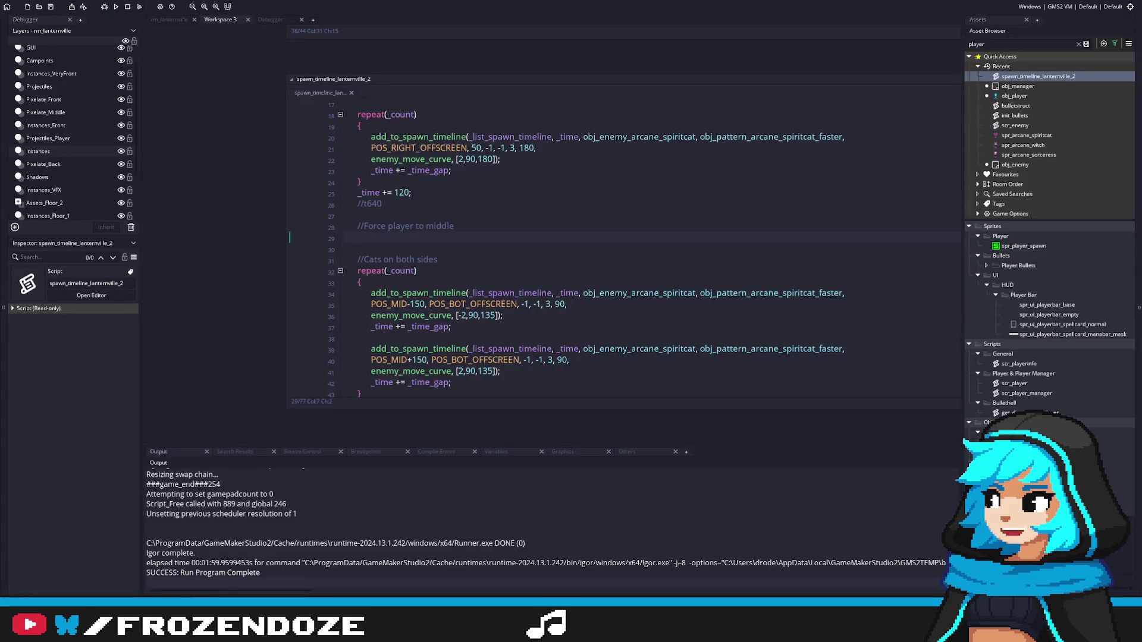
Step: Paste the witch spawn lines under //Force player to middle, then uncomment and unindent them
{"action": "scroll", "coordinate": [625, 244], "scroll_direction": "up", "scroll_amount": 3}
{"action": "scroll", "coordinate": [624, 244], "scroll_direction": "down", "scroll_amount": 1}
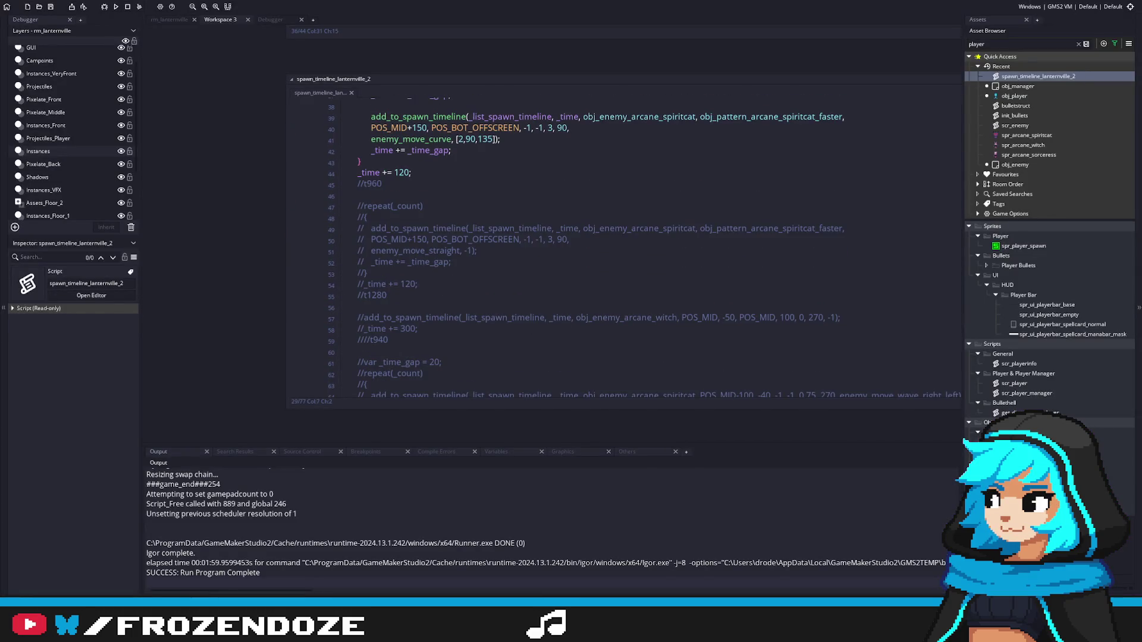
{"action": "key", "text": "ctrl+z"}
{"action": "key", "text": "ctrl+z"}
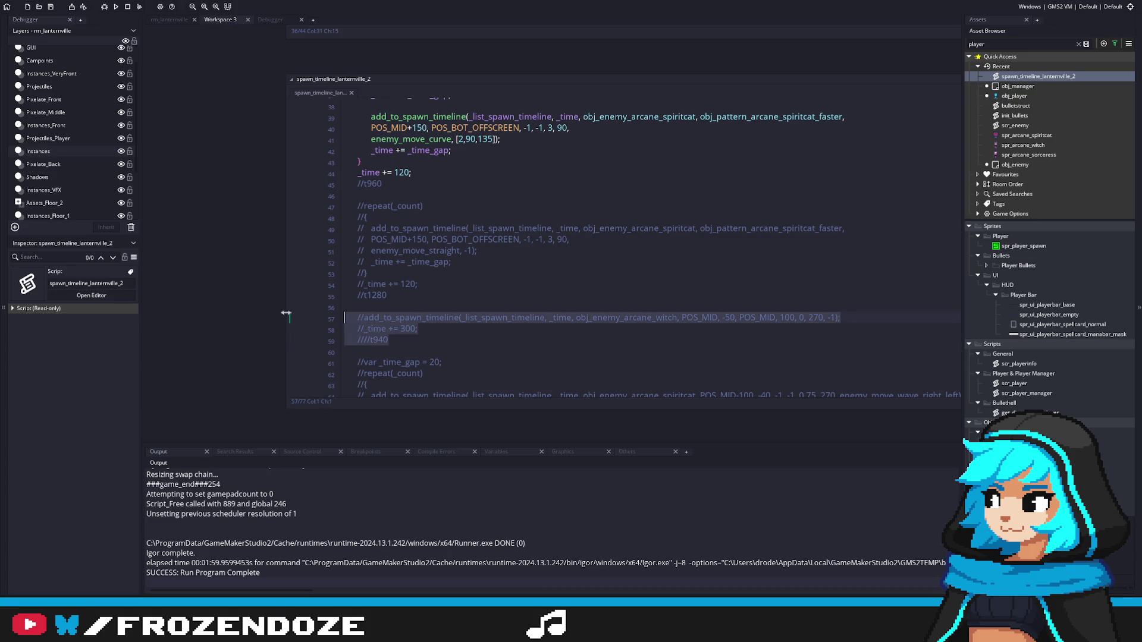
{"action": "left_click", "coordinate": [316, 199], "text": "shift"}
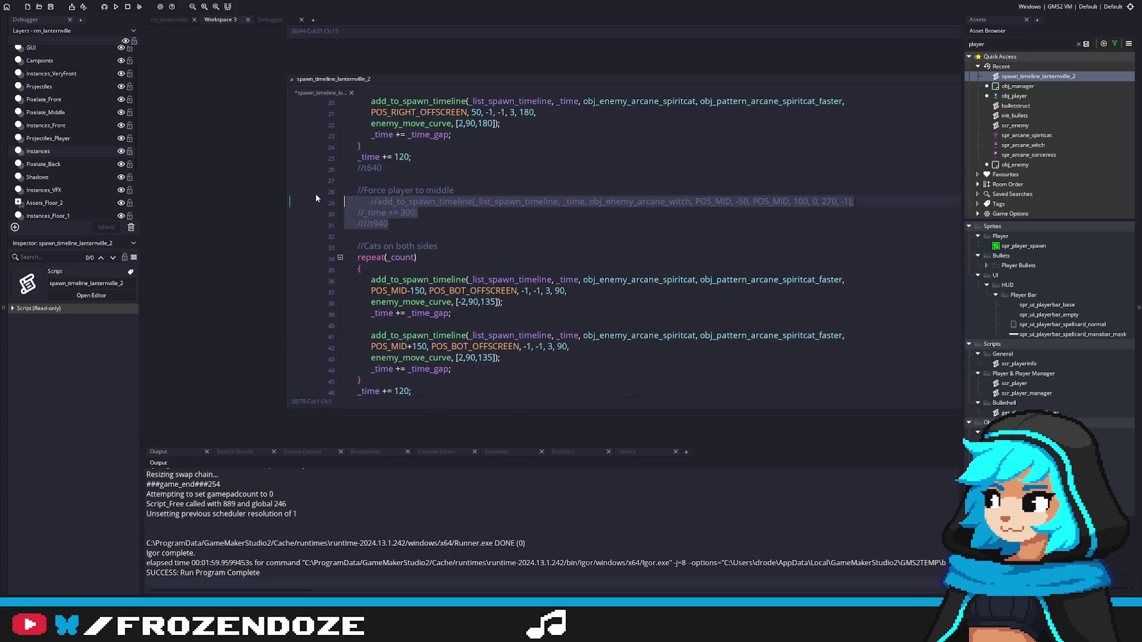
{"action": "right_click", "coordinate": [396, 216]}
{"action": "left_click", "coordinate": [419, 290]}
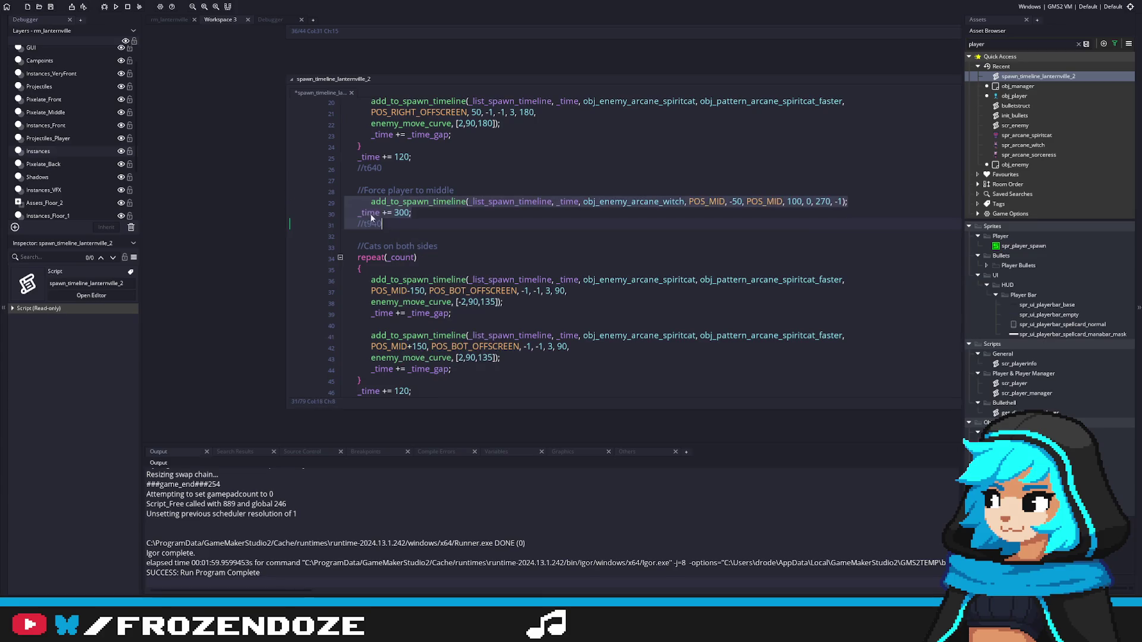
{"action": "key", "text": "BackSpace"}
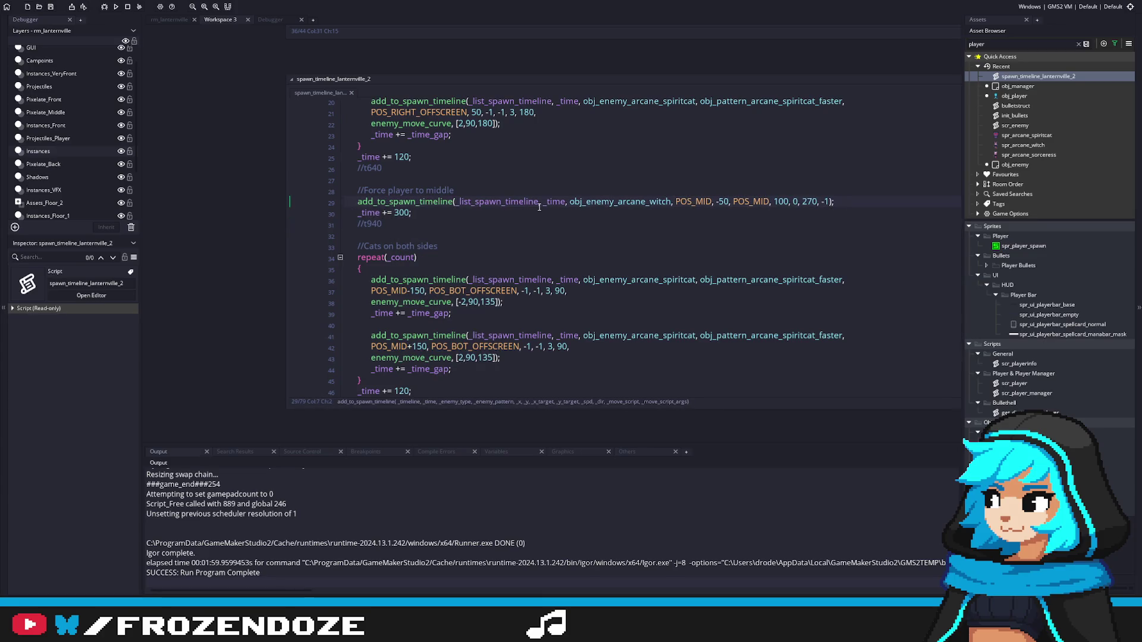
Step: Check where obj_pattern_arcane_spiritcat_faster is used, then bring up the chars_m4mre sprite sheet in Aseprite
{"action": "scroll", "coordinate": [547, 237], "scroll_direction": "up", "scroll_amount": 2}
{"action": "left_click", "coordinate": [556, 273]}
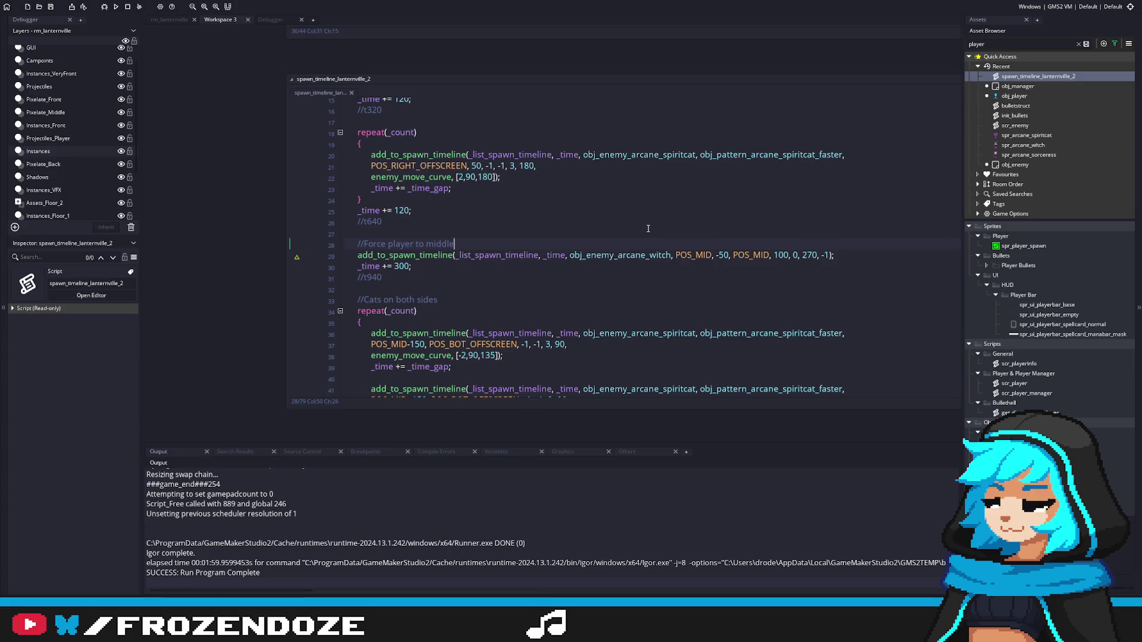
{"action": "scroll", "coordinate": [581, 275], "scroll_direction": "down", "scroll_amount": 1}
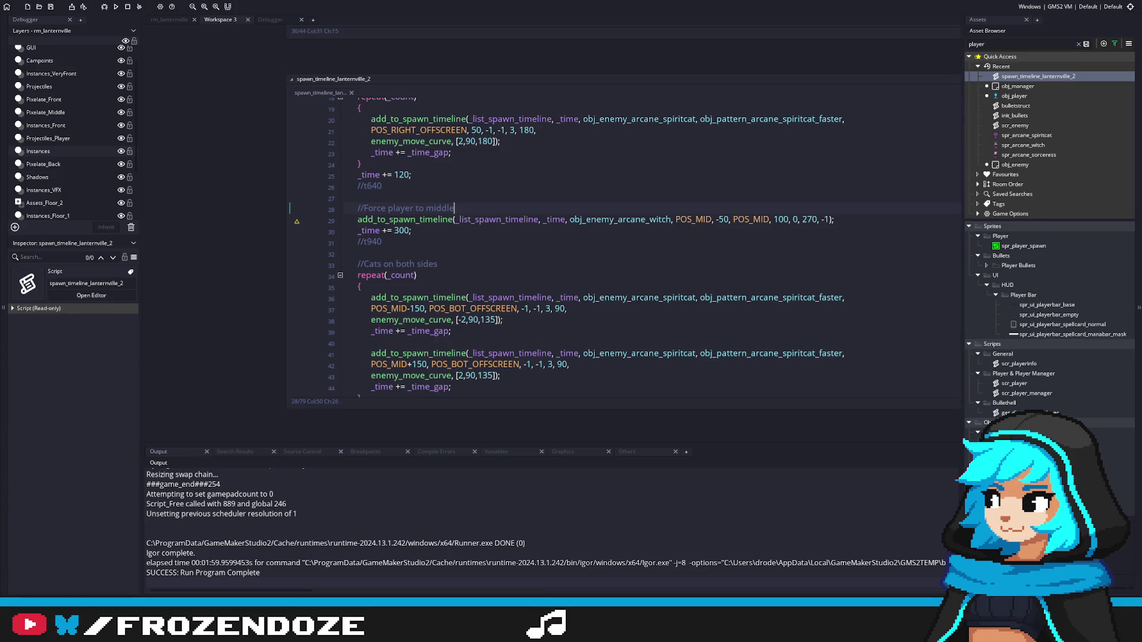
{"action": "left_click", "coordinate": [843, 298]}
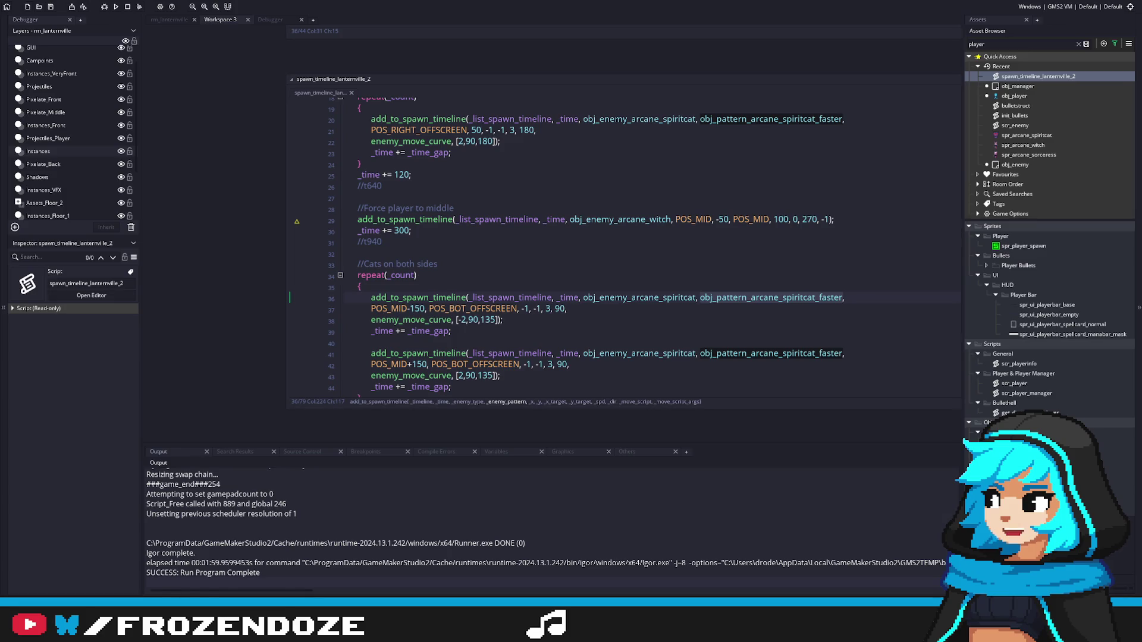
{"action": "key", "text": "alt+Tab"}
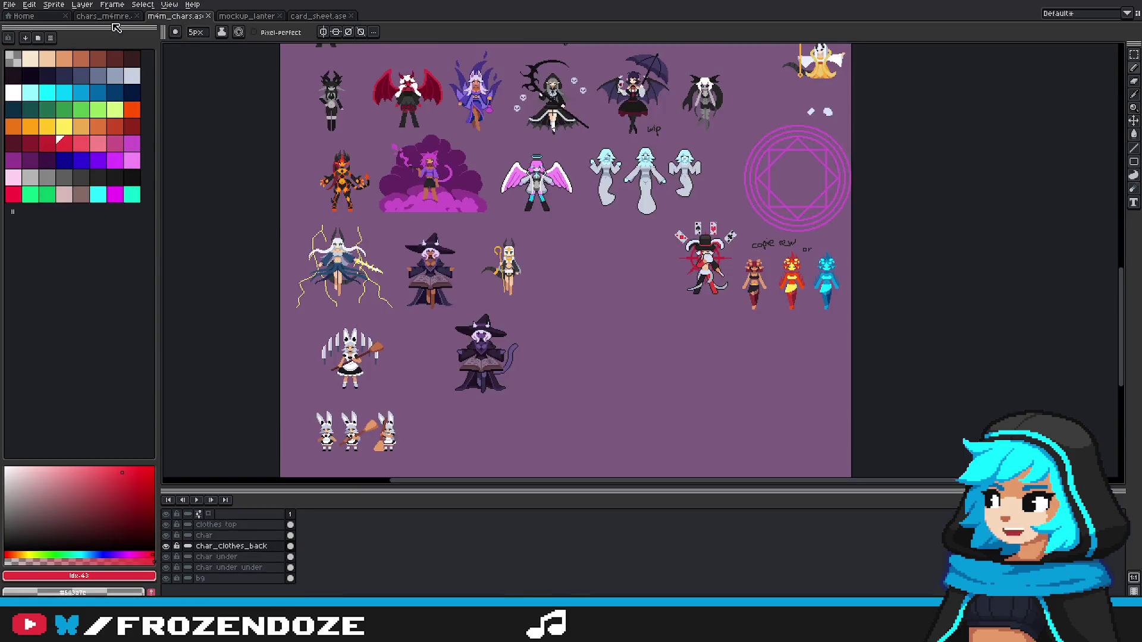
{"action": "left_click", "coordinate": [113, 23]}
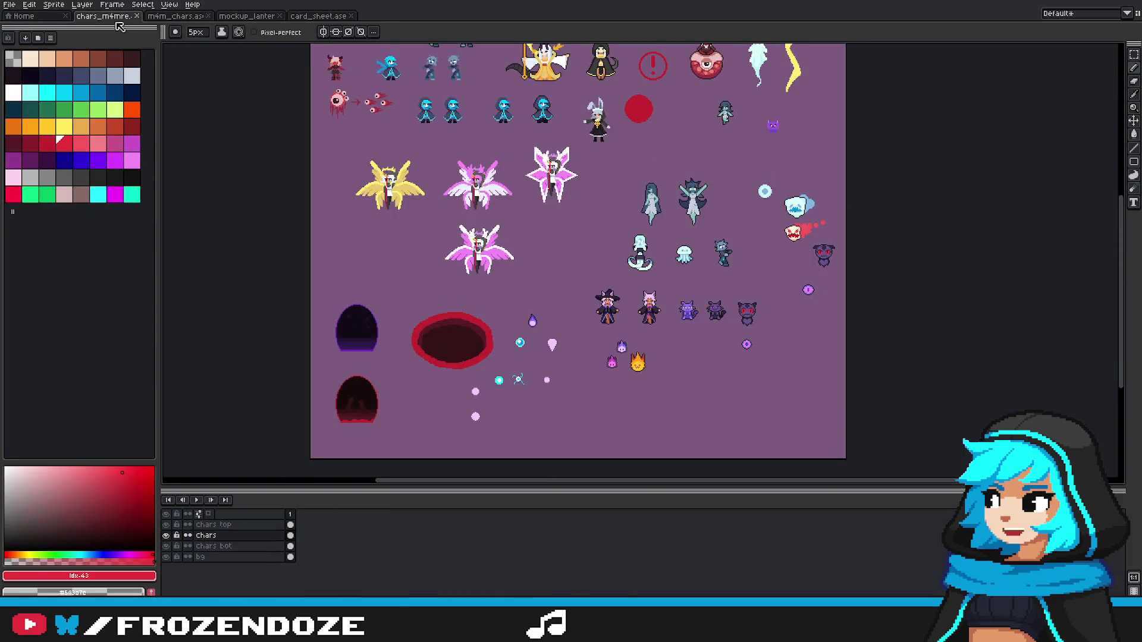
Step: Marquee-select the red-eyed cat sprite on the chars_m4mre sheet
{"action": "scroll", "coordinate": [811, 316], "scroll_direction": "up", "scroll_amount": 5}
{"action": "key", "text": "m"}
{"action": "left_click_drag", "start_coordinate": [771, 282], "coordinate": [705, 290]}
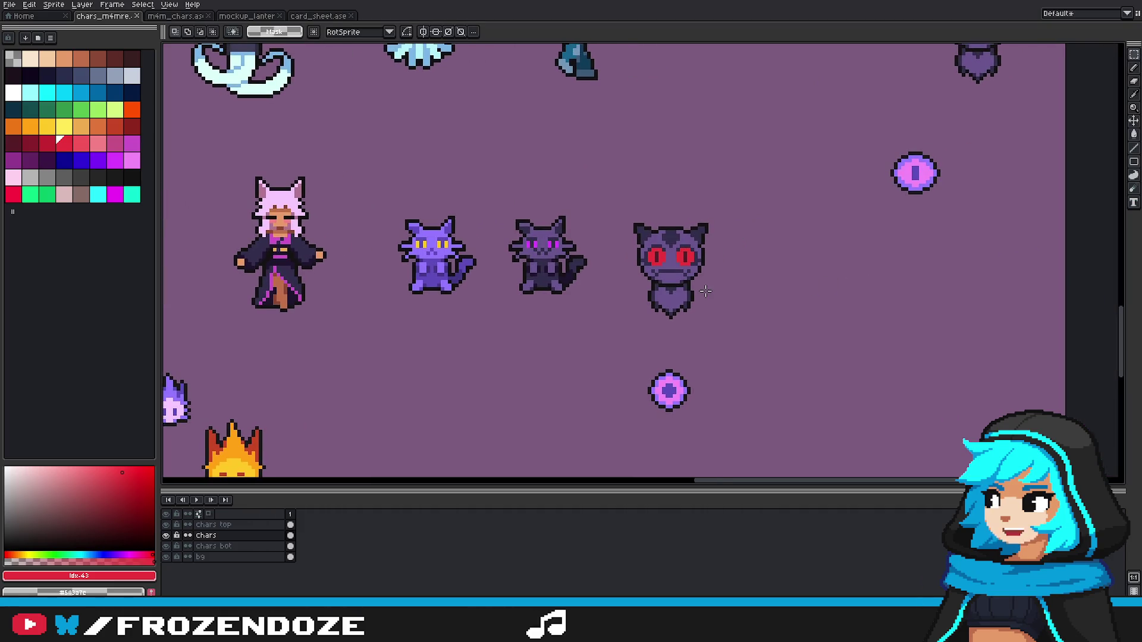
{"action": "mouse_move", "coordinate": [622, 212]}
{"action": "left_mouse_down"}
{"action": "mouse_move", "coordinate": [730, 337]}
{"action": "mouse_move", "coordinate": [805, 325]}
{"action": "left_mouse_up"}
{"action": "left_click", "coordinate": [167, 535]}
{"action": "left_click", "coordinate": [166, 535]}
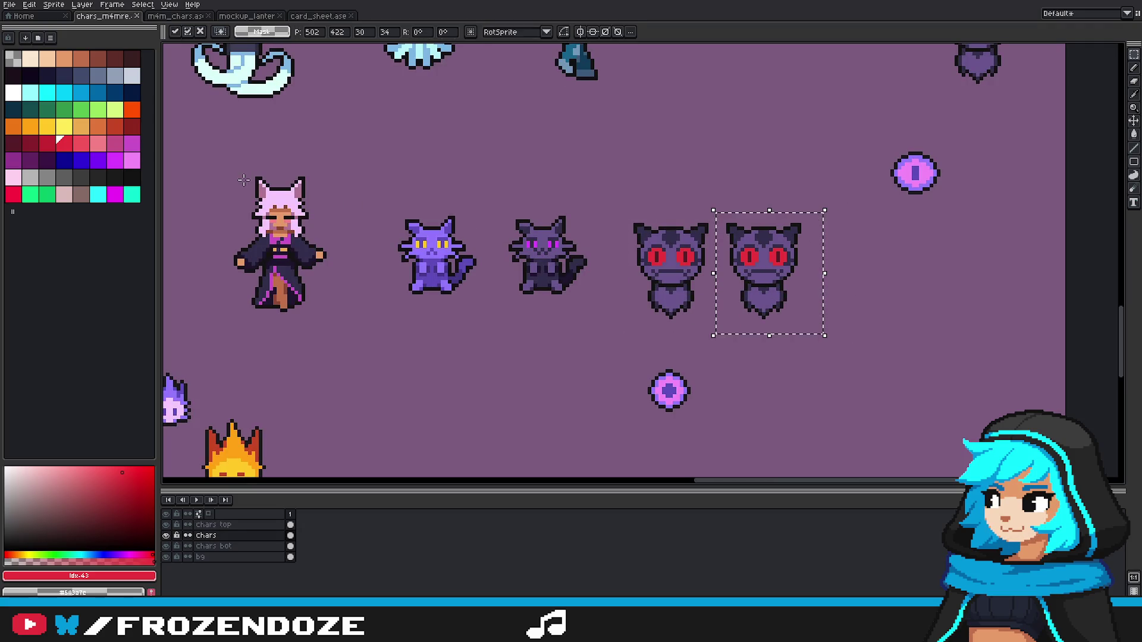
Step: Paint-bucket both eyes of the cat copy magenta
{"action": "left_click", "coordinate": [131, 144]}
{"action": "key", "text": "g"}
{"action": "left_click", "coordinate": [753, 258]}
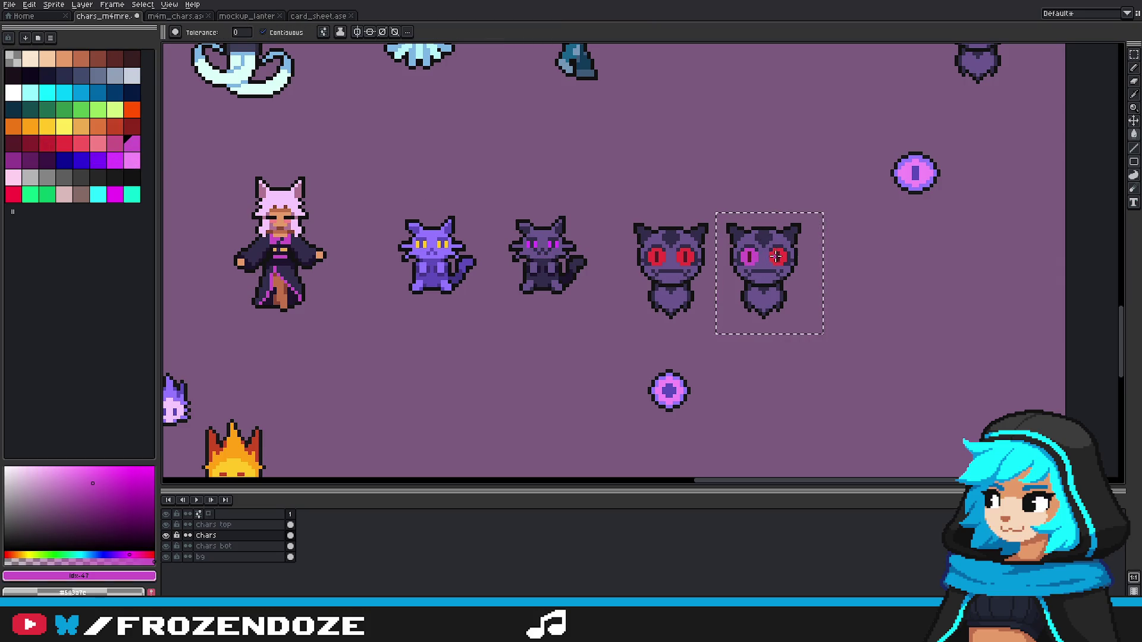
{"action": "scroll", "coordinate": [614, 252], "scroll_direction": "up", "scroll_amount": 1}
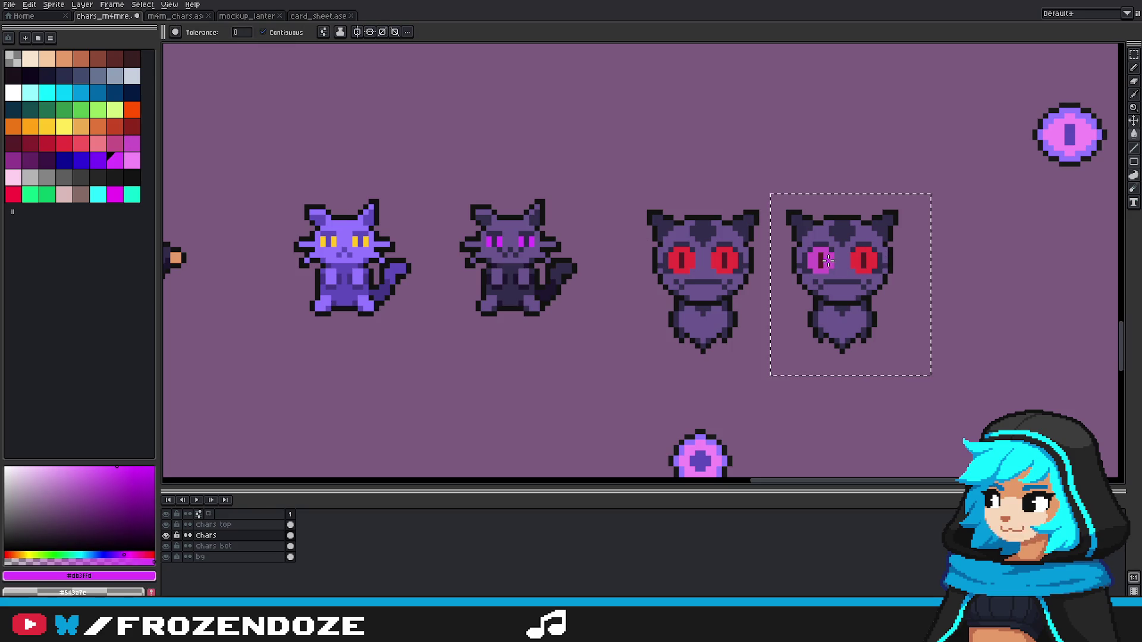
{"action": "left_click", "coordinate": [853, 260]}
{"action": "scroll", "coordinate": [852, 260], "scroll_direction": "down", "scroll_amount": 3}
{"action": "scroll", "coordinate": [878, 304], "scroll_direction": "up", "scroll_amount": 2}
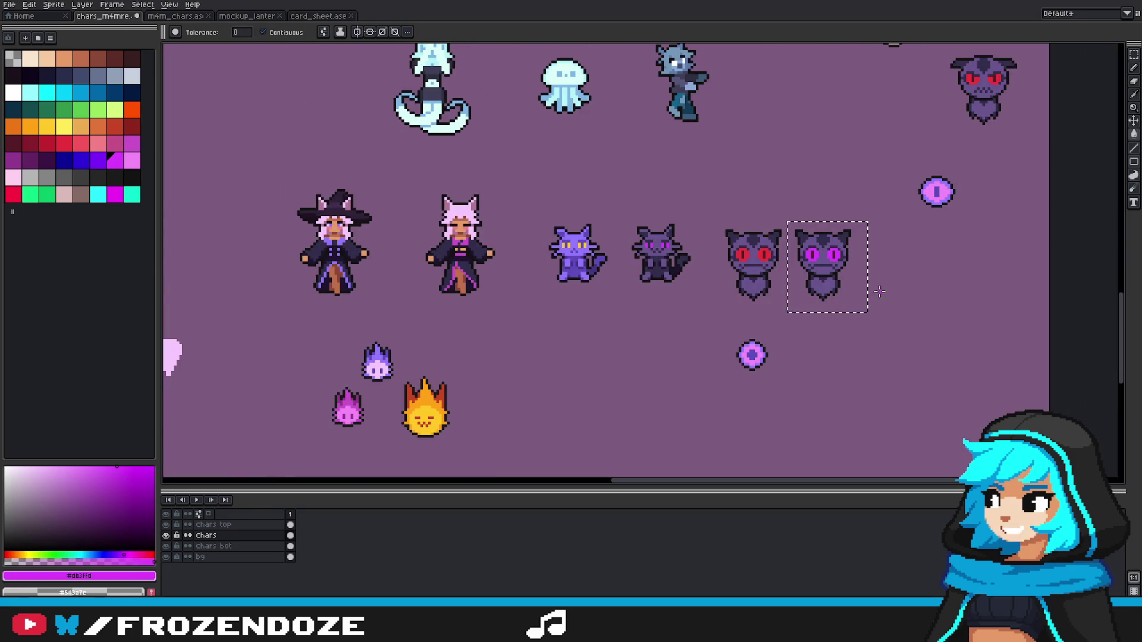
{"action": "scroll", "coordinate": [879, 292], "scroll_direction": "up", "scroll_amount": 1}
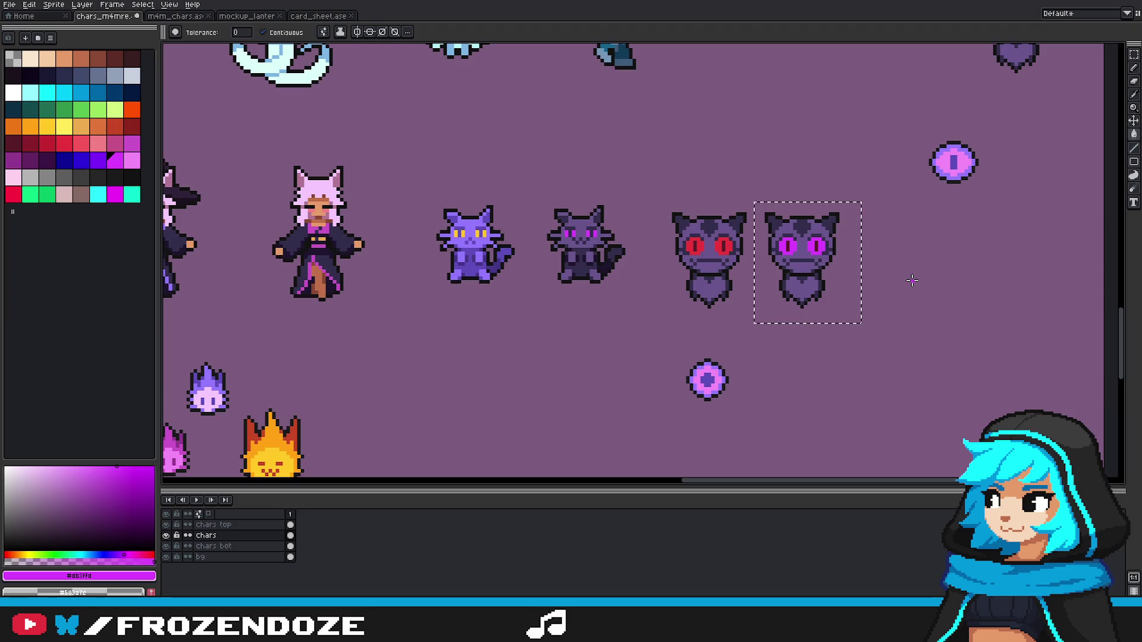
{"action": "scroll", "coordinate": [912, 280], "scroll_direction": "down", "scroll_amount": 3}
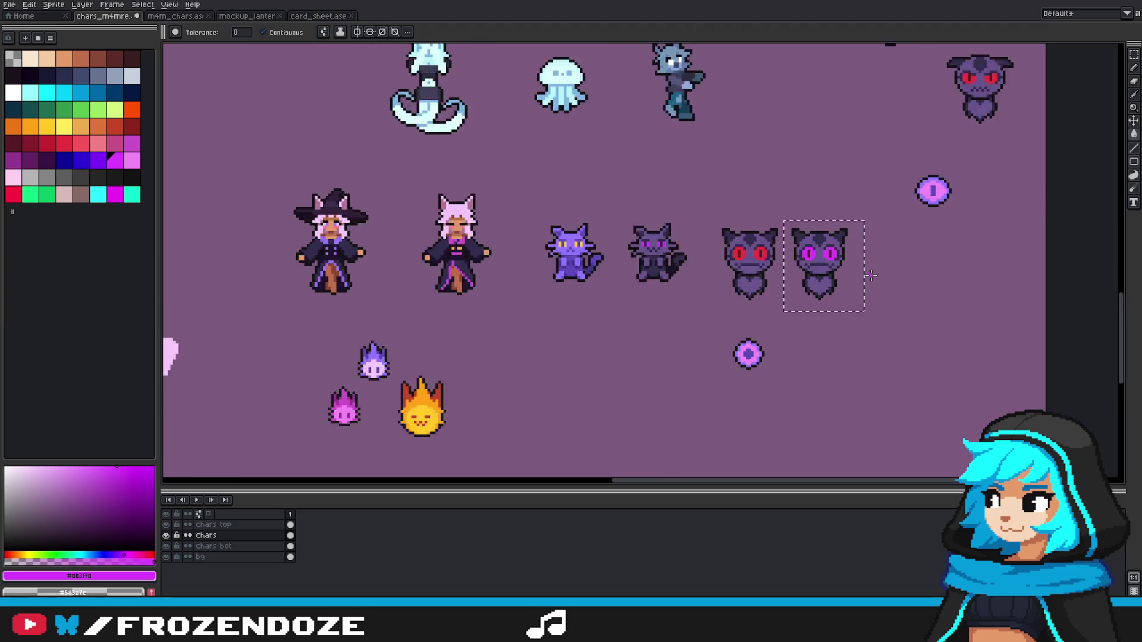
{"action": "scroll", "coordinate": [871, 275], "scroll_direction": "up", "scroll_amount": 4}
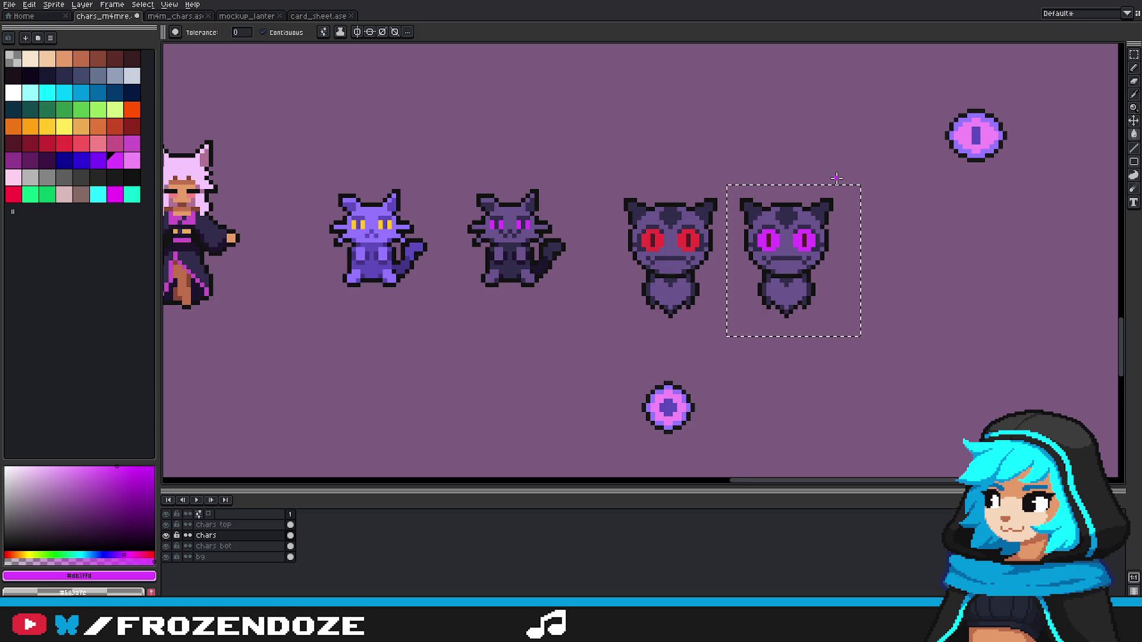
{"action": "scroll", "coordinate": [828, 232], "scroll_direction": "down", "scroll_amount": 2}
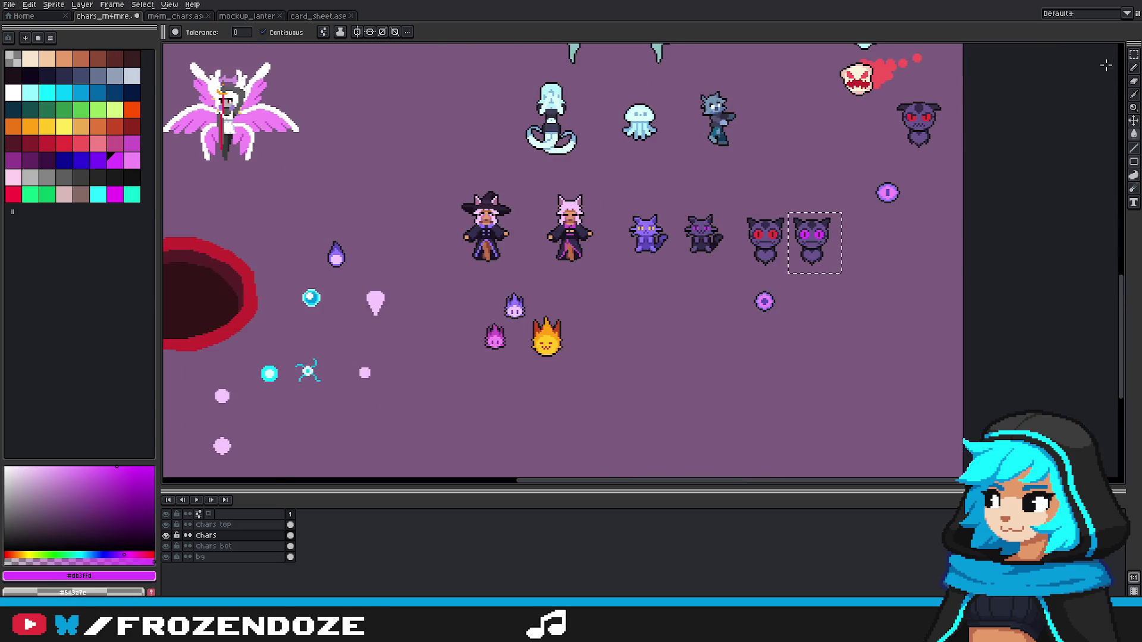
Step: Select the magenta-eyed cat copy with a rectangle and choose yellow as the colour
{"action": "left_click", "coordinate": [1134, 54]}
{"action": "scroll", "coordinate": [868, 268], "scroll_direction": "down", "scroll_amount": 2}
{"action": "scroll", "coordinate": [868, 268], "scroll_direction": "down", "scroll_amount": 1}
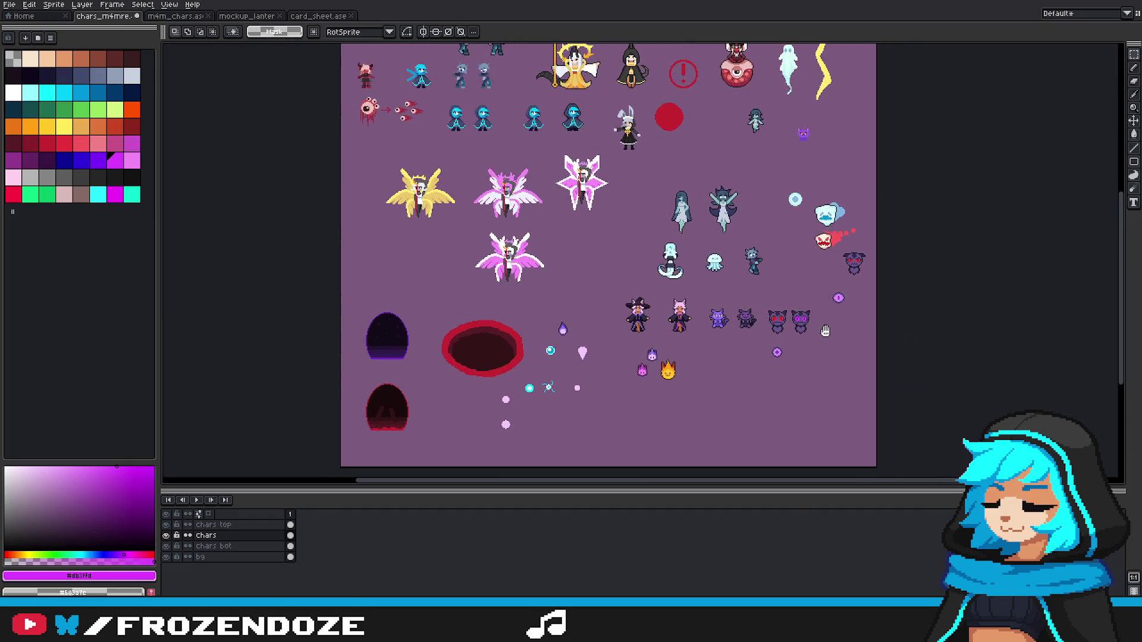
{"action": "scroll", "coordinate": [711, 280], "scroll_direction": "up", "scroll_amount": 4}
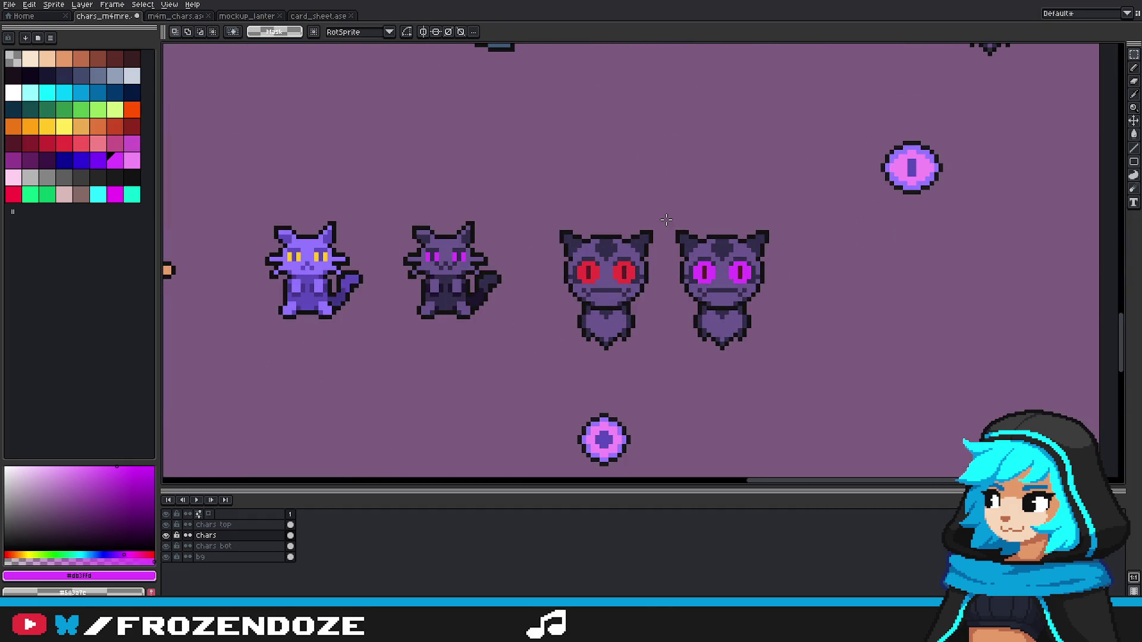
{"action": "left_click_drag", "start_coordinate": [665, 215], "coordinate": [792, 361]}
{"action": "scroll", "coordinate": [791, 309], "scroll_direction": "up", "scroll_amount": 1}
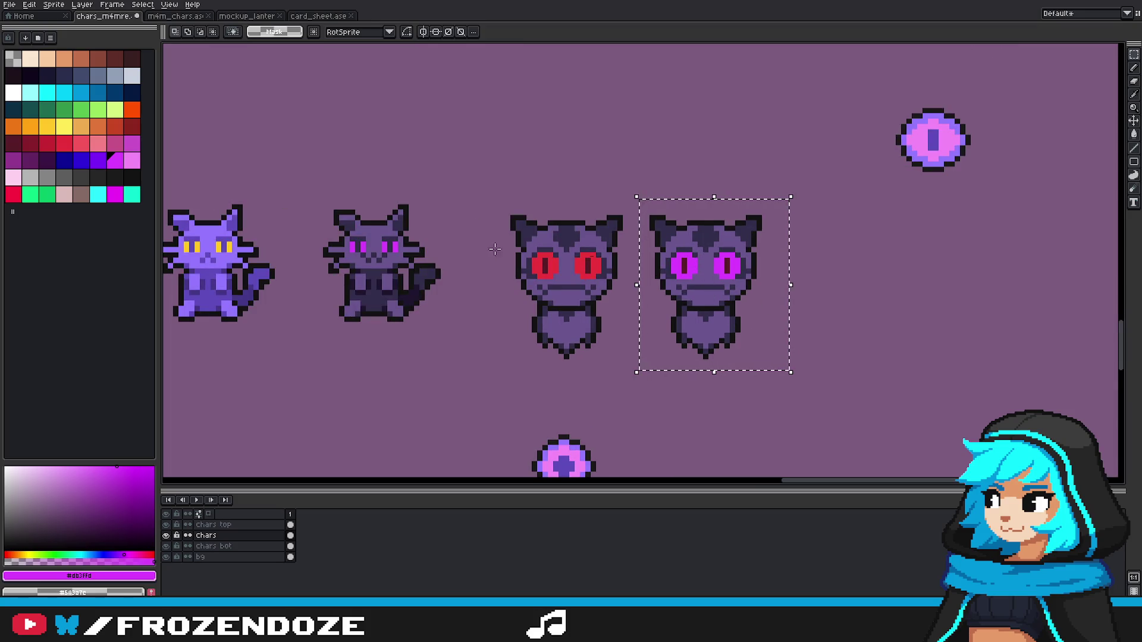
{"action": "left_click", "coordinate": [64, 126]}
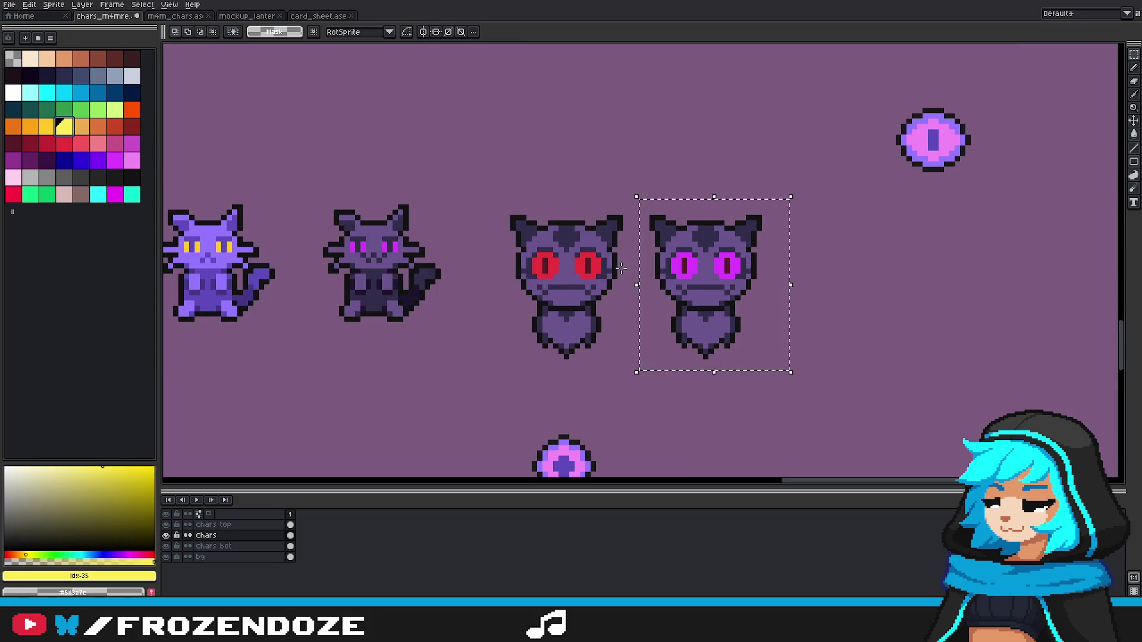
Step: Fill the copied cat's left eye yellow and clear the selection around it
{"action": "key", "text": "g"}
{"action": "left_click", "coordinate": [684, 266]}
{"action": "left_click", "coordinate": [728, 266]}
{"action": "scroll", "coordinate": [750, 324], "scroll_direction": "down", "scroll_amount": 2}
{"action": "scroll", "coordinate": [751, 325], "scroll_direction": "down", "scroll_amount": 2}
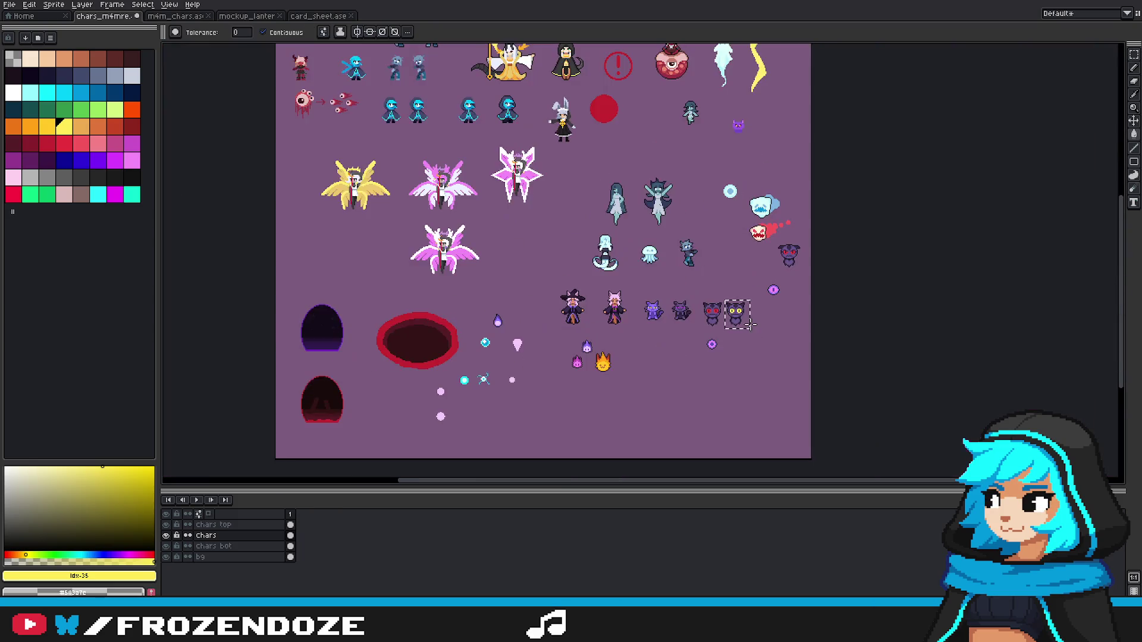
{"action": "scroll", "coordinate": [751, 325], "scroll_direction": "up", "scroll_amount": 4}
{"action": "key", "text": "v"}
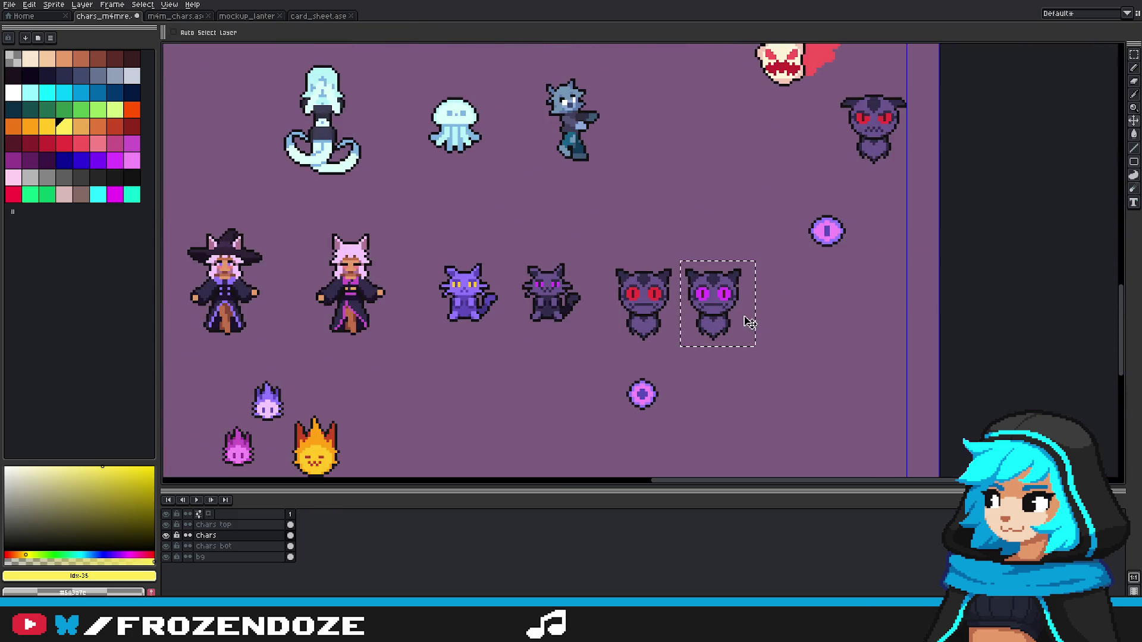
{"action": "key", "text": "g"}
{"action": "scroll", "coordinate": [750, 325], "scroll_direction": "up", "scroll_amount": 1}
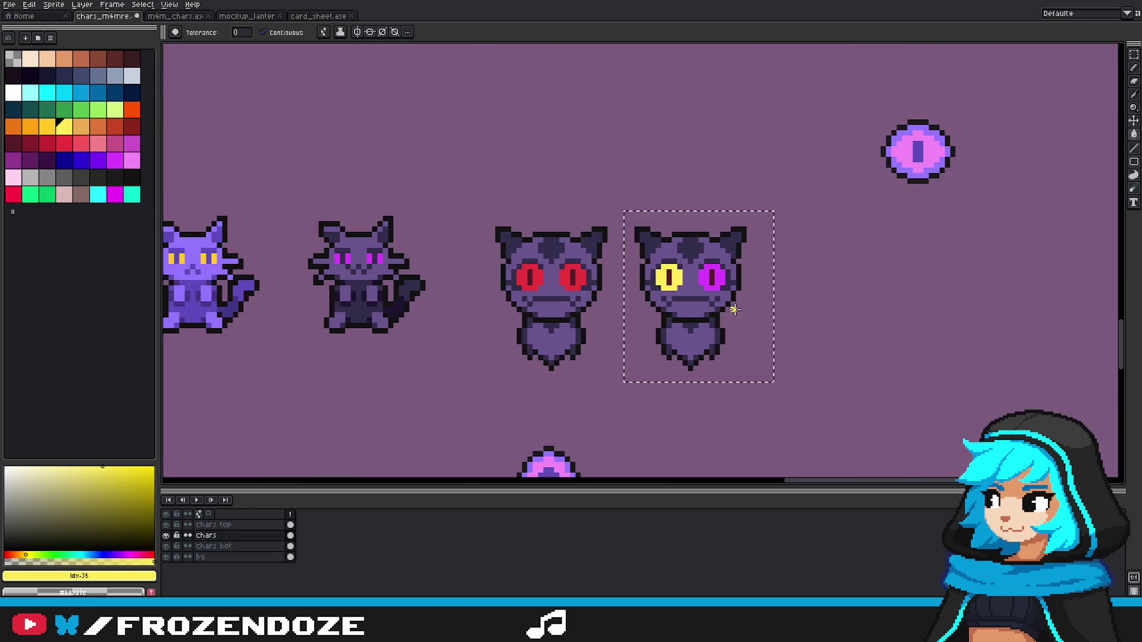
{"action": "scroll", "coordinate": [755, 339], "scroll_direction": "down", "scroll_amount": 2}
{"action": "scroll", "coordinate": [759, 349], "scroll_direction": "up", "scroll_amount": 3}
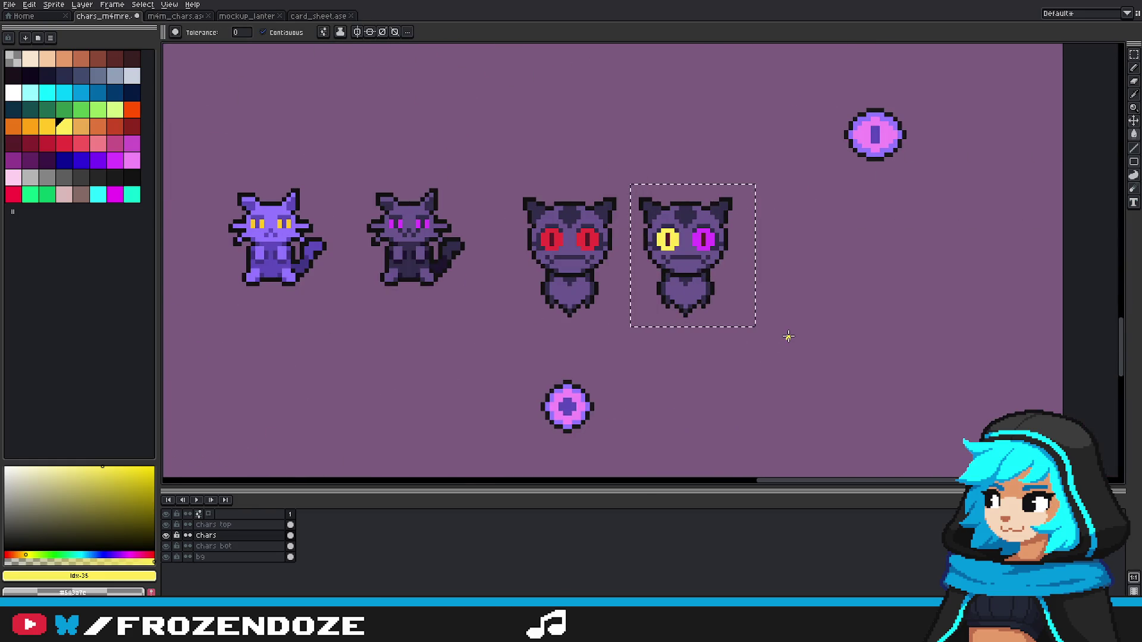
{"action": "scroll", "coordinate": [789, 337], "scroll_direction": "down", "scroll_amount": 3}
{"action": "scroll", "coordinate": [789, 337], "scroll_direction": "up", "scroll_amount": 2}
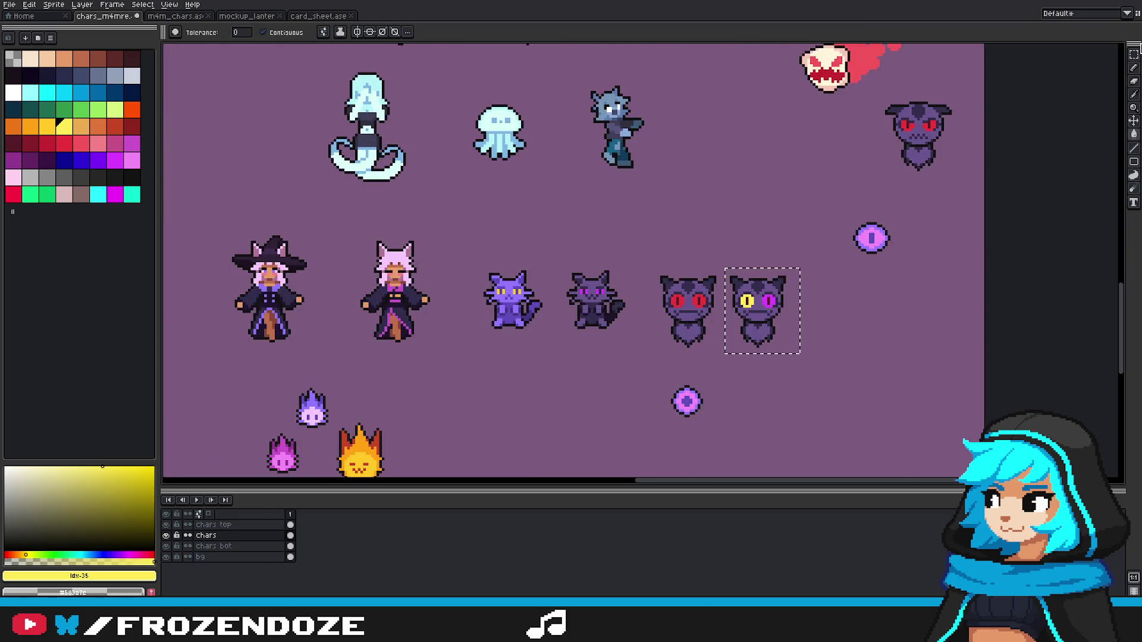
{"action": "key", "text": "m"}
{"action": "left_click", "coordinate": [898, 357]}
{"action": "scroll", "coordinate": [739, 290], "scroll_direction": "up", "scroll_amount": 3}
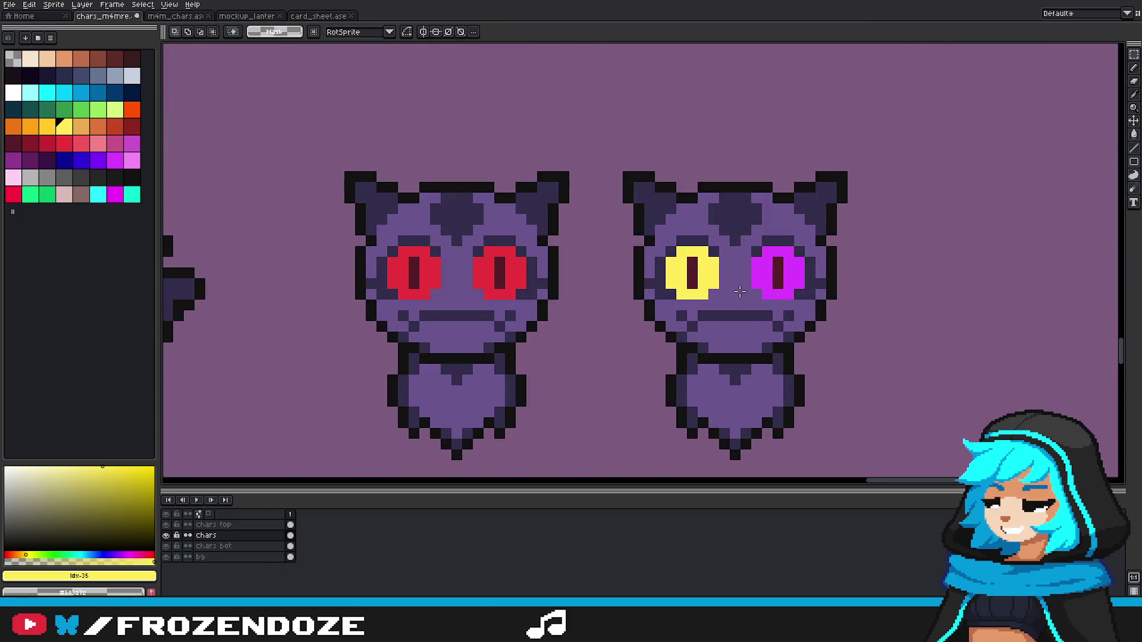
{"action": "scroll", "coordinate": [740, 290], "scroll_direction": "down", "scroll_amount": 2}
{"action": "scroll", "coordinate": [740, 290], "scroll_direction": "down", "scroll_amount": 3}
{"action": "scroll", "coordinate": [788, 301], "scroll_direction": "up", "scroll_amount": 4}
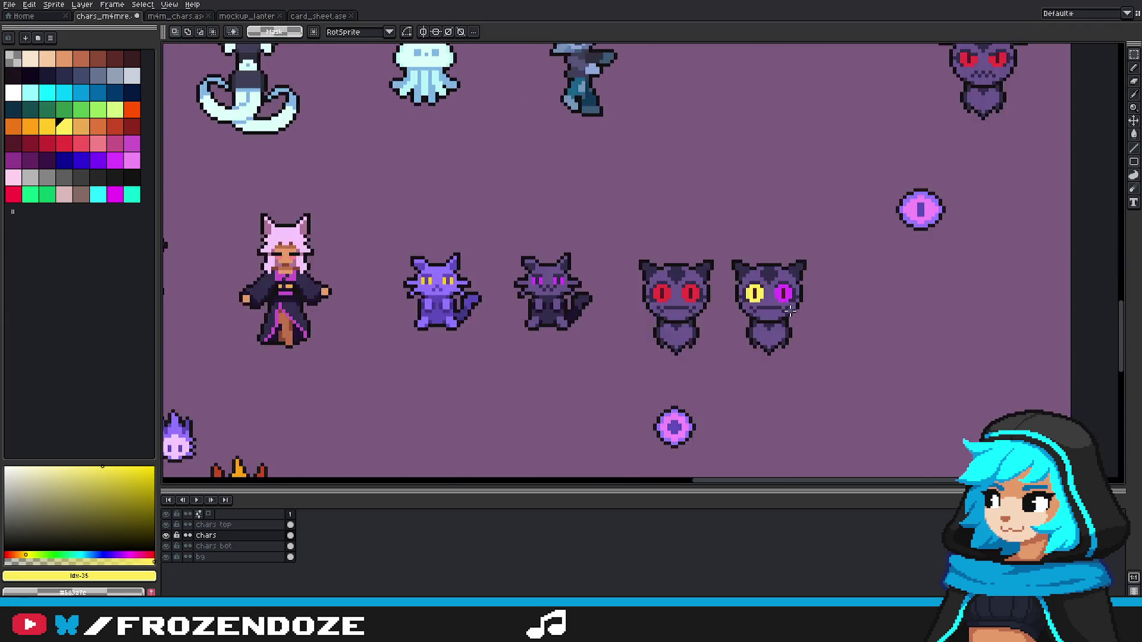
{"action": "scroll", "coordinate": [801, 311], "scroll_direction": "up", "scroll_amount": 3}
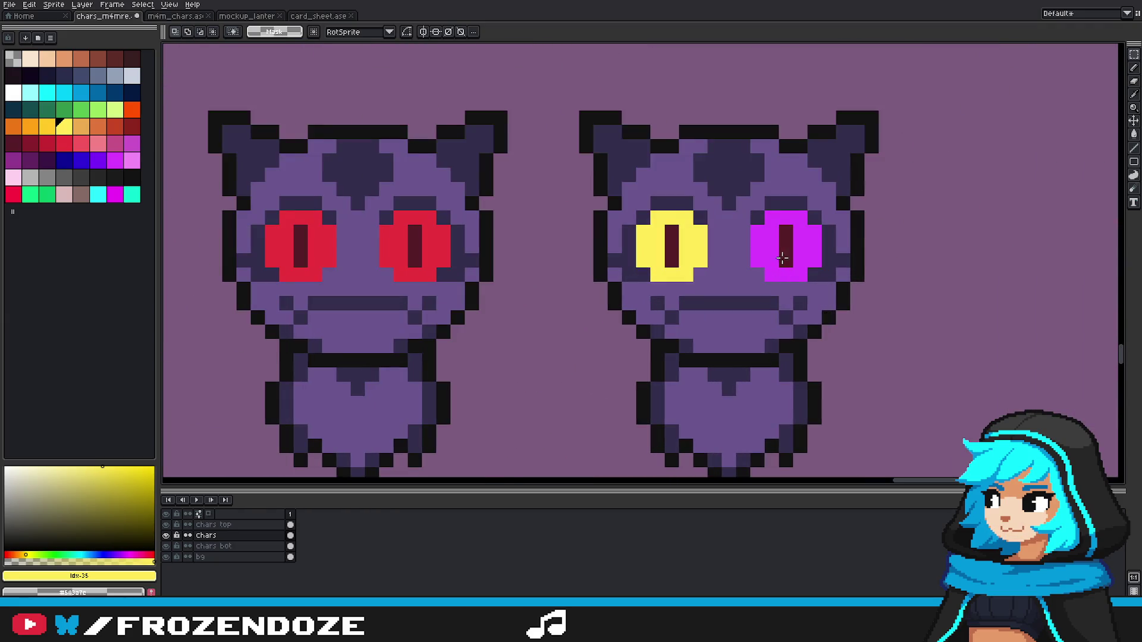
{"action": "scroll", "coordinate": [466, 238], "scroll_direction": "down", "scroll_amount": 4}
{"action": "scroll", "coordinate": [465, 239], "scroll_direction": "up", "scroll_amount": 1}
{"action": "scroll", "coordinate": [465, 239], "scroll_direction": "up", "scroll_amount": 1}
{"action": "scroll", "coordinate": [489, 248], "scroll_direction": "up", "scroll_amount": 3}
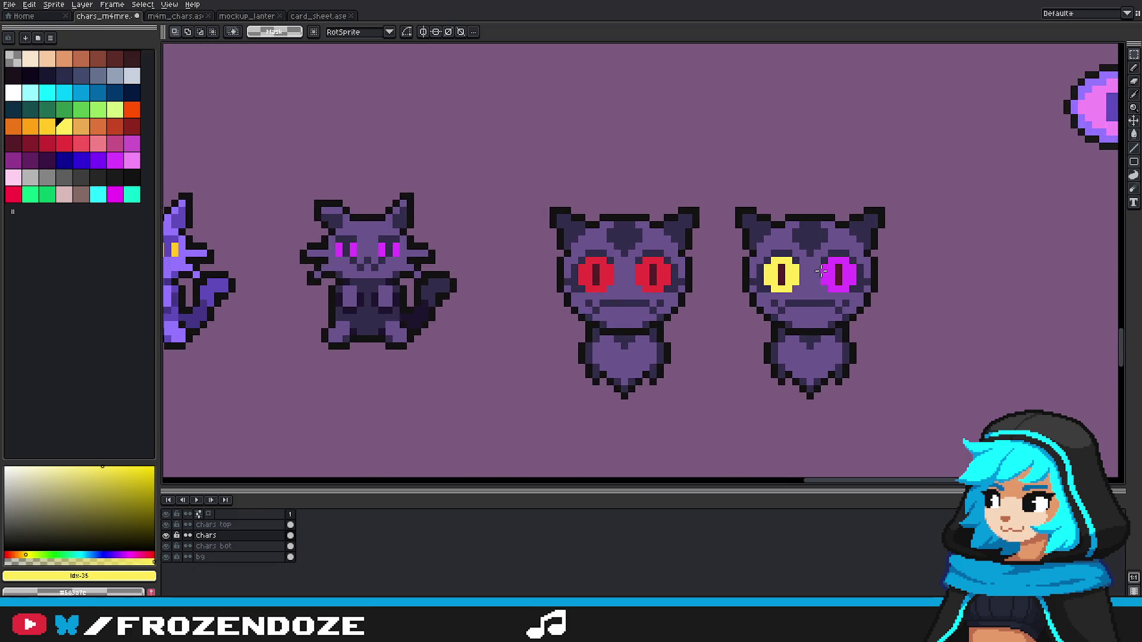
Step: Sample the eye colours and repaint the magenta eye's pupil purple, adding a few orange pixels
{"action": "key", "text": "alt"}
{"action": "left_click", "coordinate": [477, 265]}
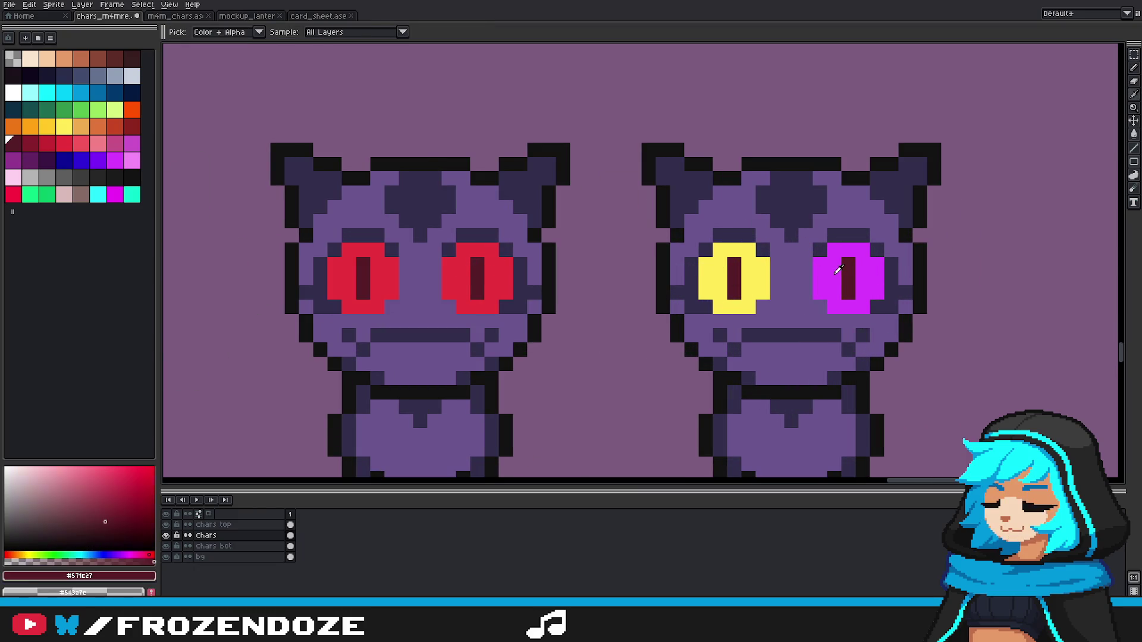
{"action": "left_click", "coordinate": [861, 271]}
{"action": "left_click", "coordinate": [14, 160]}
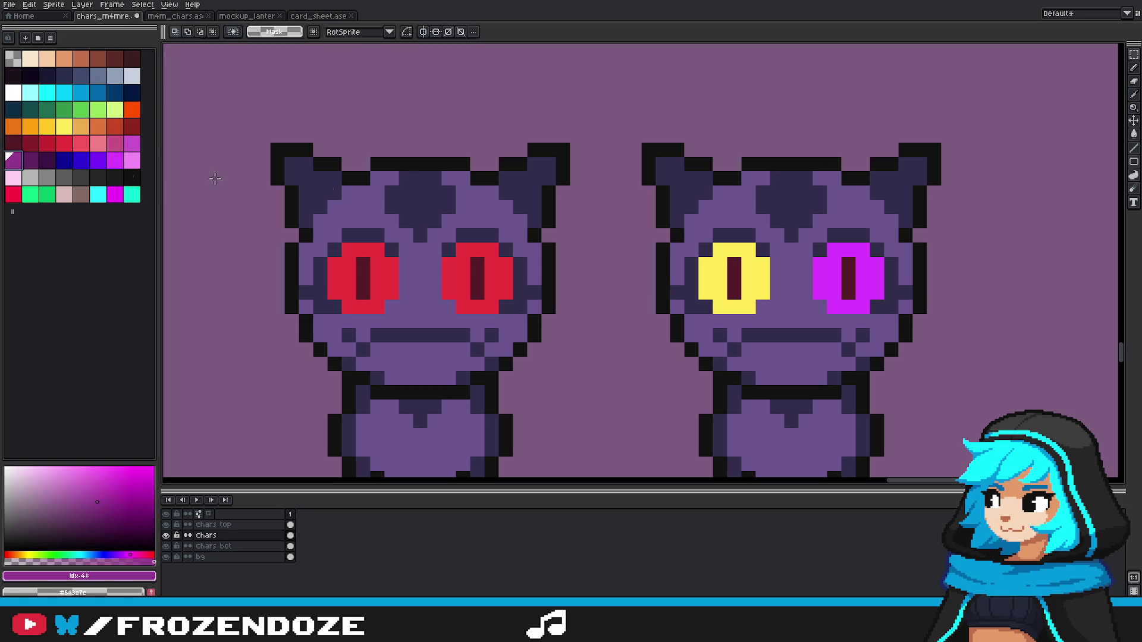
{"action": "left_click", "coordinate": [849, 290]}
{"action": "left_click_drag", "start_coordinate": [849, 290], "coordinate": [848, 262]}
{"action": "left_click", "coordinate": [750, 280], "text": "alt"}
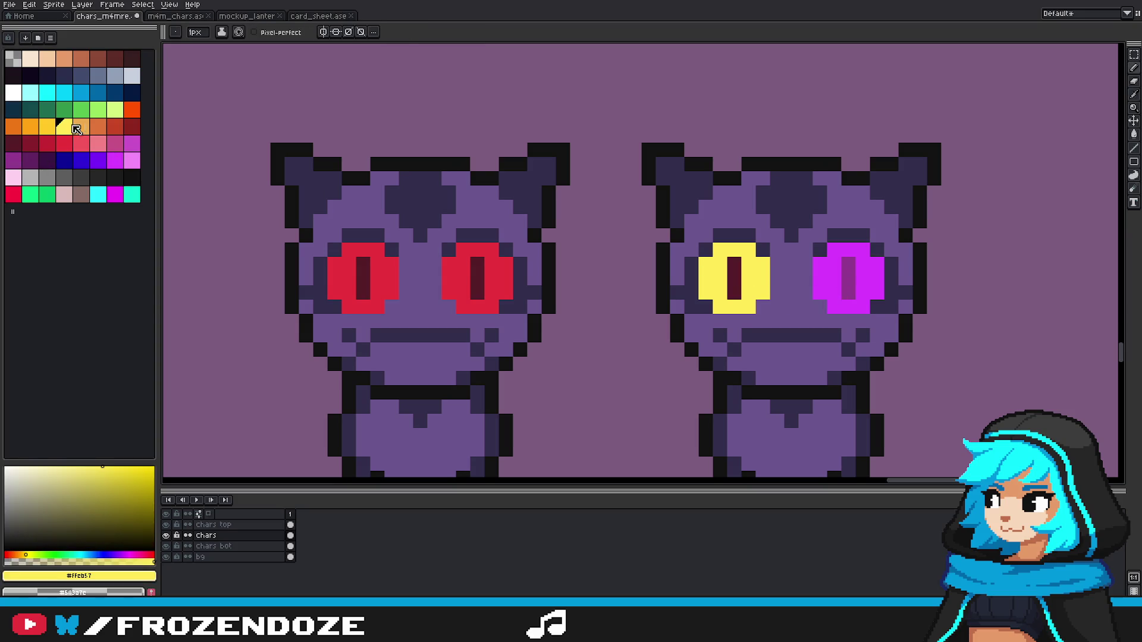
{"action": "left_click", "coordinate": [13, 126]}
{"action": "left_click", "coordinate": [860, 312]}
{"action": "scroll", "coordinate": [773, 306], "scroll_direction": "down", "scroll_amount": 4}
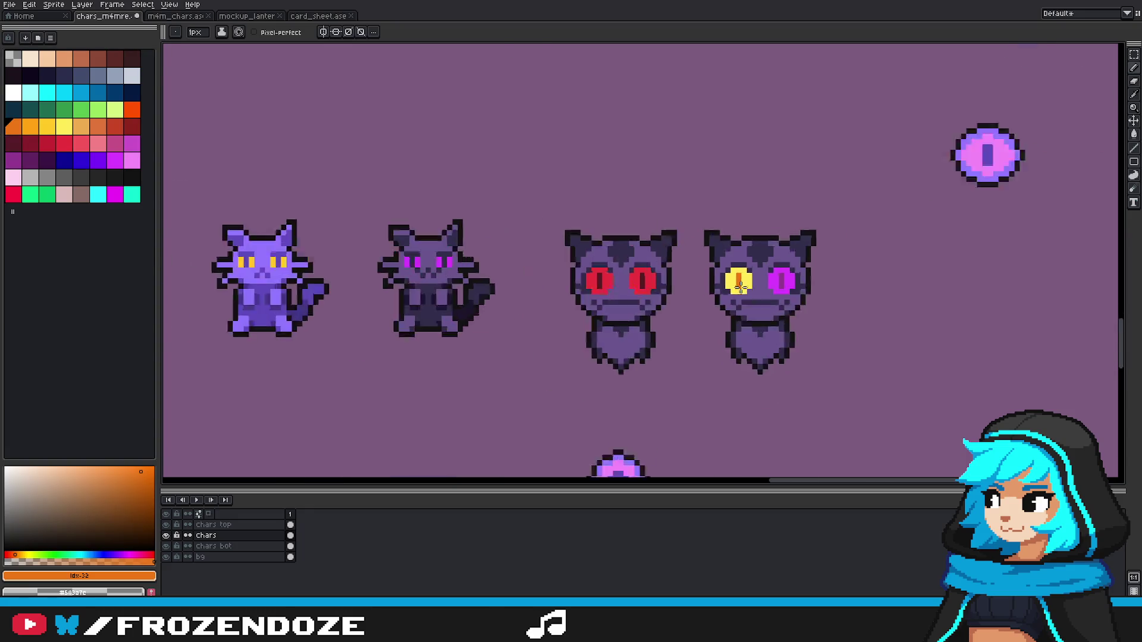
{"action": "scroll", "coordinate": [779, 310], "scroll_direction": "up", "scroll_amount": 4}
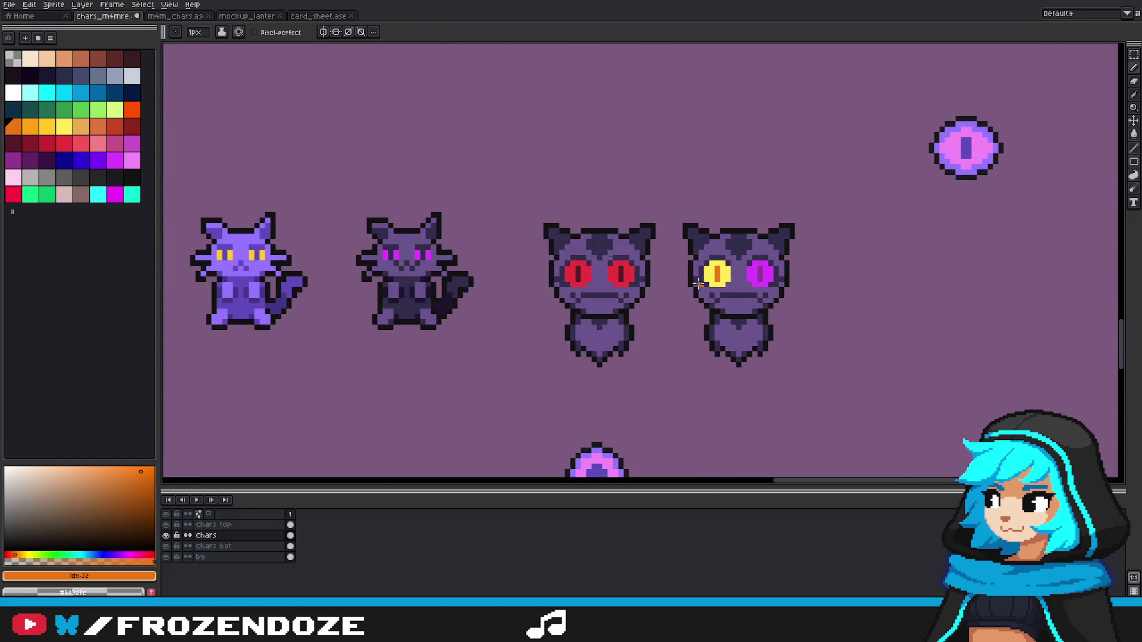
Step: Repaint the yellow eye's pupil red
{"action": "left_click", "coordinate": [111, 131]}
{"action": "scroll", "coordinate": [702, 268], "scroll_direction": "up", "scroll_amount": 3}
{"action": "left_click_drag", "start_coordinate": [740, 301], "coordinate": [739, 262]}
{"action": "left_click", "coordinate": [851, 282], "text": "alt"}
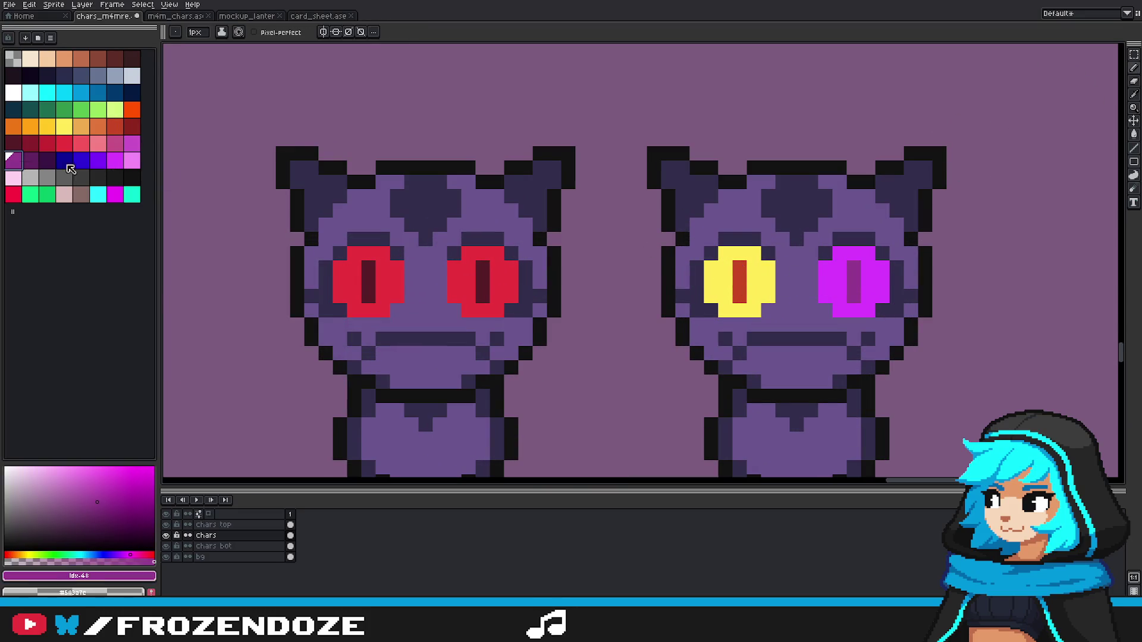
{"action": "key", "text": "]"}
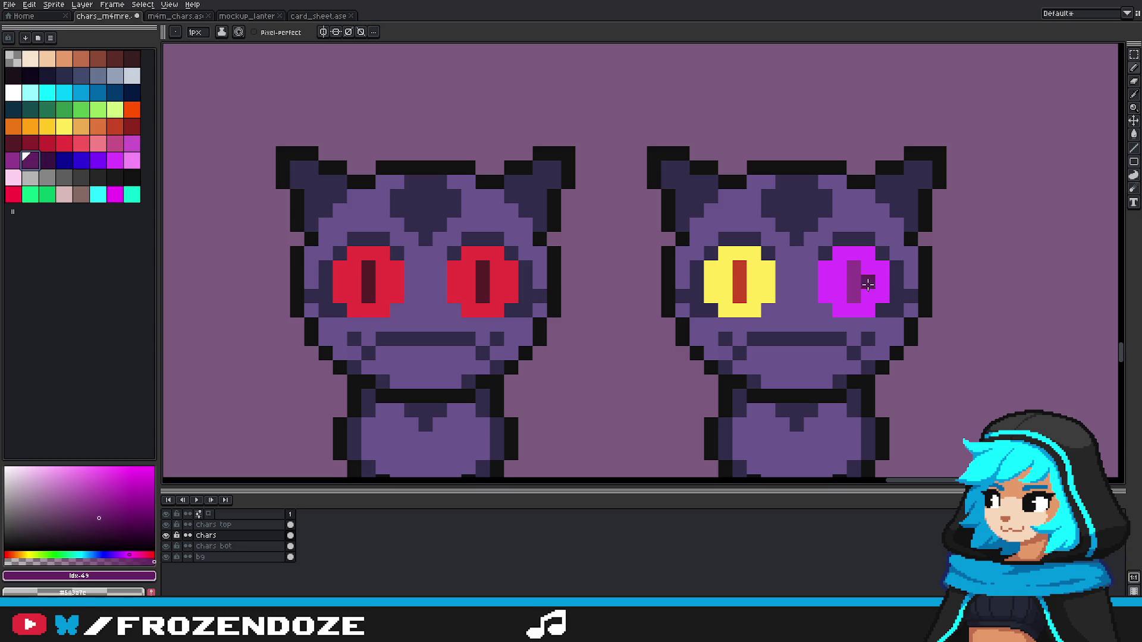
{"action": "scroll", "coordinate": [876, 302], "scroll_direction": "down", "scroll_amount": 4}
{"action": "scroll", "coordinate": [876, 302], "scroll_direction": "down", "scroll_amount": 2}
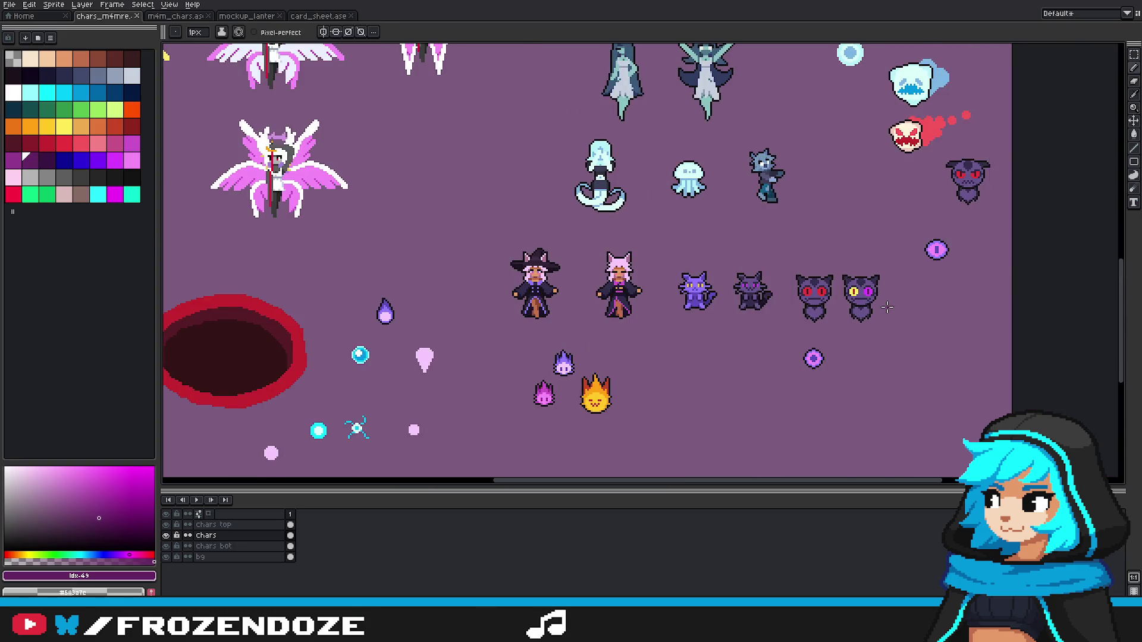
{"action": "scroll", "coordinate": [883, 303], "scroll_direction": "up", "scroll_amount": 3}
{"action": "scroll", "coordinate": [920, 301], "scroll_direction": "up", "scroll_amount": 1}
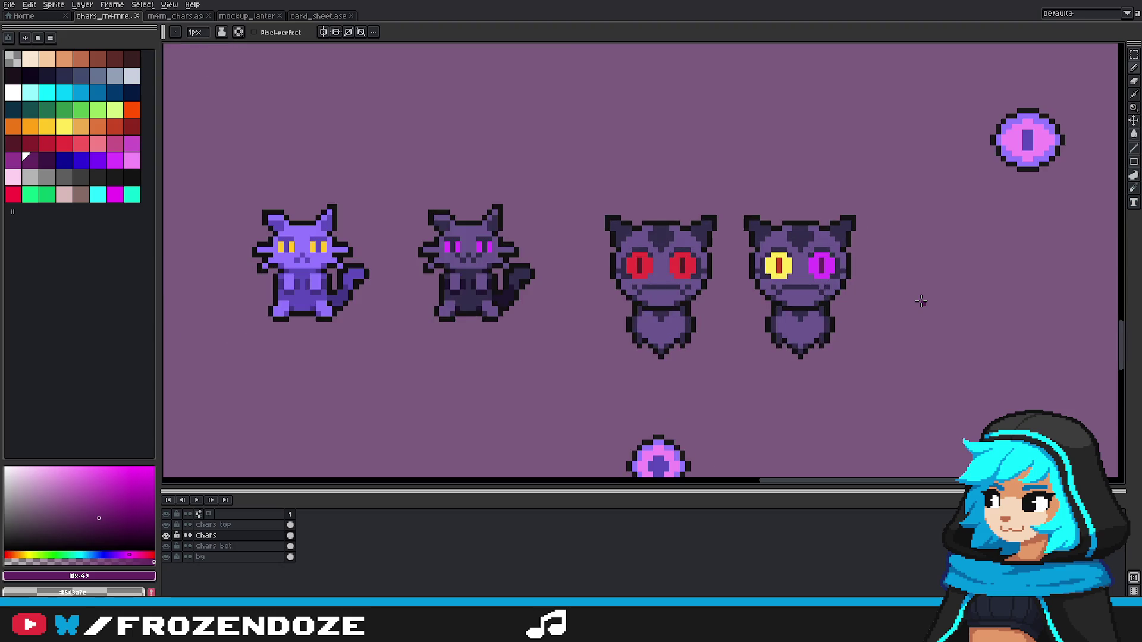
{"action": "scroll", "coordinate": [914, 287], "scroll_direction": "up", "scroll_amount": 3}
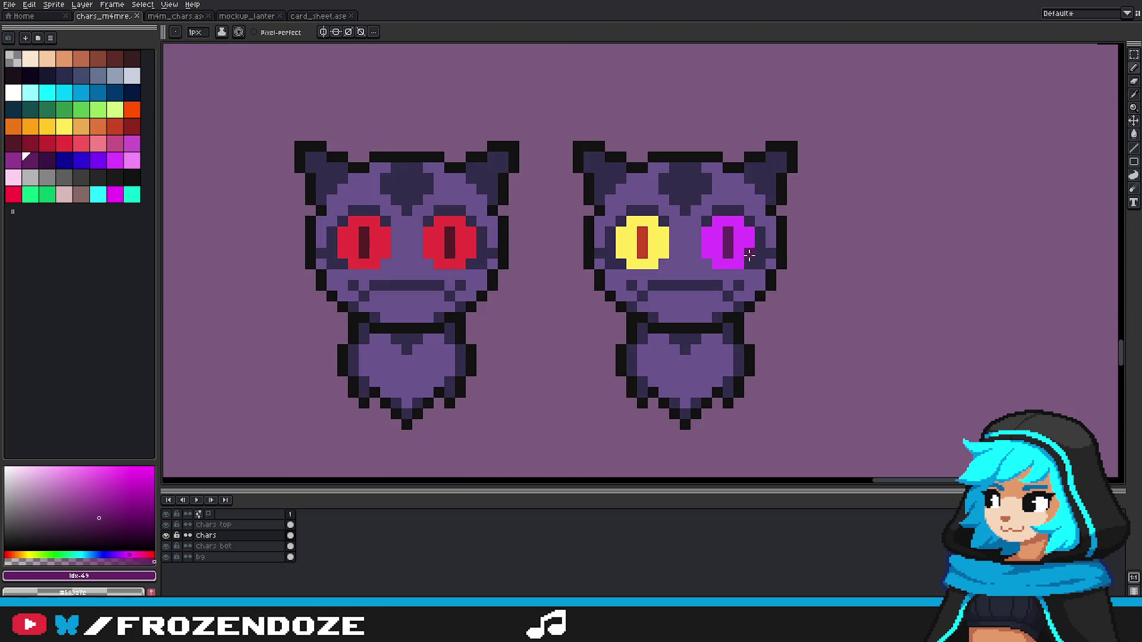
Step: Fill the magenta eye yellow and its pupil red to match the other eye
{"action": "left_click", "coordinate": [706, 243], "text": "alt"}
{"action": "key", "text": "g"}
{"action": "left_click", "coordinate": [707, 243]}
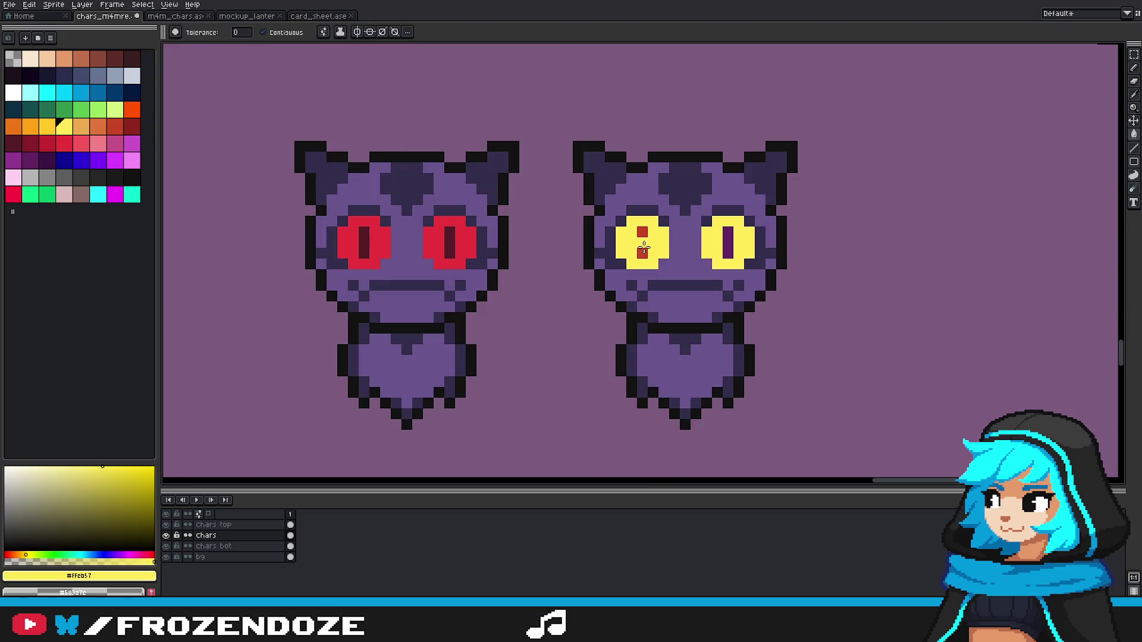
{"action": "left_click", "coordinate": [642, 246], "text": "alt"}
{"action": "left_click", "coordinate": [725, 246]}
{"action": "scroll", "coordinate": [725, 246], "scroll_direction": "down", "scroll_amount": 5}
{"action": "scroll", "coordinate": [759, 273], "scroll_direction": "up", "scroll_amount": 3}
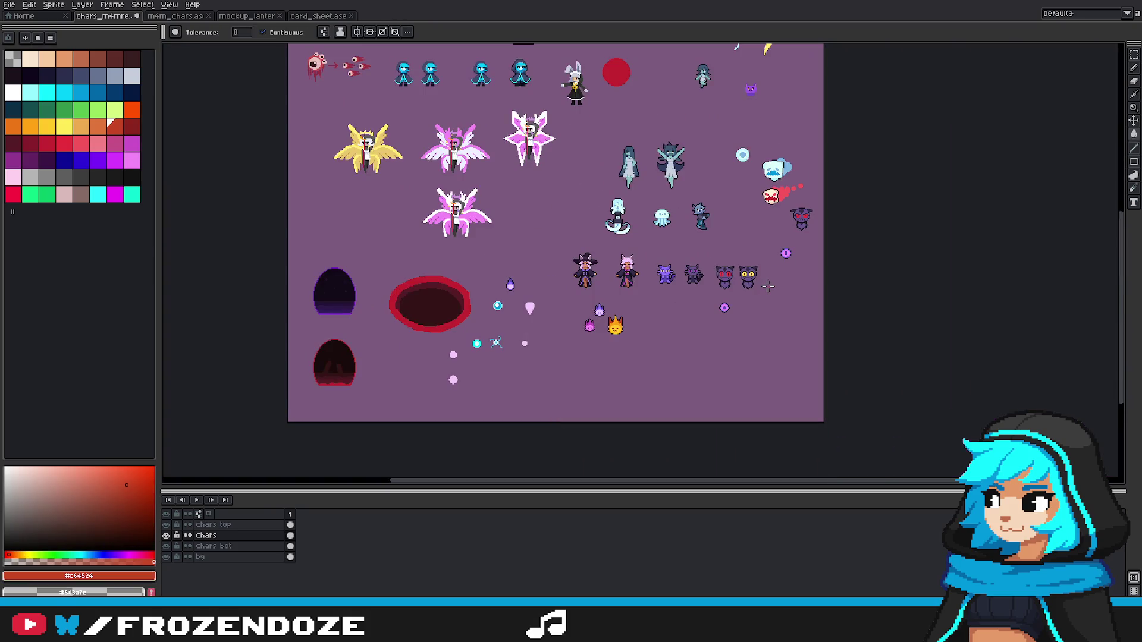
Step: Centre the cats in view and clear the selection around the yellow-eyed copy
{"action": "scroll", "coordinate": [764, 286], "scroll_direction": "up", "scroll_amount": 3}
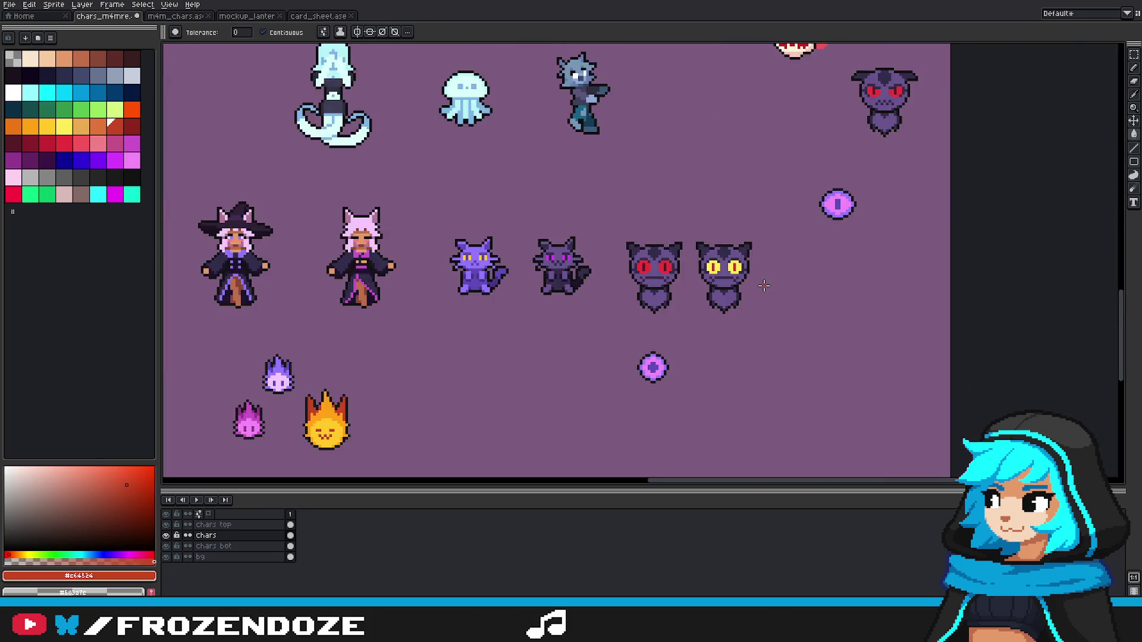
{"action": "scroll", "coordinate": [764, 286], "scroll_direction": "down", "scroll_amount": 5}
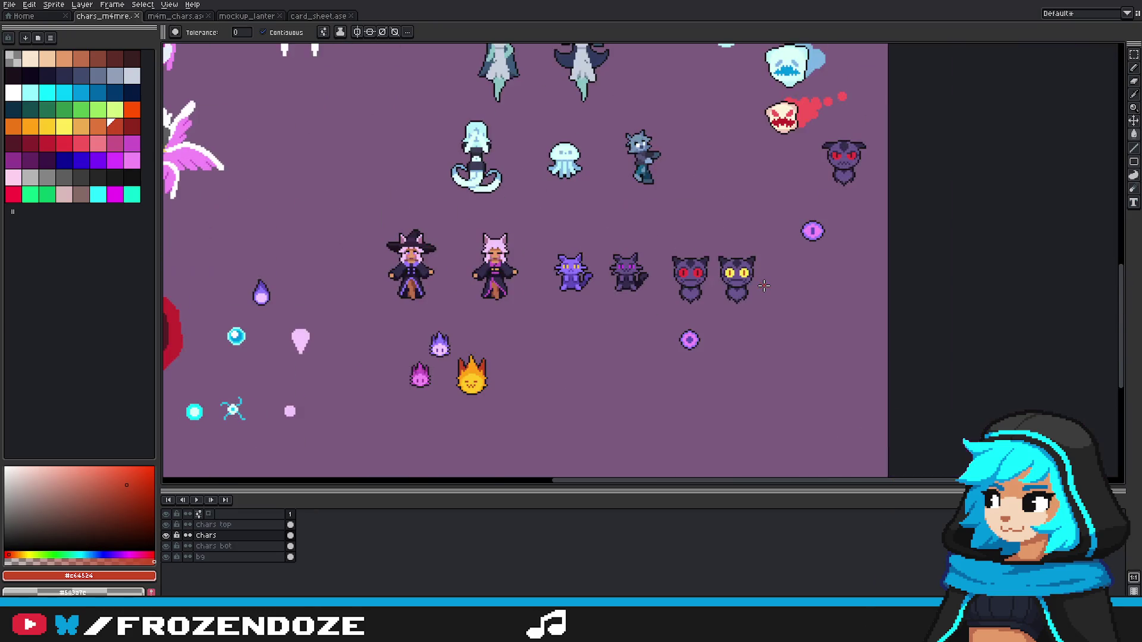
{"action": "scroll", "coordinate": [772, 285], "scroll_direction": "up", "scroll_amount": 2}
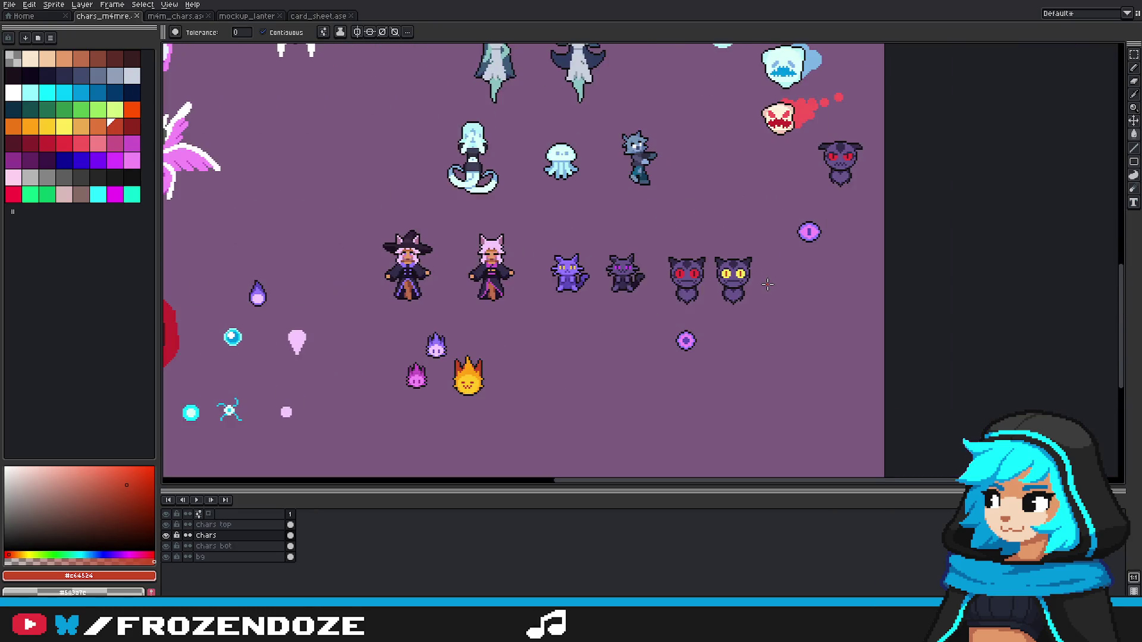
{"action": "left_click_drag", "start_coordinate": [767, 292], "coordinate": [853, 339]}
{"action": "scroll", "coordinate": [842, 333], "scroll_direction": "down", "scroll_amount": 5}
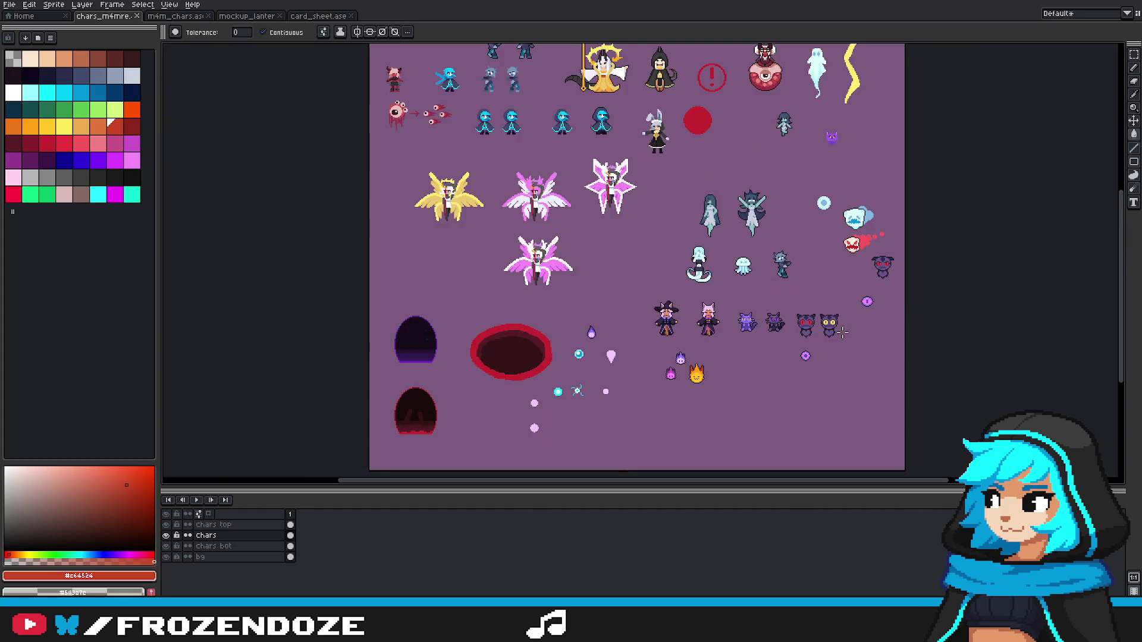
{"action": "key", "text": "m"}
{"action": "scroll", "coordinate": [861, 335], "scroll_direction": "up", "scroll_amount": 5}
{"action": "scroll", "coordinate": [861, 335], "scroll_direction": "up", "scroll_amount": 2}
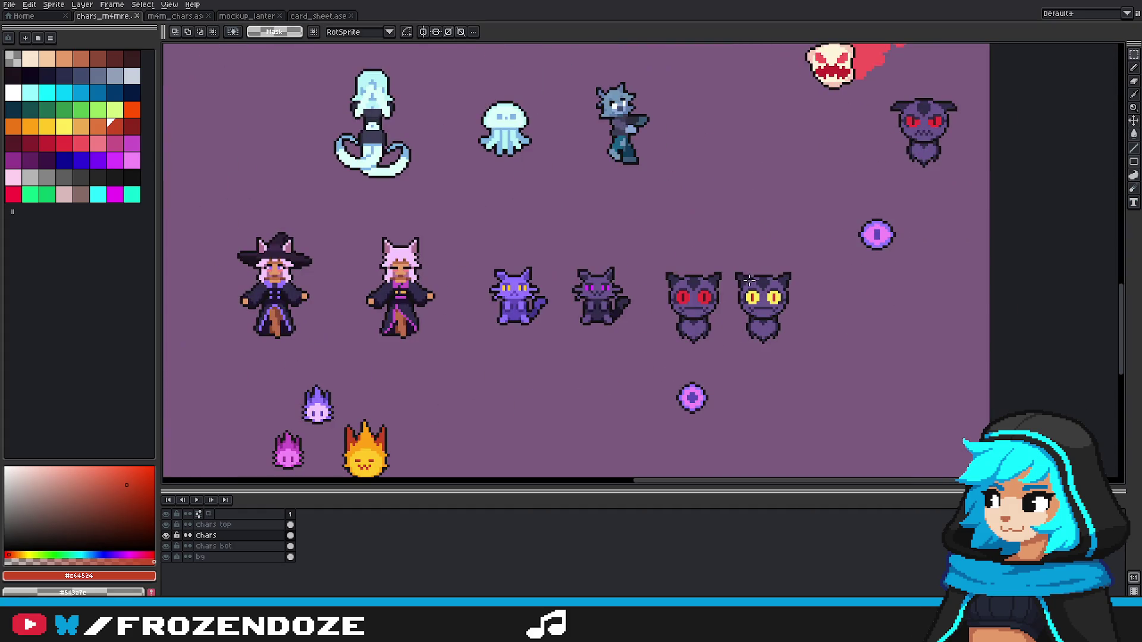
{"action": "mouse_move", "coordinate": [721, 258]}
{"action": "left_mouse_down"}
{"action": "mouse_move", "coordinate": [760, 306]}
{"action": "mouse_move", "coordinate": [833, 344]}
{"action": "mouse_move", "coordinate": [797, 343]}
{"action": "left_mouse_up"}
{"action": "left_click", "coordinate": [725, 262]}
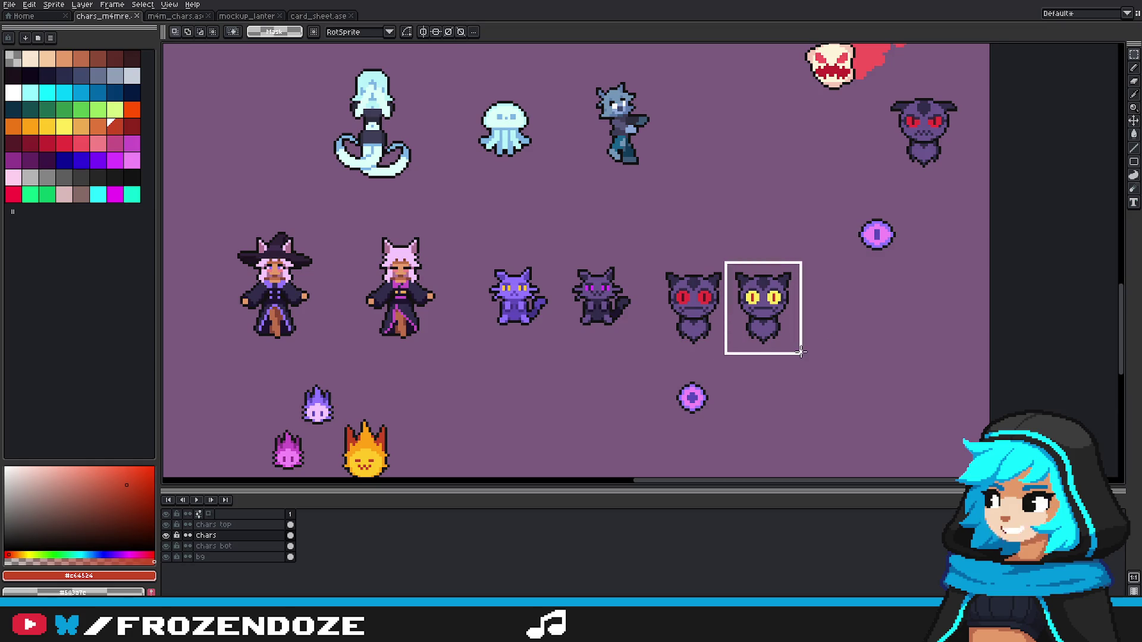
{"action": "left_click", "coordinate": [791, 341]}
{"action": "scroll", "coordinate": [791, 341], "scroll_direction": "down", "scroll_amount": 3}
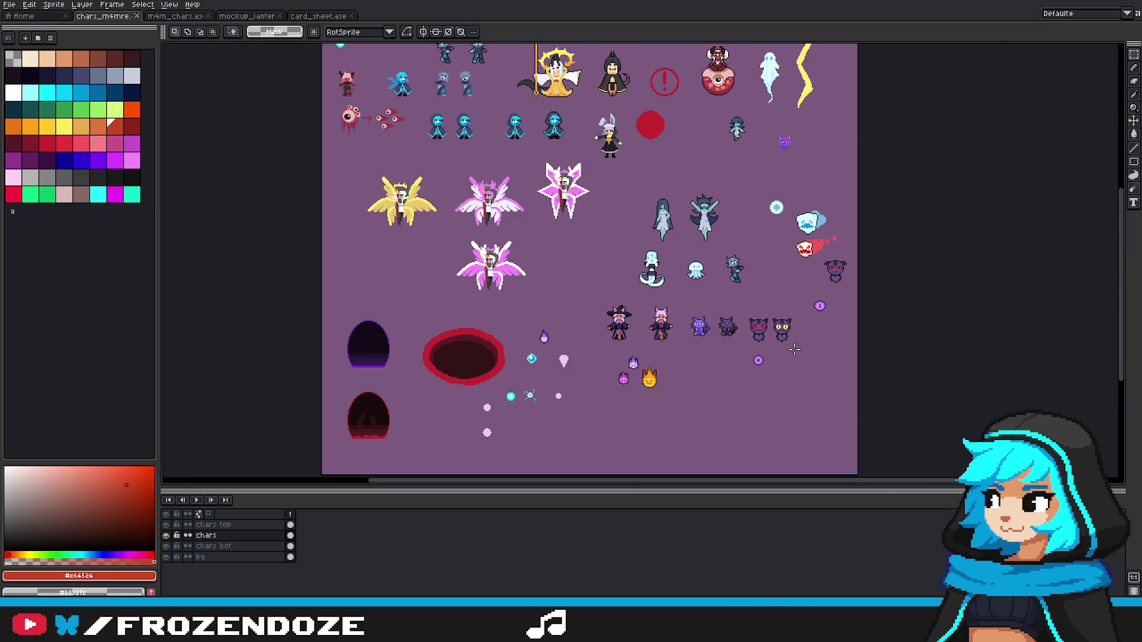
{"action": "scroll", "coordinate": [794, 350], "scroll_direction": "up", "scroll_amount": 4}
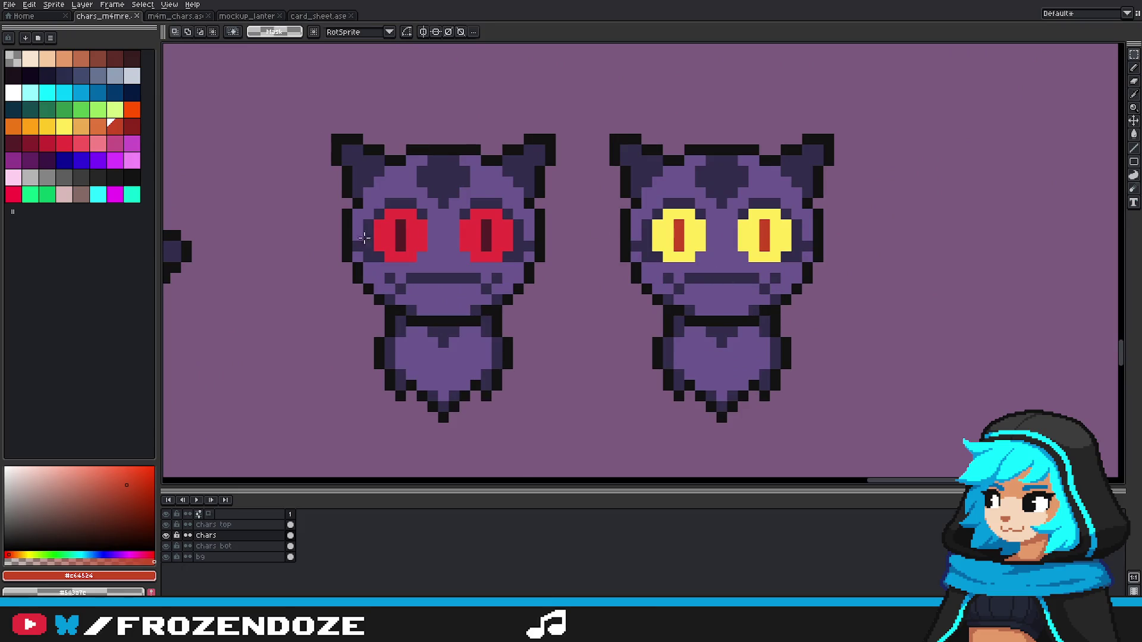
Step: Repaint both pupils with the dark red swatch using the 1px Pencil
{"action": "left_click", "coordinate": [132, 128]}
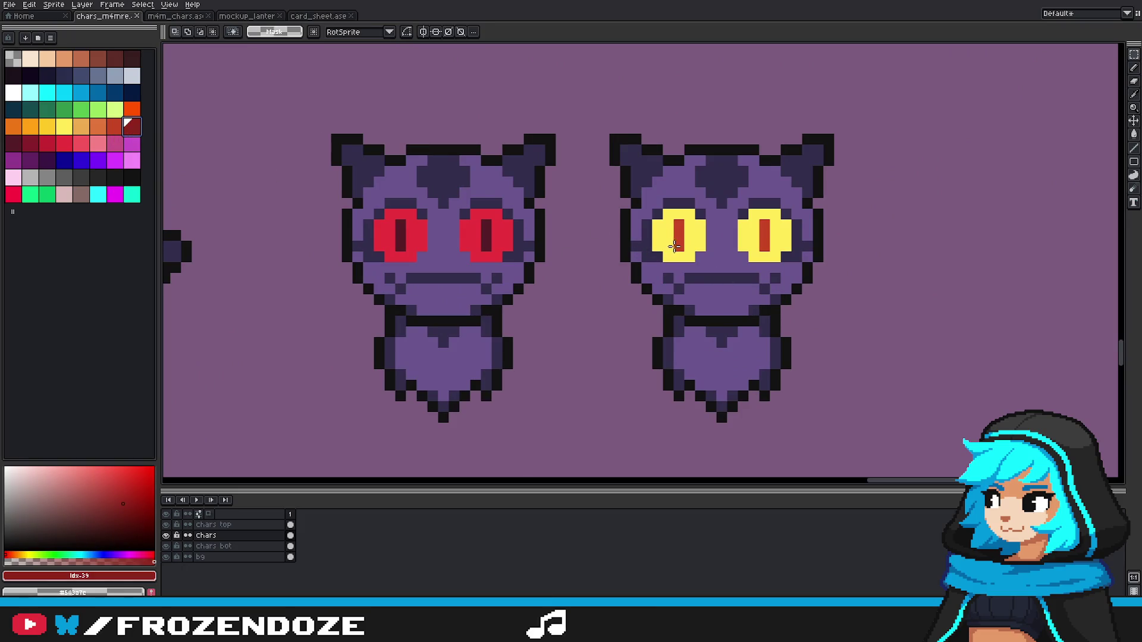
{"action": "key", "text": "b"}
{"action": "left_click_drag", "start_coordinate": [679, 221], "coordinate": [679, 251]}
{"action": "left_click_drag", "start_coordinate": [765, 222], "coordinate": [763, 255]}
{"action": "scroll", "coordinate": [797, 348], "scroll_direction": "down", "scroll_amount": 4}
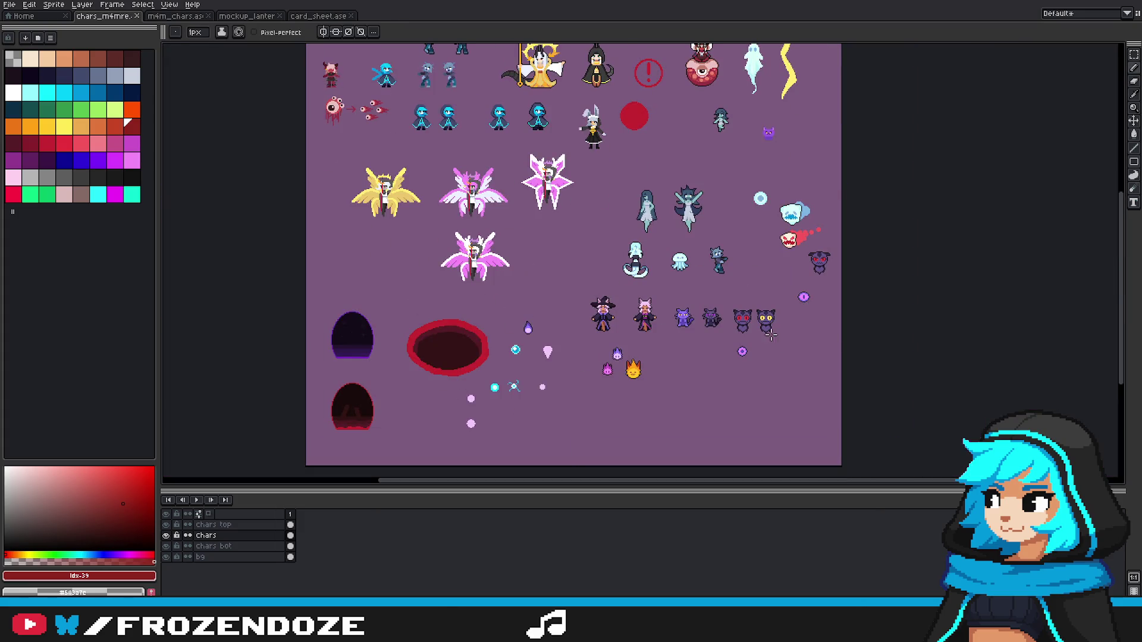
{"action": "scroll", "coordinate": [772, 333], "scroll_direction": "up", "scroll_amount": 2}
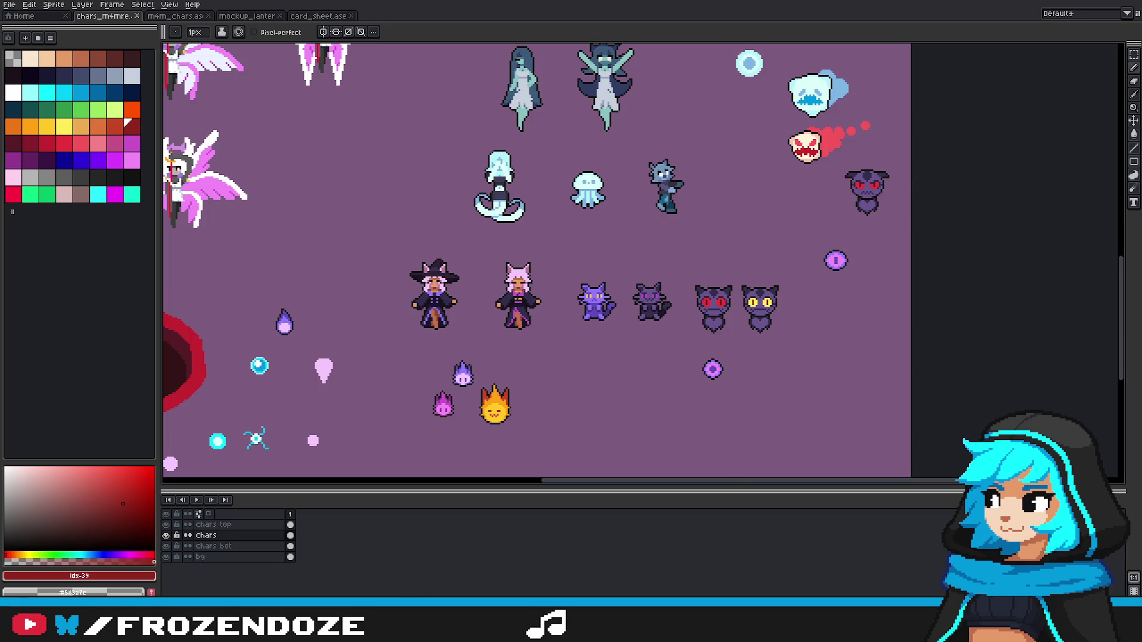
{"action": "key", "text": "alt+Tab"}
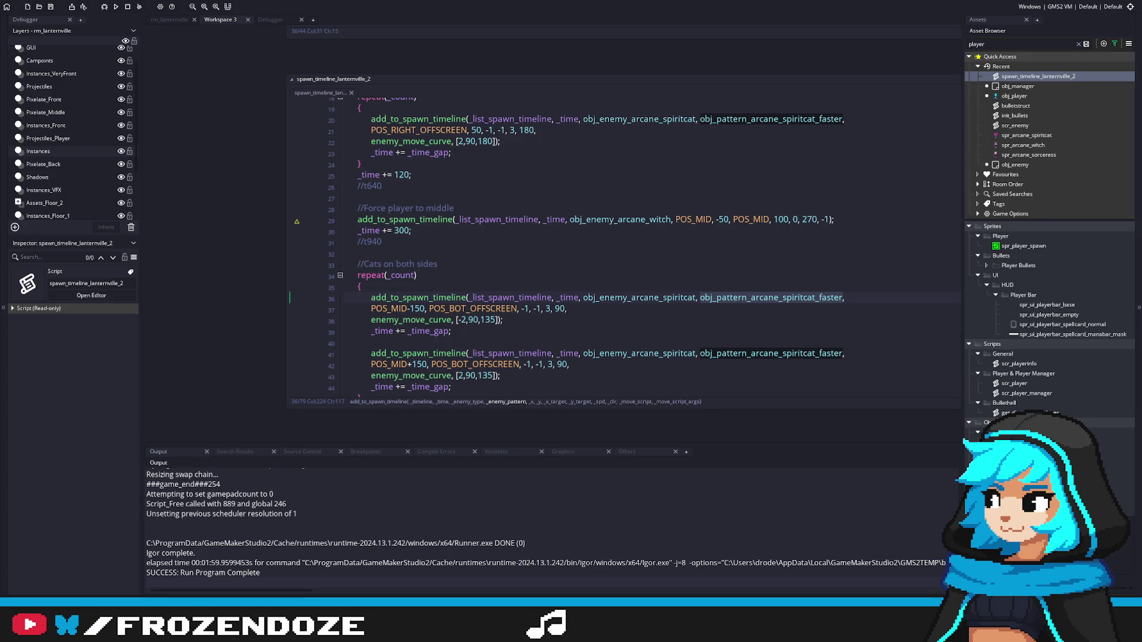
Step: Insert '-1, ' before POS_MID in the arcane witch spawn call on line 29
{"action": "key", "text": "Down"}
{"action": "key", "text": "Down"}
{"action": "key", "text": "Down"}
{"action": "scroll", "coordinate": [683, 295], "scroll_direction": "down", "scroll_amount": 2}
{"action": "scroll", "coordinate": [683, 295], "scroll_direction": "up", "scroll_amount": 3}
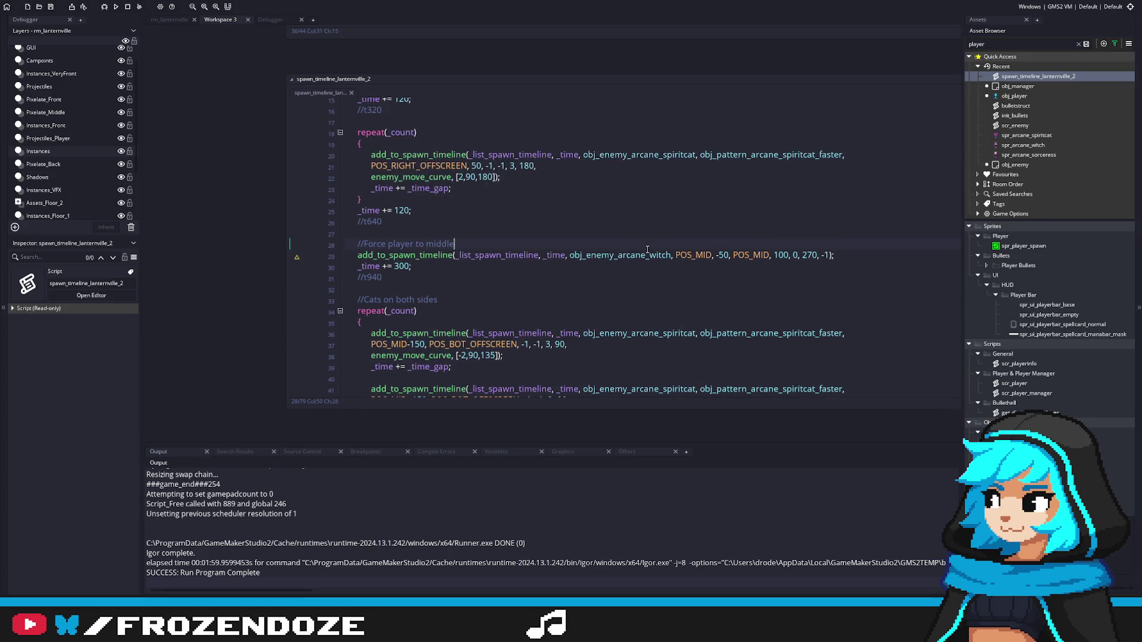
{"action": "double_click", "coordinate": [640, 255]}
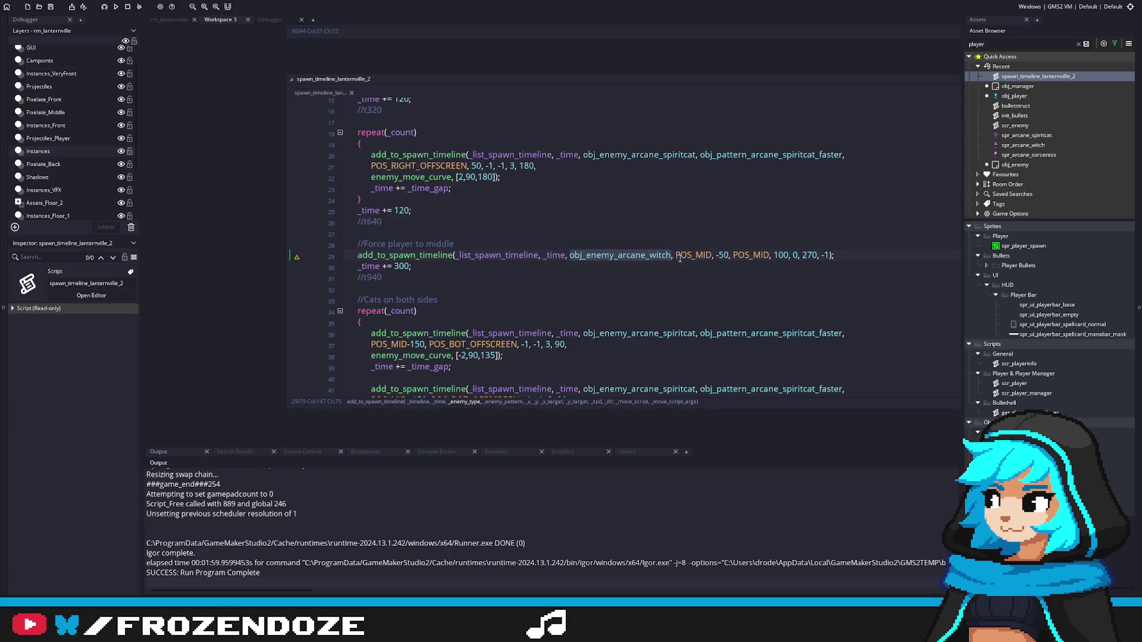
{"action": "left_click", "coordinate": [678, 257]}
{"action": "type", "text": "-1,"}
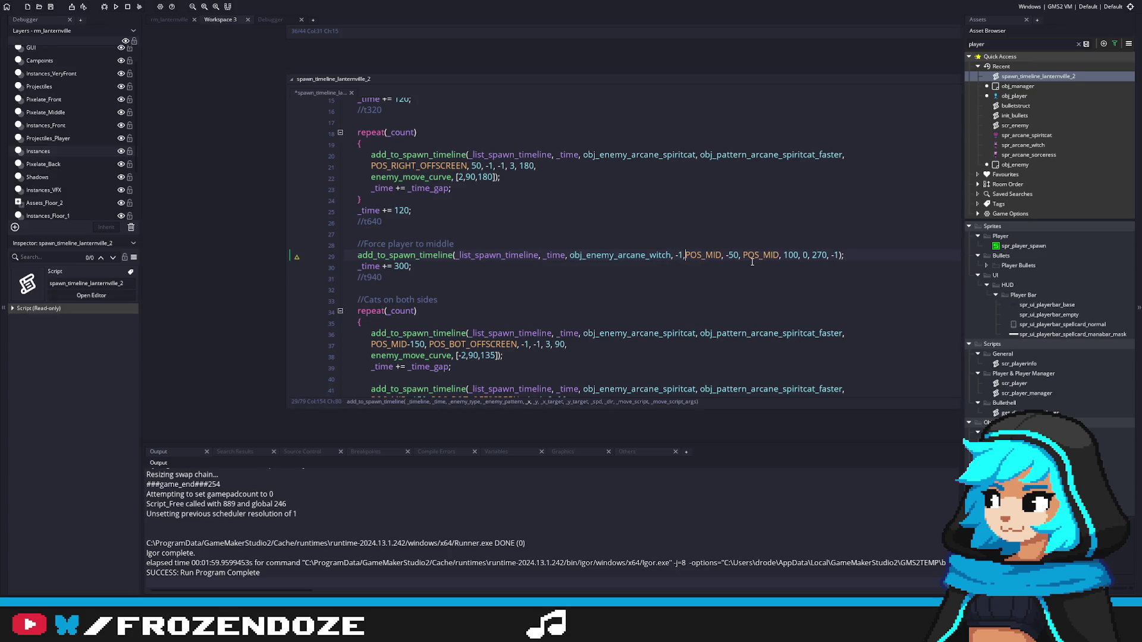
Step: Append ', -1' to the end of the witch spawn call, then open obj_enemy_arcane_witch
{"action": "left_click", "coordinate": [844, 256]}
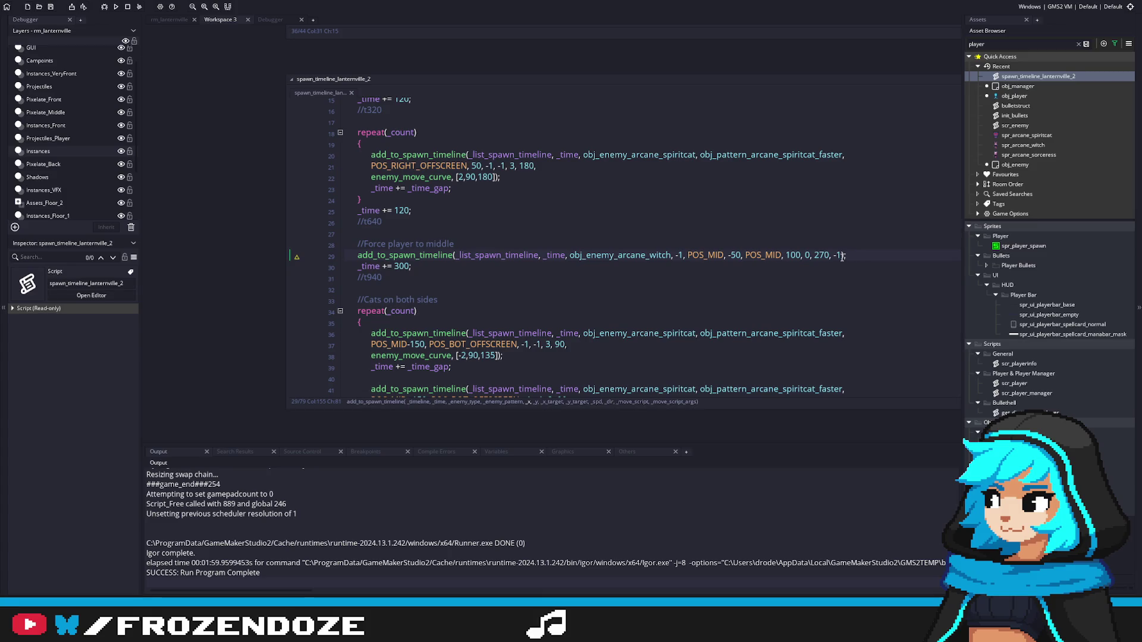
{"action": "scroll", "coordinate": [872, 273], "scroll_direction": "down", "scroll_amount": 2}
{"action": "scroll", "coordinate": [873, 272], "scroll_direction": "down", "scroll_amount": 3}
{"action": "scroll", "coordinate": [872, 272], "scroll_direction": "up", "scroll_amount": 4}
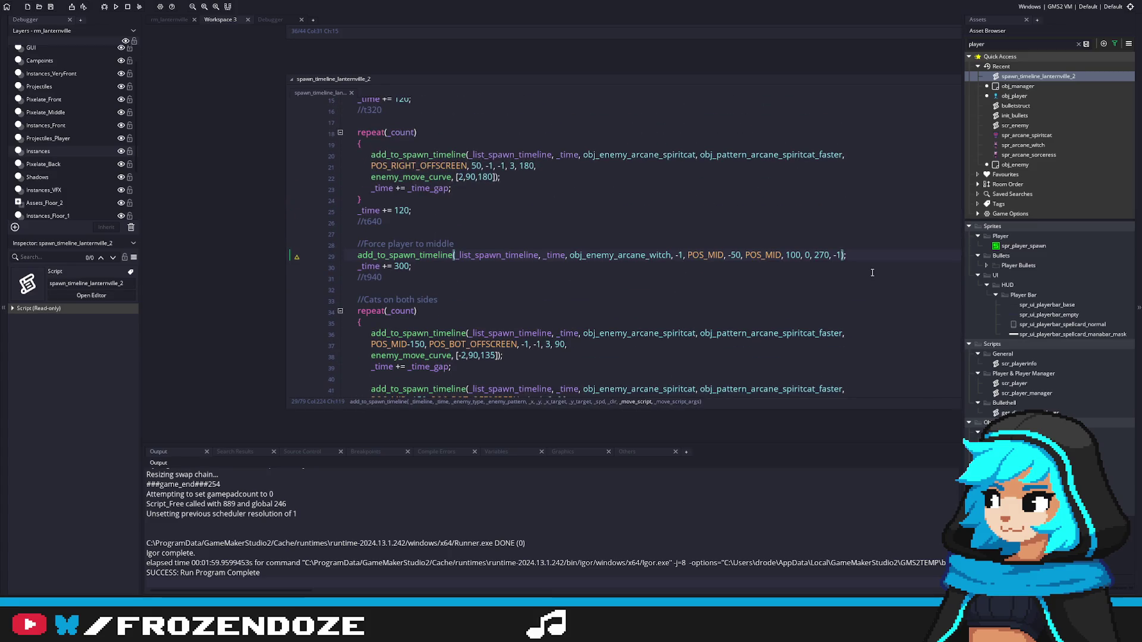
{"action": "type", "text": ", -1"}
{"action": "scroll", "coordinate": [797, 249], "scroll_direction": "down", "scroll_amount": 5}
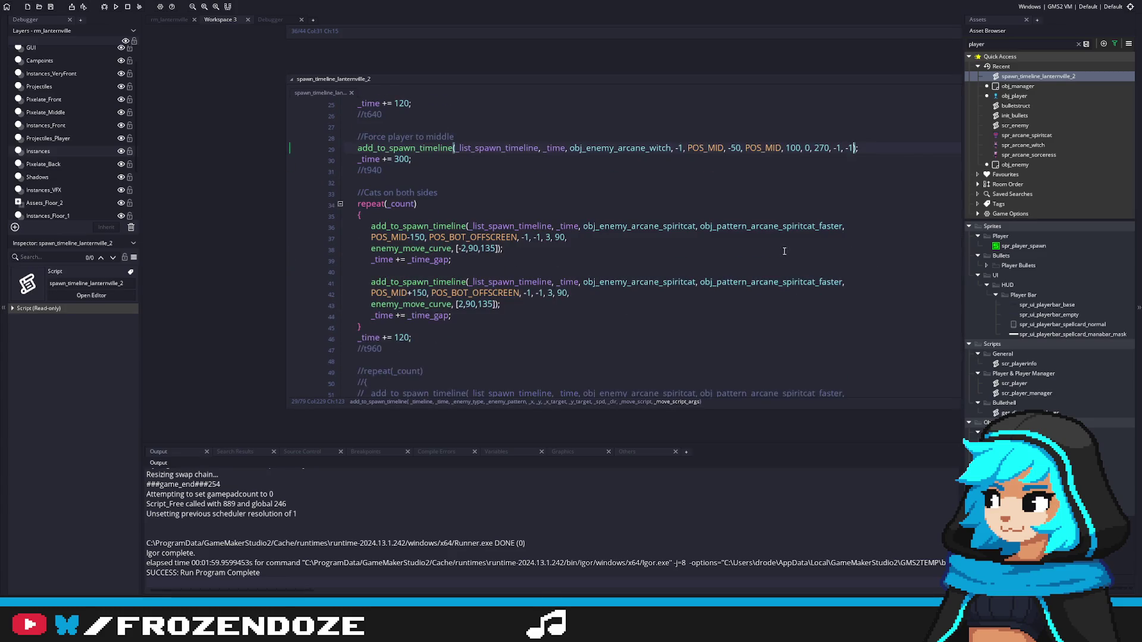
{"action": "scroll", "coordinate": [784, 252], "scroll_direction": "down", "scroll_amount": 1}
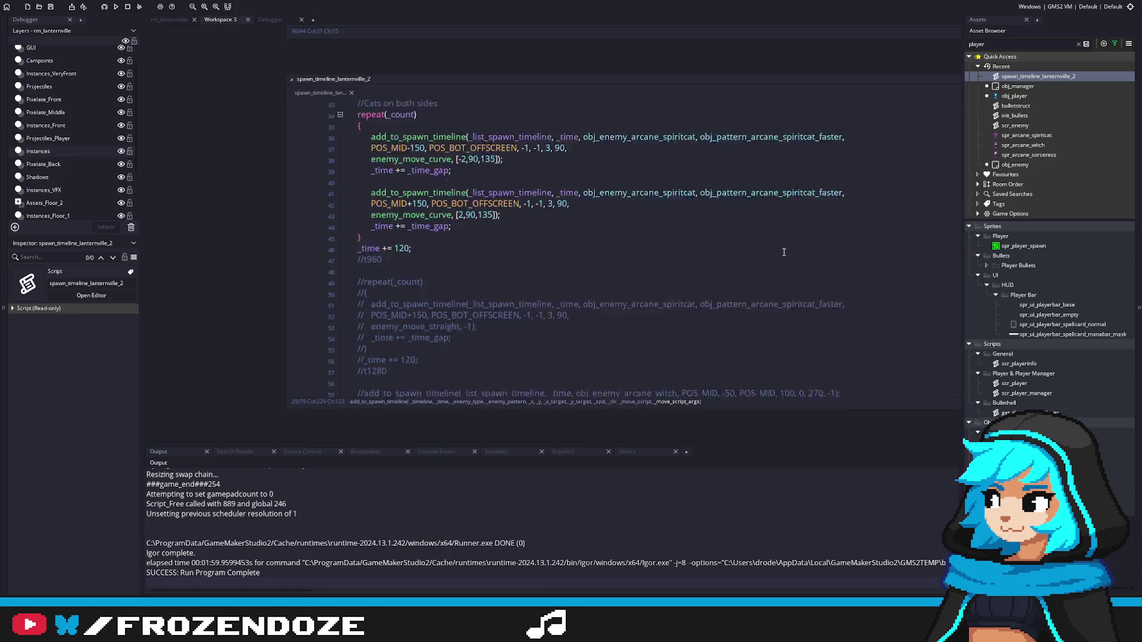
{"action": "scroll", "coordinate": [784, 252], "scroll_direction": "up", "scroll_amount": 4}
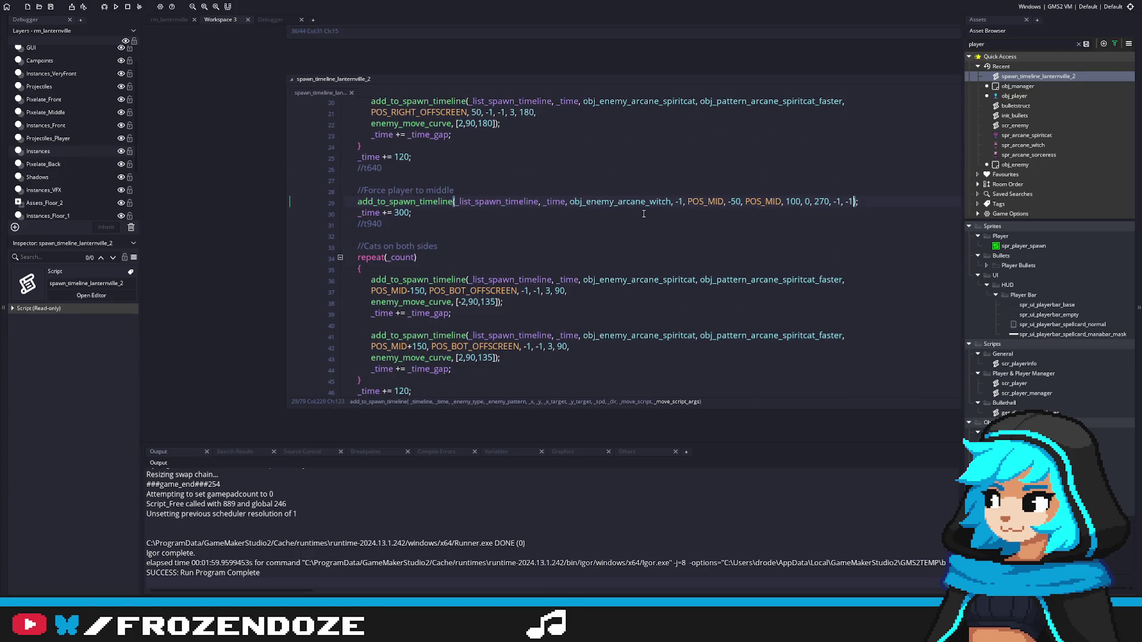
{"action": "middle_click", "coordinate": [642, 205]}
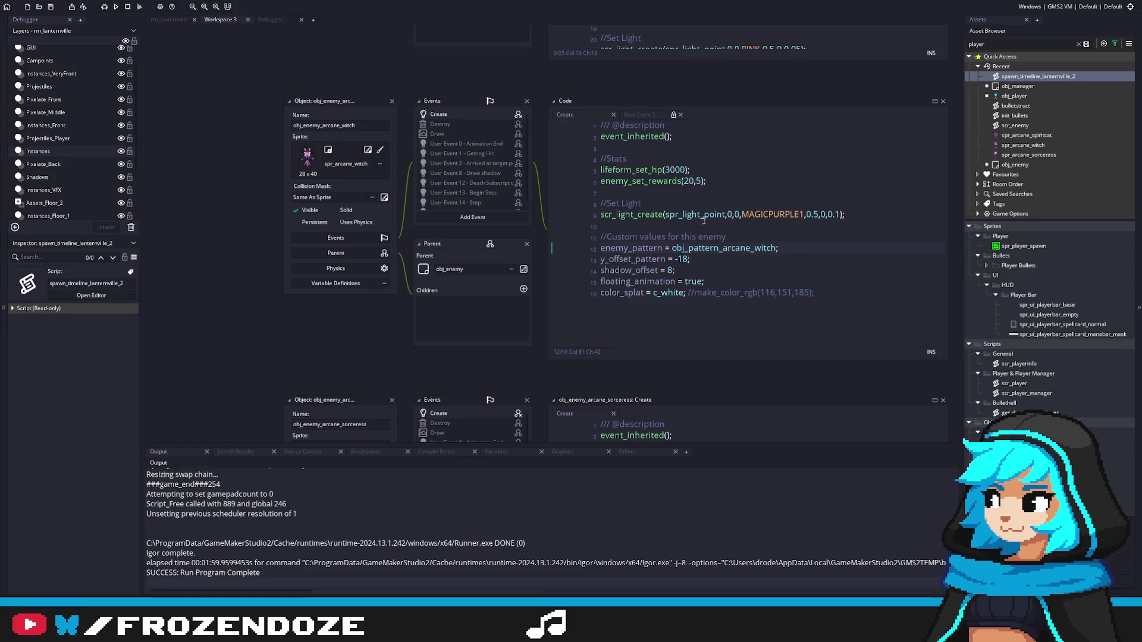
Step: Reopen spawn_timeline_lanternville_2, put the caret on line 30, and run the game with F5
{"action": "left_click_drag", "start_coordinate": [733, 213], "coordinate": [644, 250]}
{"action": "key", "text": "Up"}
{"action": "key", "text": "Up"}
{"action": "key", "text": "Up"}
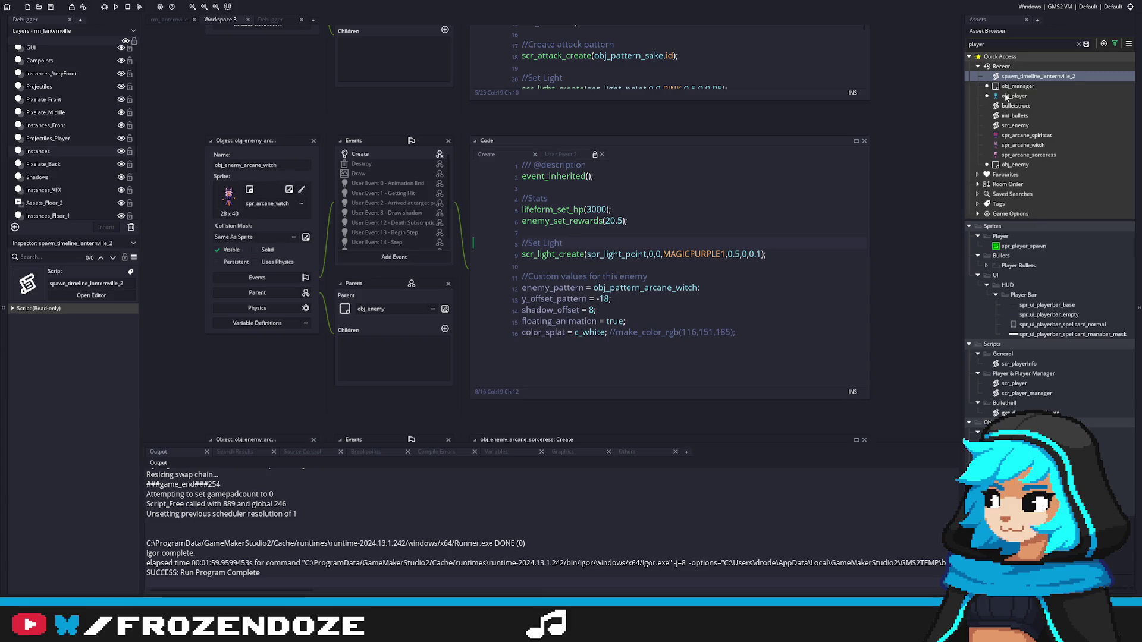
{"action": "double_click", "coordinate": [1048, 80]}
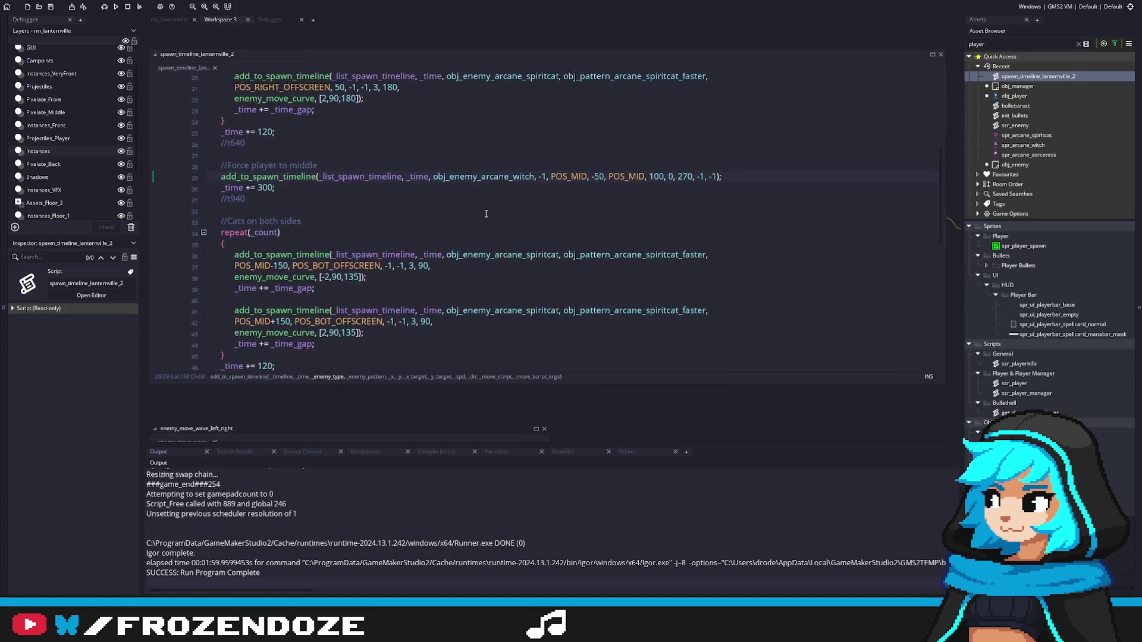
{"action": "left_click", "coordinate": [657, 222]}
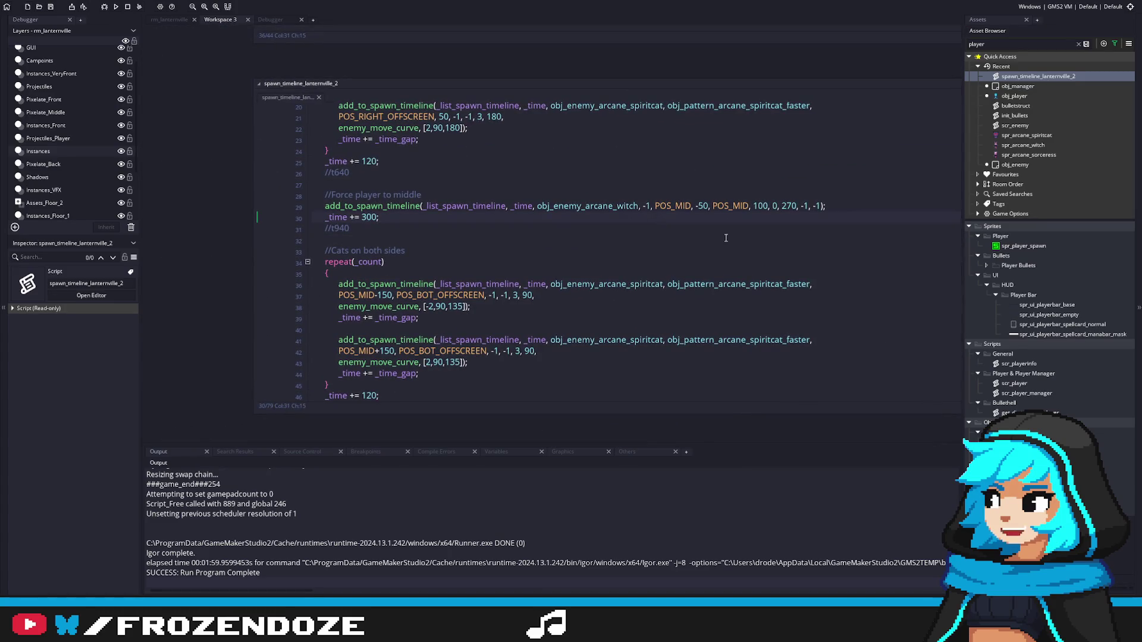
{"action": "key", "text": "F5"}
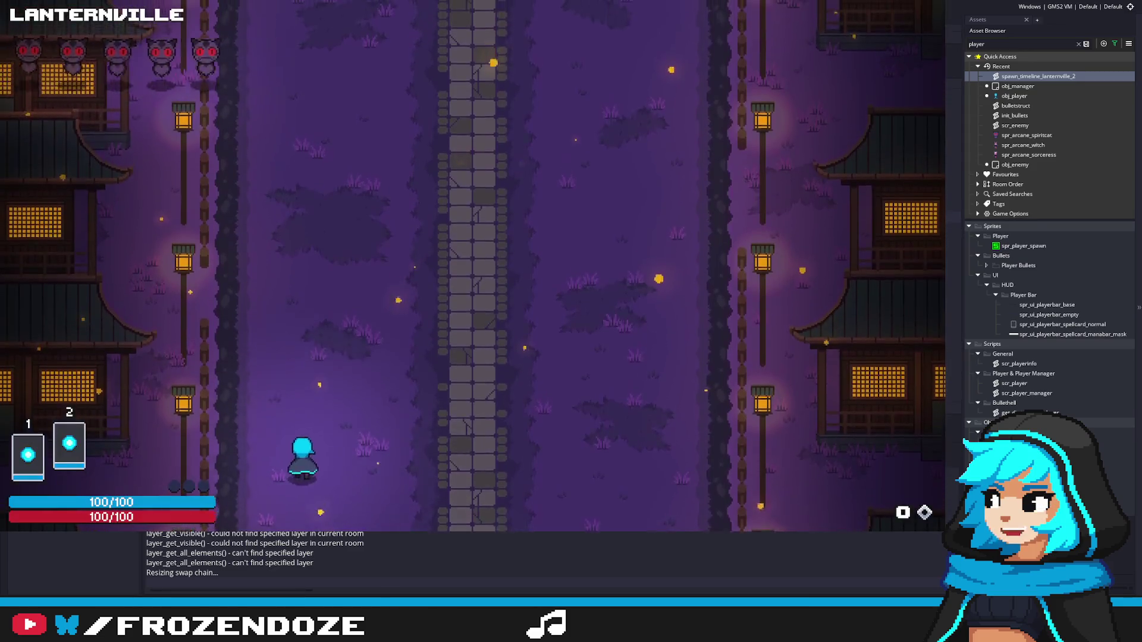
Step: Fight through the early Lanternville waves, dodging down and then moving up-left to attack
{"action": "key", "text": "Right"}
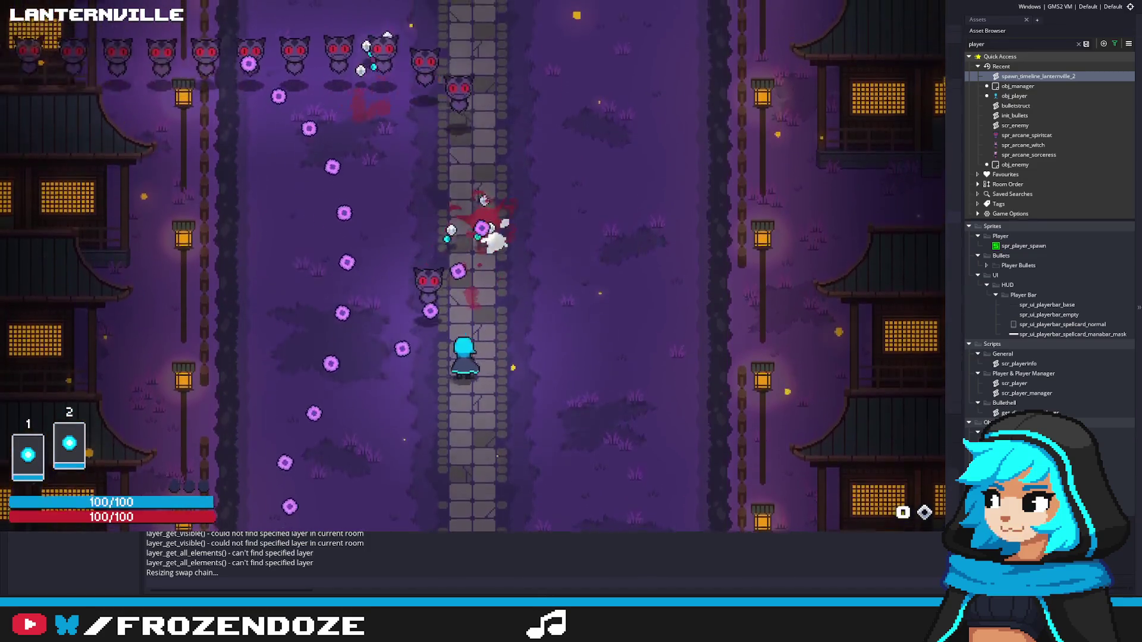
{"action": "key", "text": "Left"}
{"action": "key", "text": "Down"}
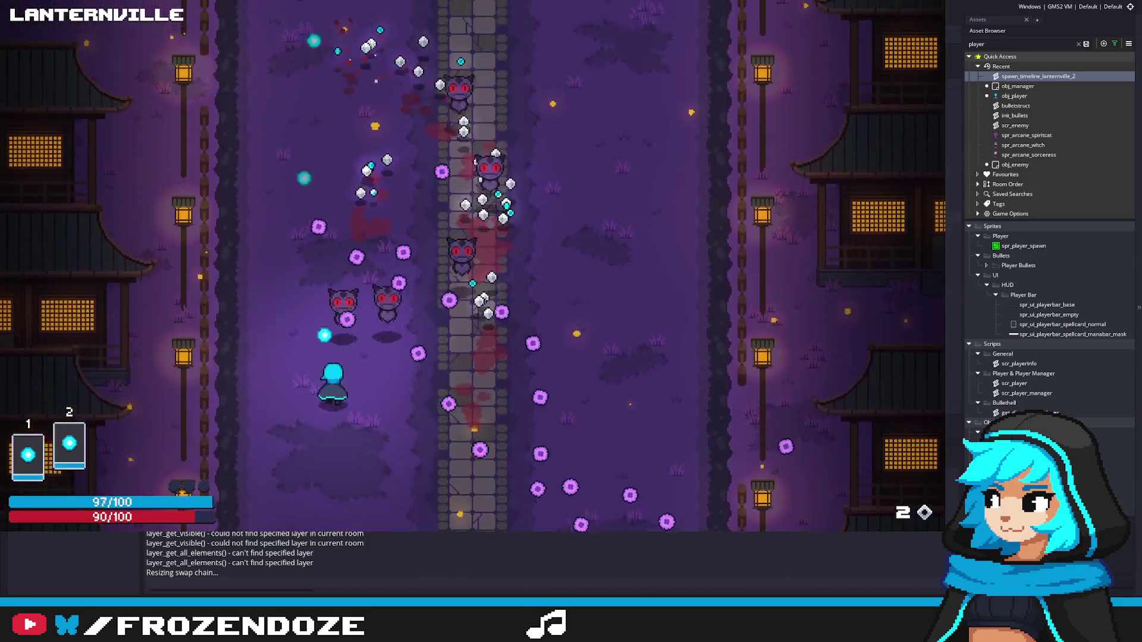
{"action": "key", "text": "Right"}
{"action": "key", "text": "Up"}
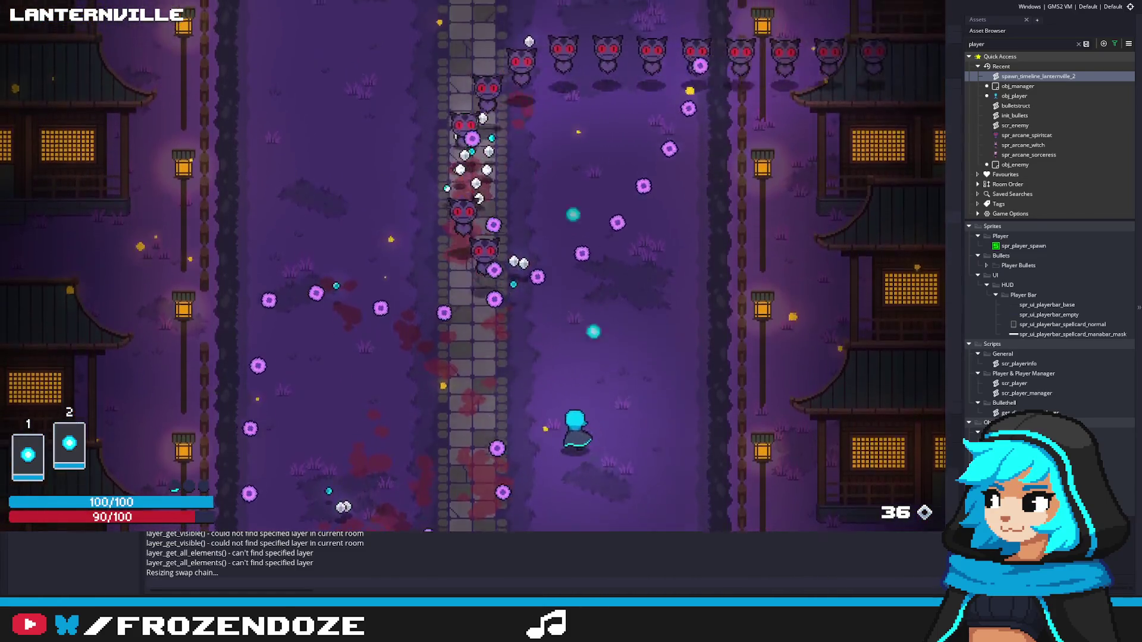
{"action": "key", "text": "Right"}
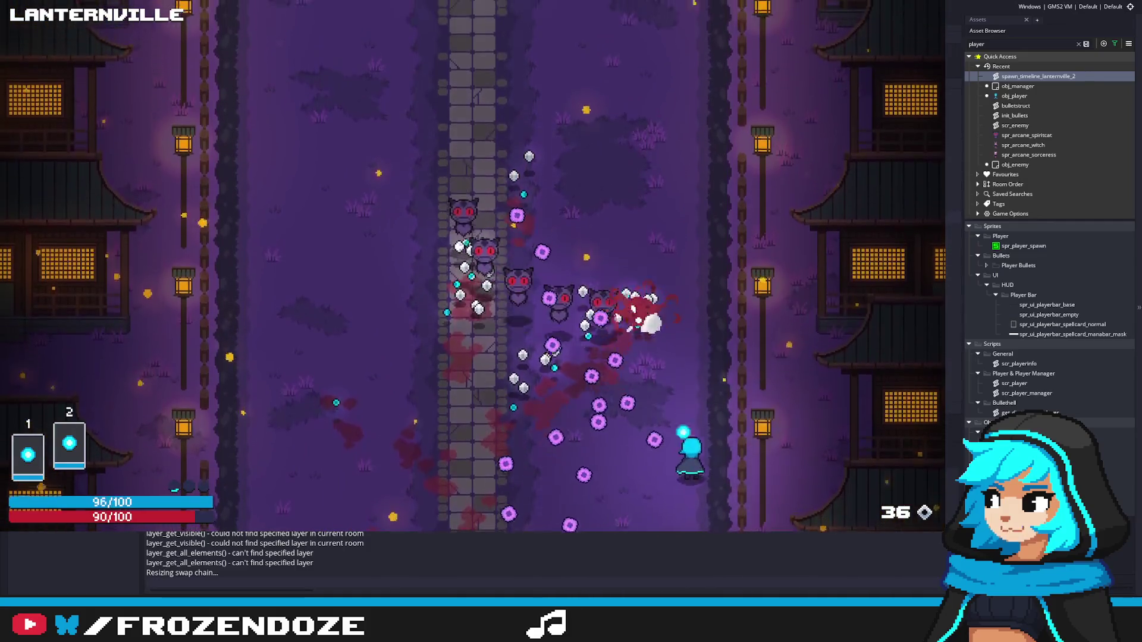
{"action": "key", "text": "Up"}
{"action": "key", "text": "Left"}
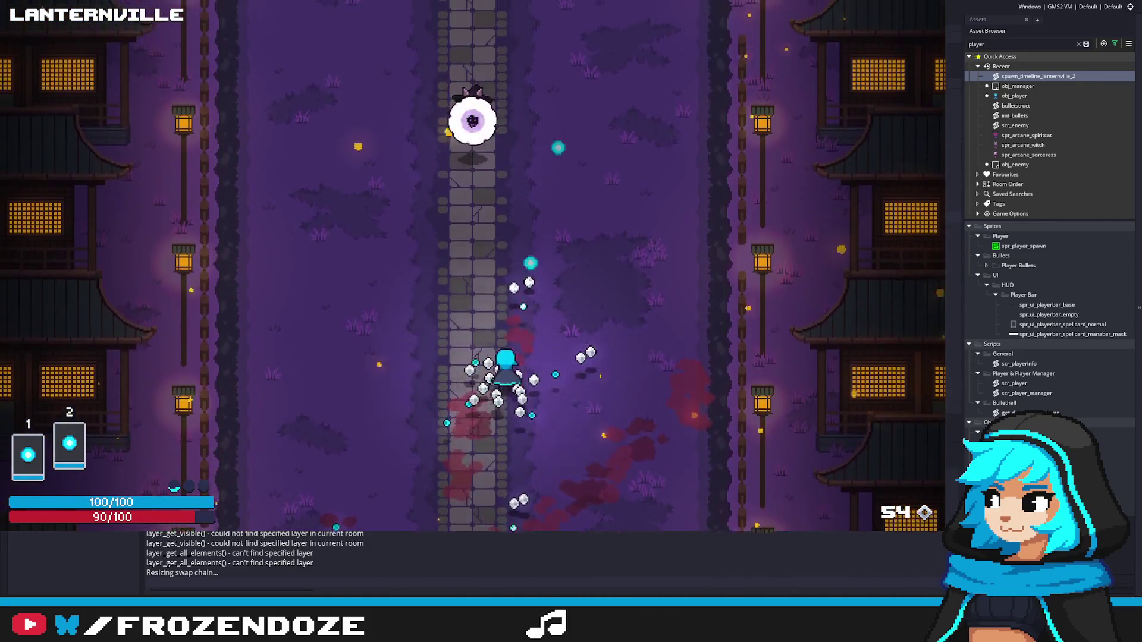
Step: Dodge the boss's bullets left and right until the cat ghost wave clears and the chest appears
{"action": "key", "text": "Up"}
{"action": "key", "text": "Right"}
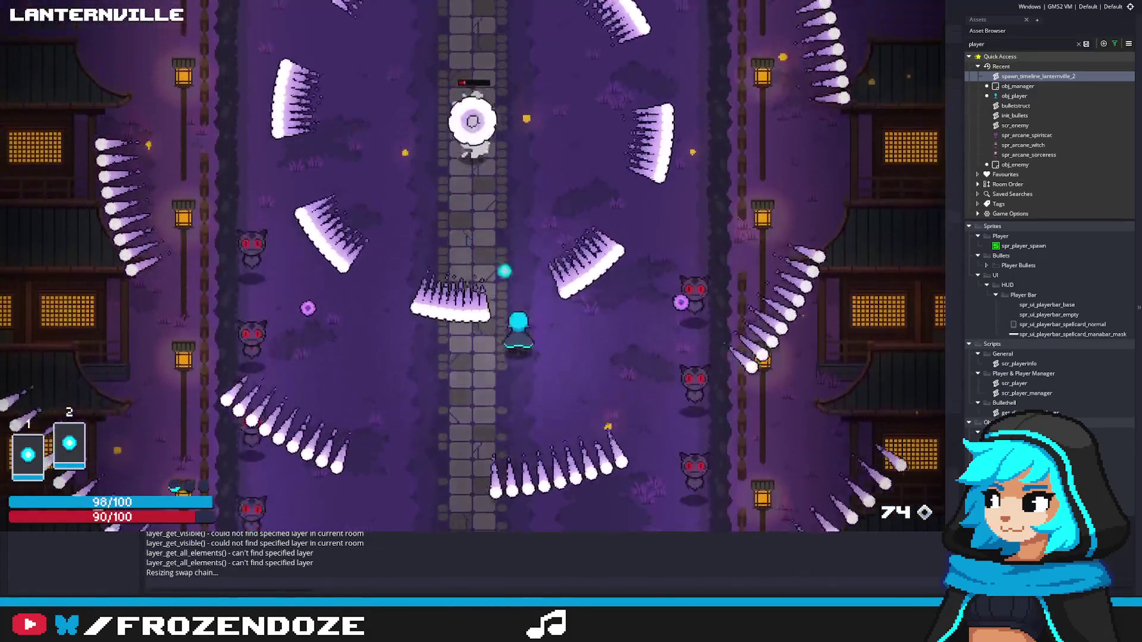
{"action": "key", "text": "Down"}
{"action": "key", "text": "Left"}
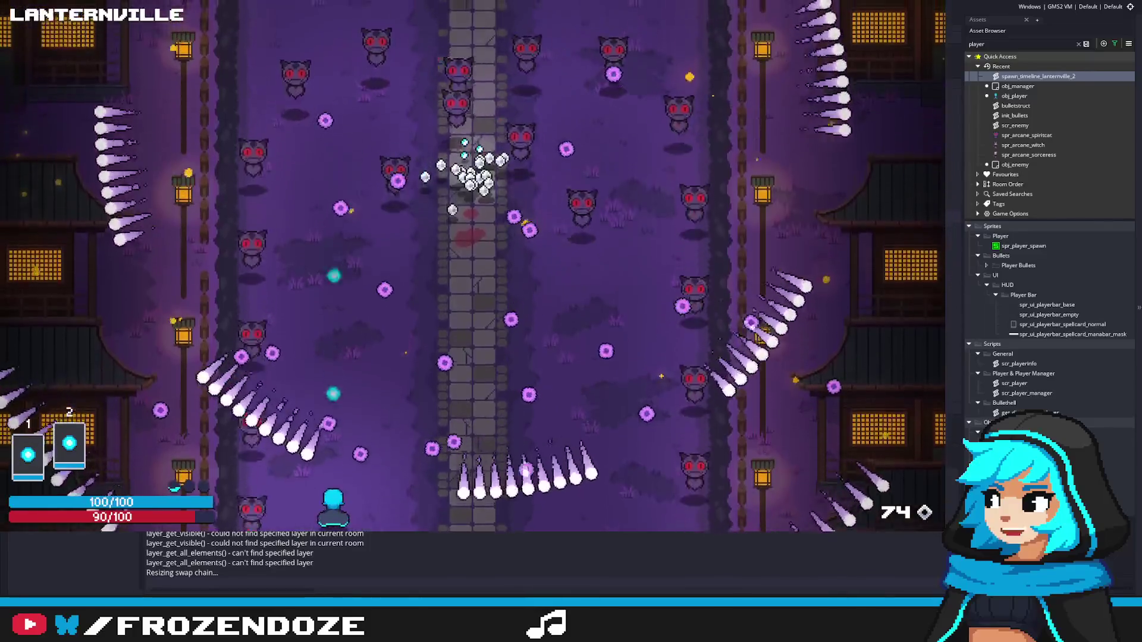
{"action": "key", "text": "Left"}
{"action": "key", "text": "Right"}
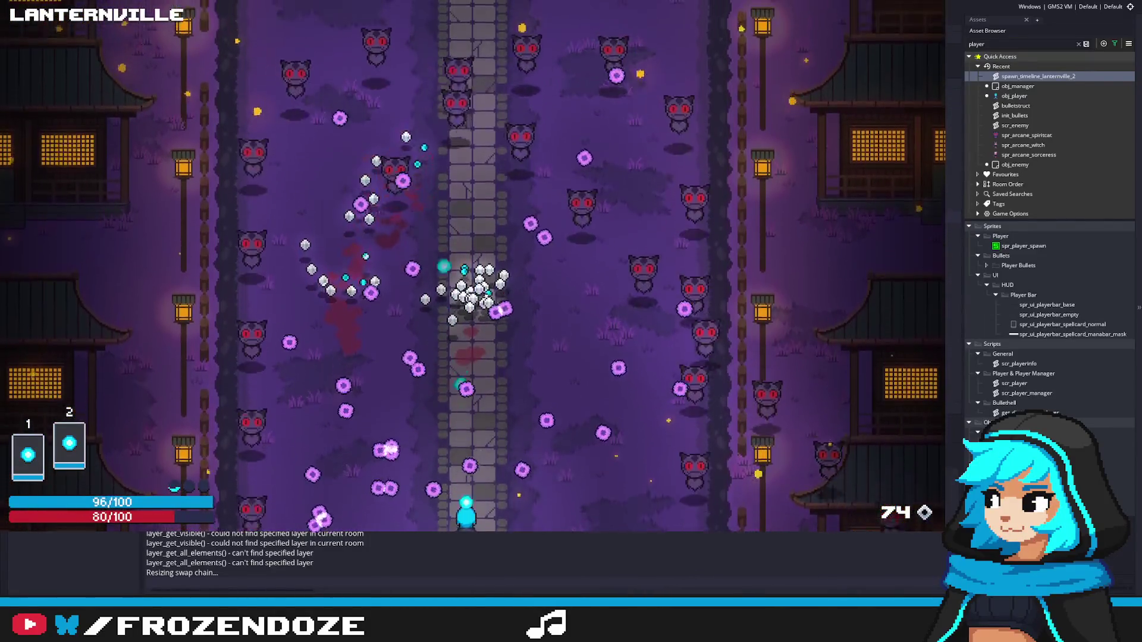
{"action": "key", "text": "Right"}
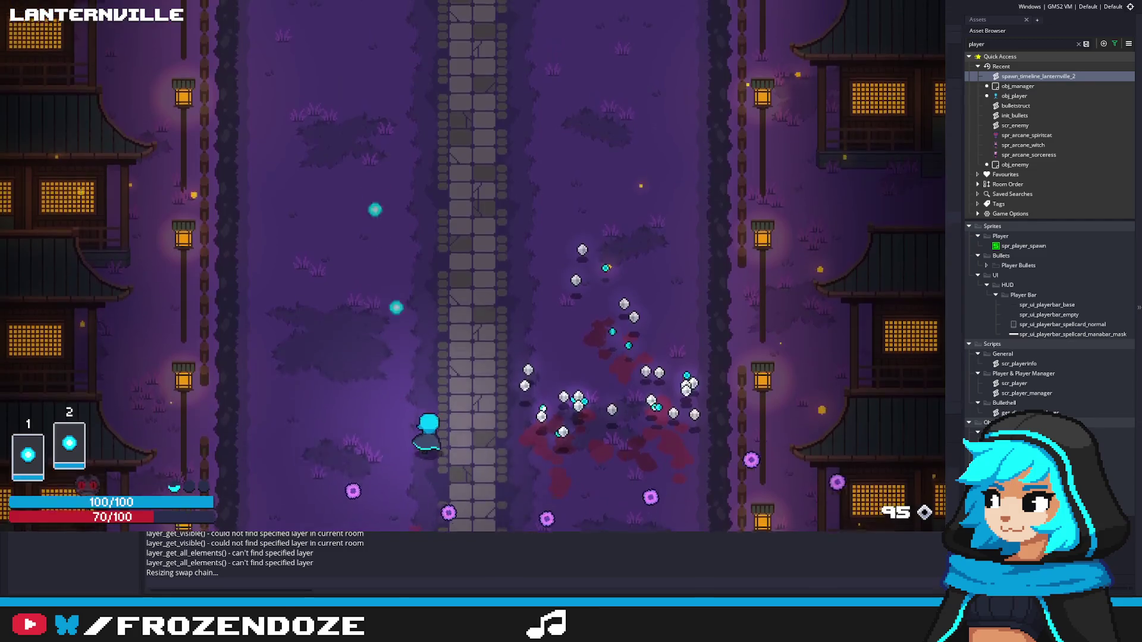
{"action": "key", "text": "Right"}
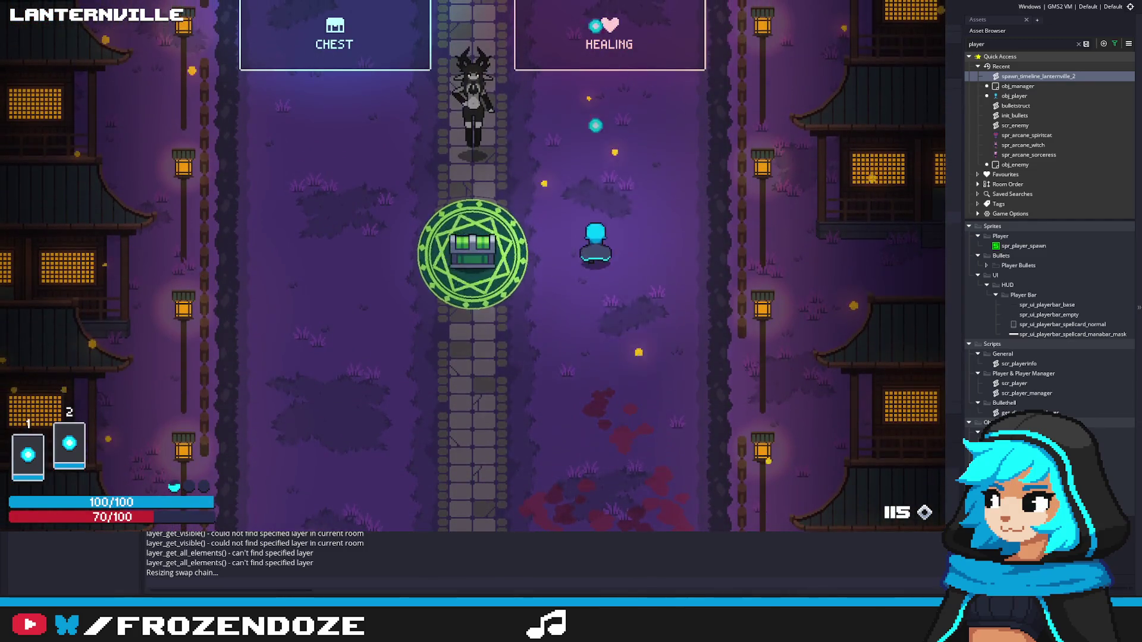
Step: Steer the player up past the chest toward the centre of the path
{"action": "key", "text": "Up"}
{"action": "key", "text": "Left"}
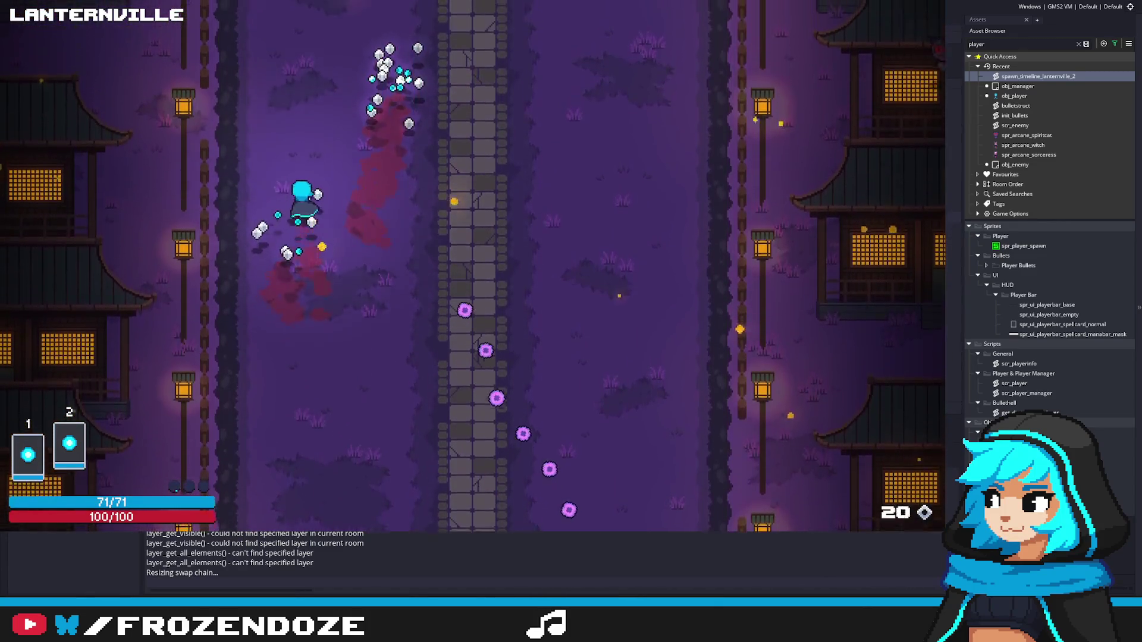
{"action": "key", "text": "Up"}
{"action": "key", "text": "Right"}
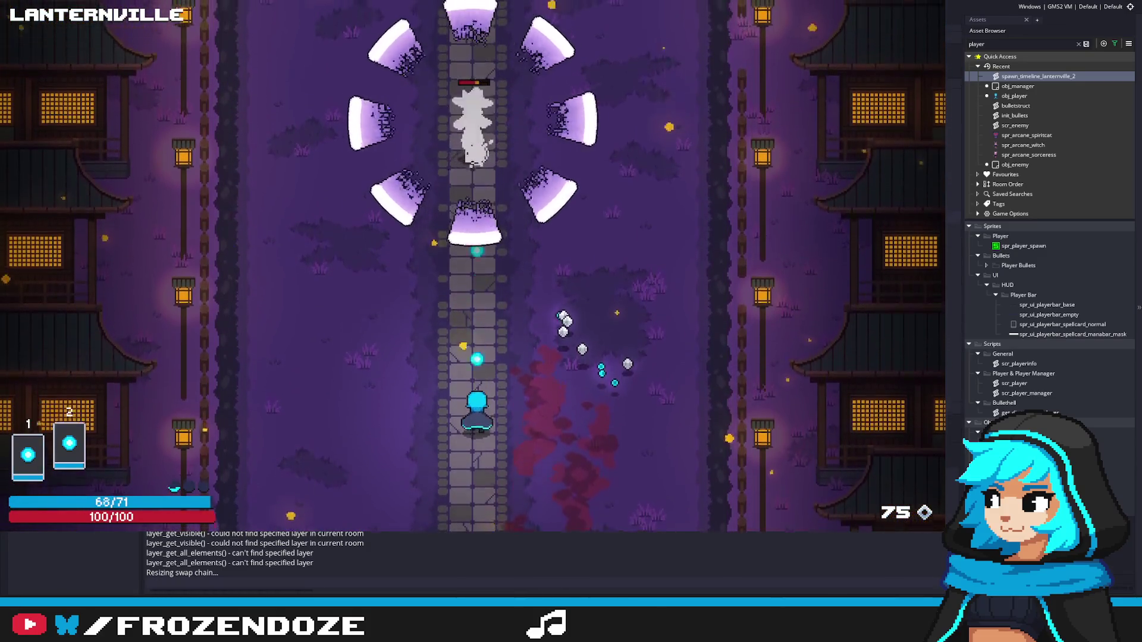
{"action": "key", "text": "Up"}
{"action": "key", "text": "Right"}
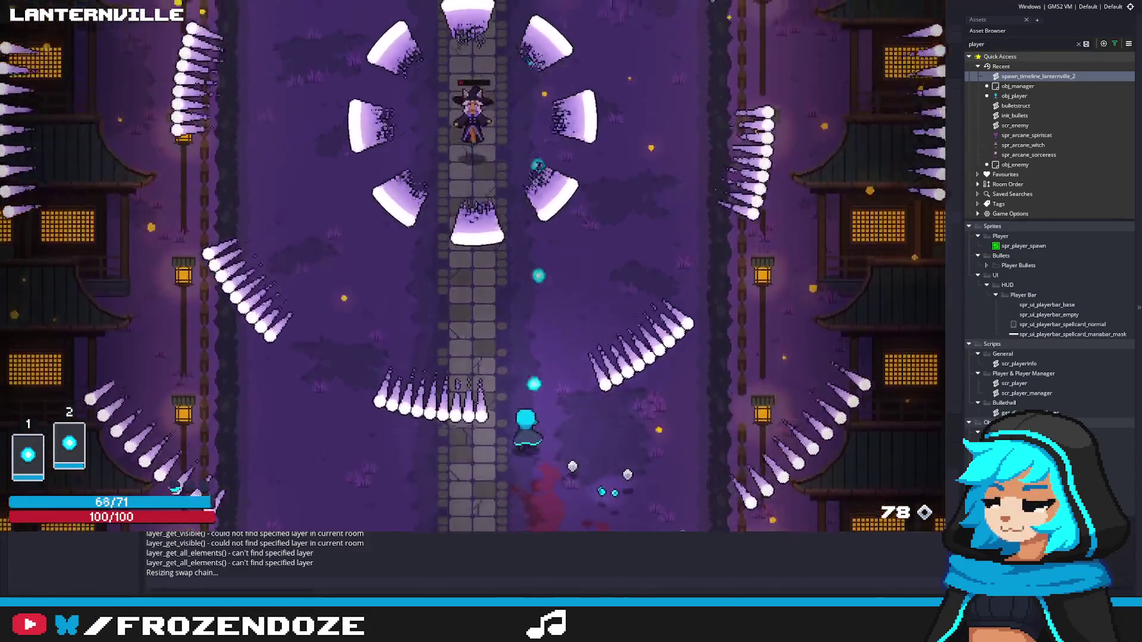
Step: Dodge toward the lower left and right, then run right along the bottom
{"action": "key", "text": "Left"}
{"action": "key", "text": "Down"}
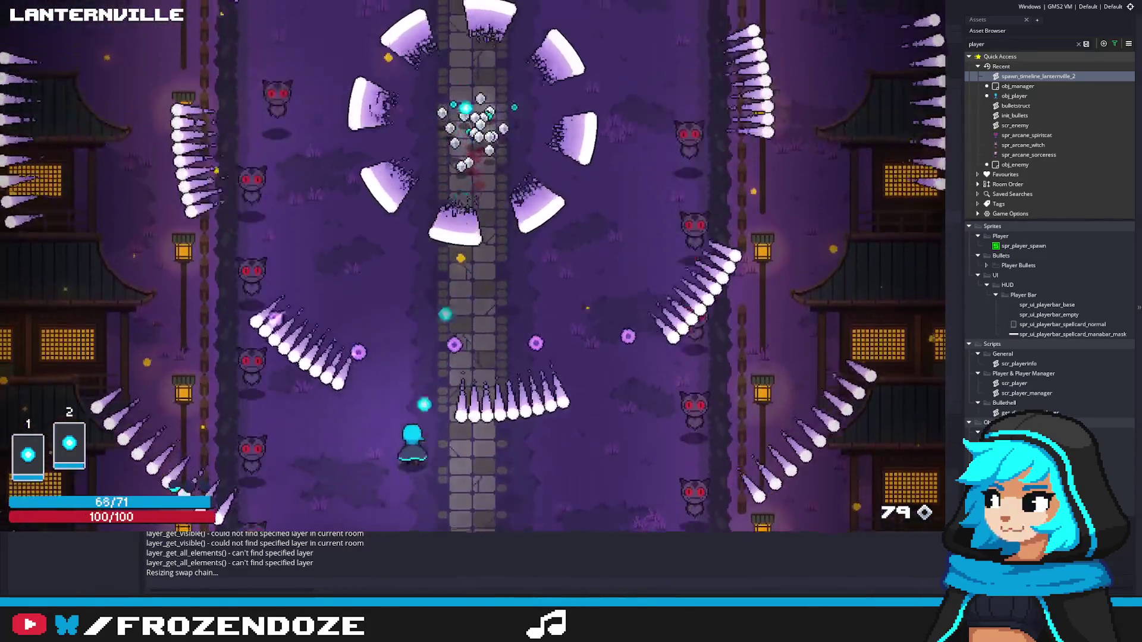
{"action": "key", "text": "Right"}
{"action": "key", "text": "Down"}
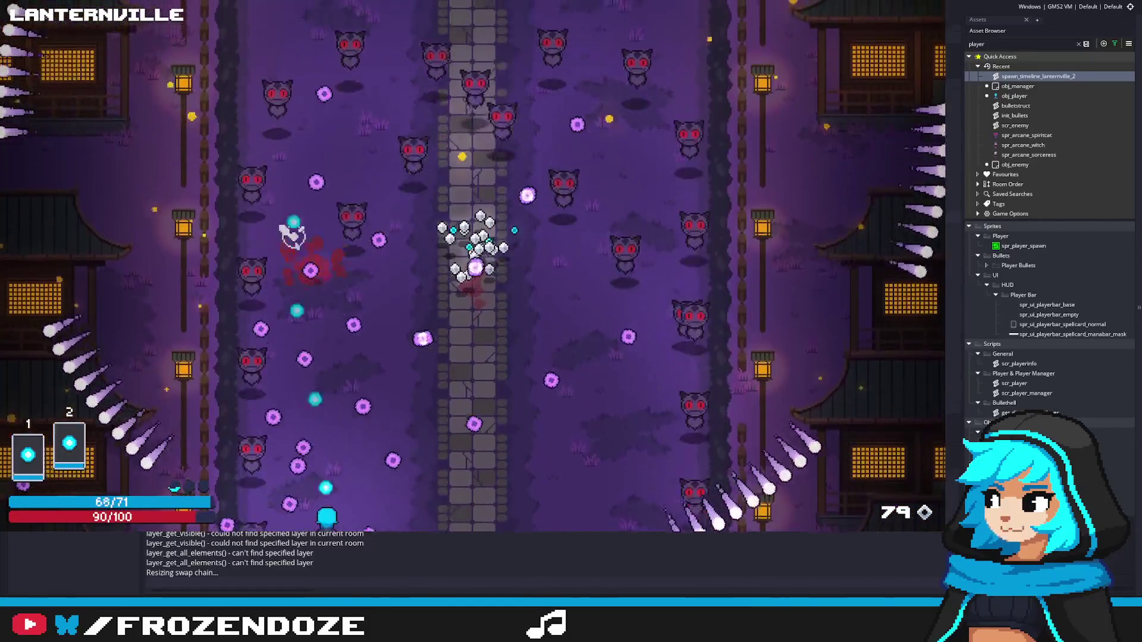
{"action": "key", "text": "Right"}
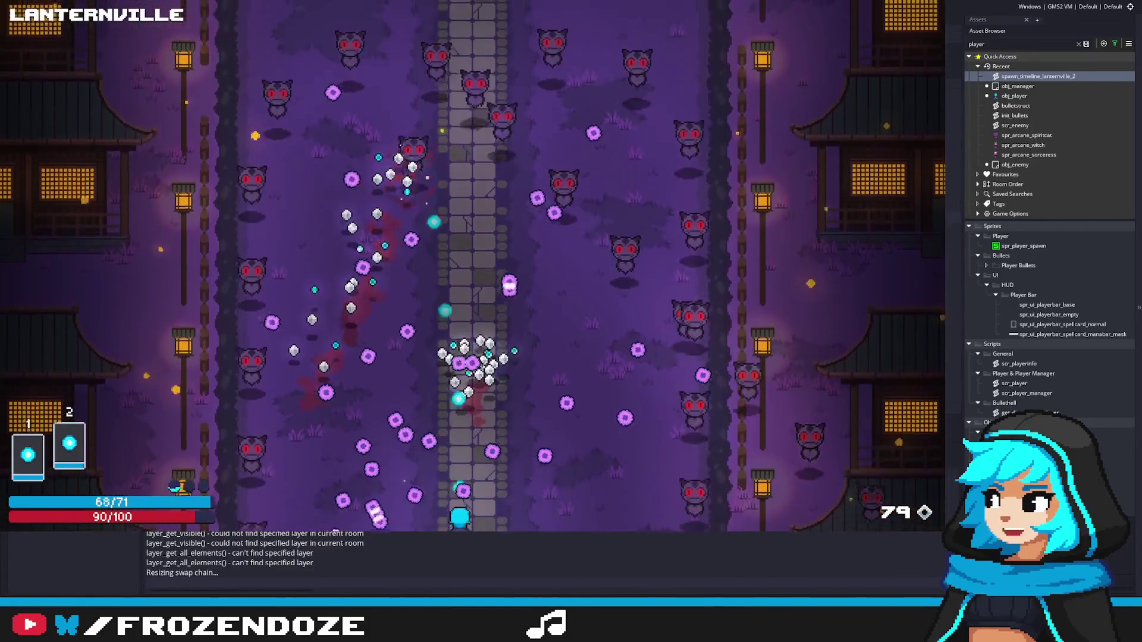
{"action": "key", "text": "Right"}
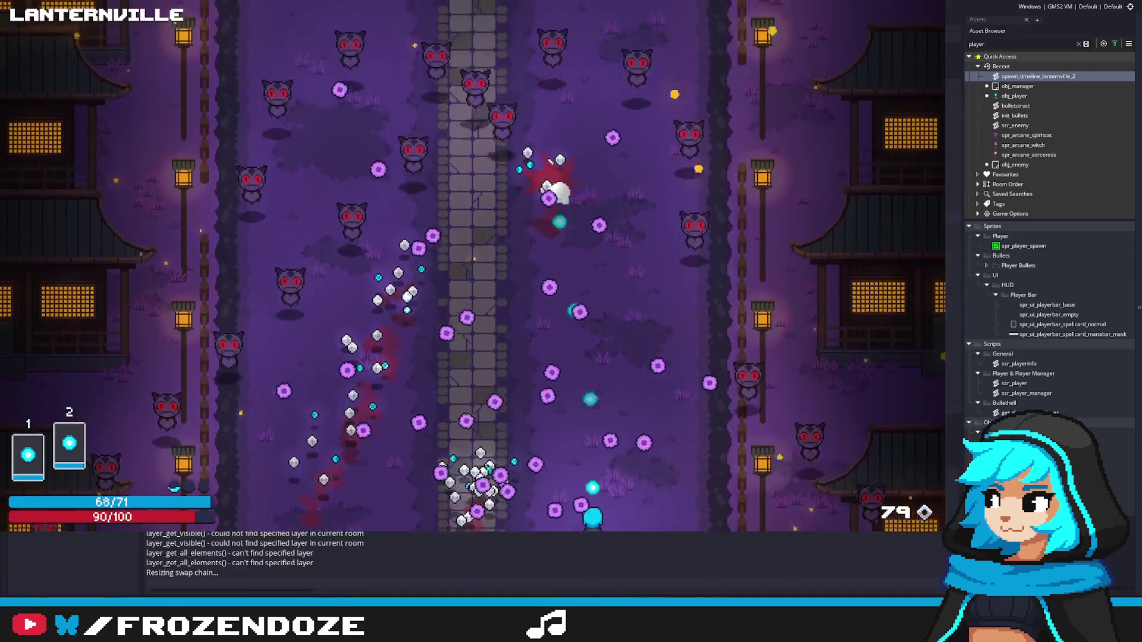
{"action": "key", "text": "Right"}
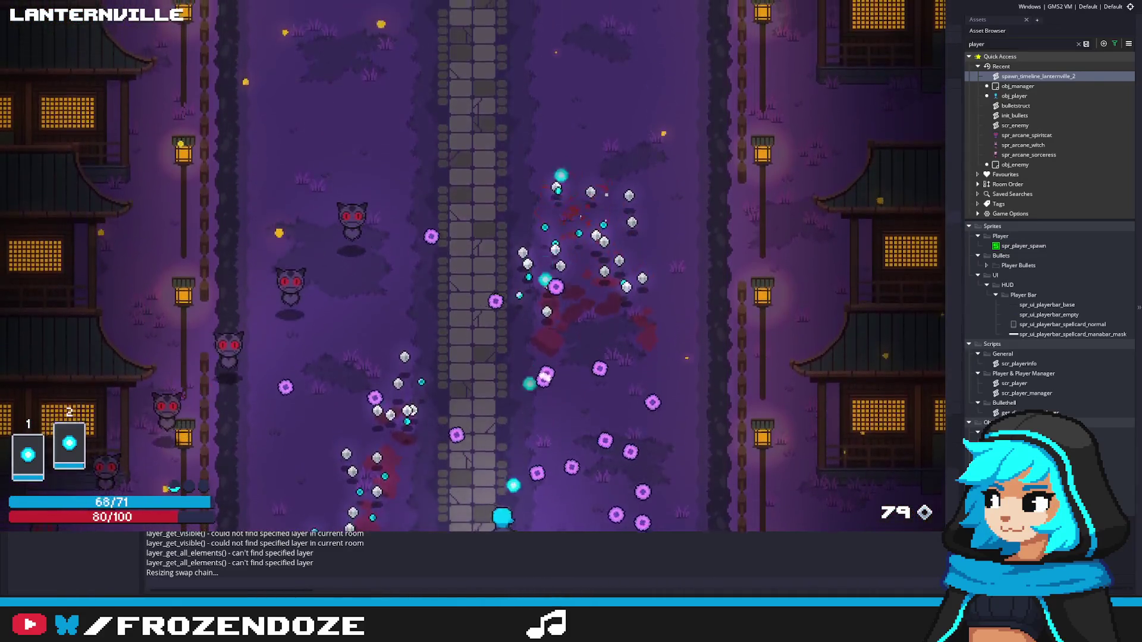
Step: Walk up through the level, dodging down-left and closing in on the enemies
{"action": "key", "text": "Up"}
{"action": "key", "text": "Right"}
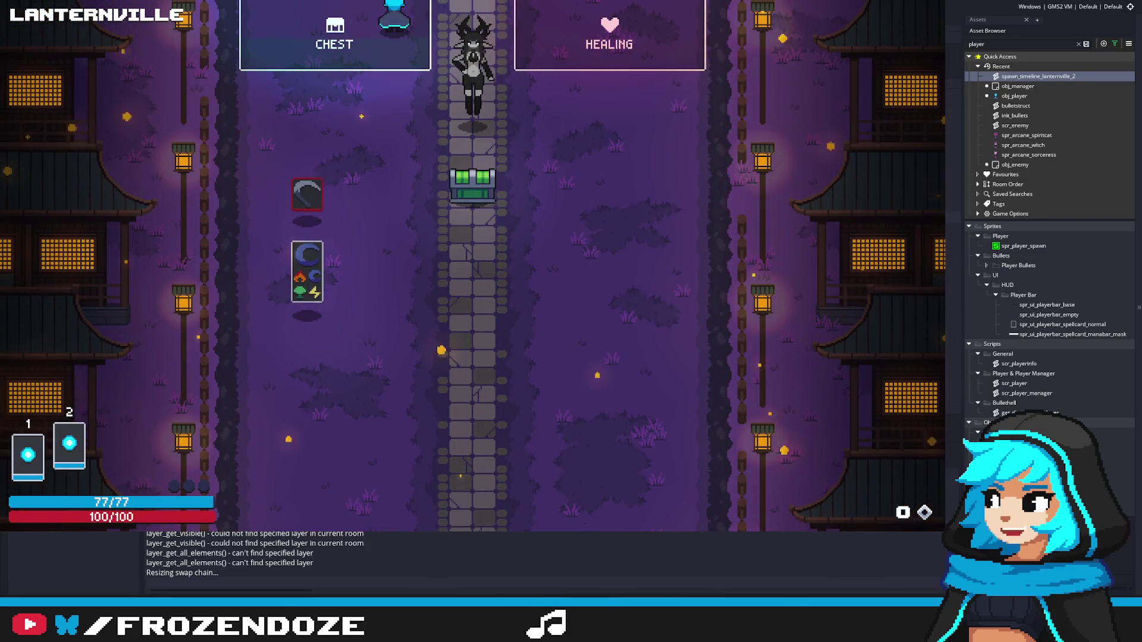
{"action": "key", "text": "Up"}
{"action": "key", "text": "Left"}
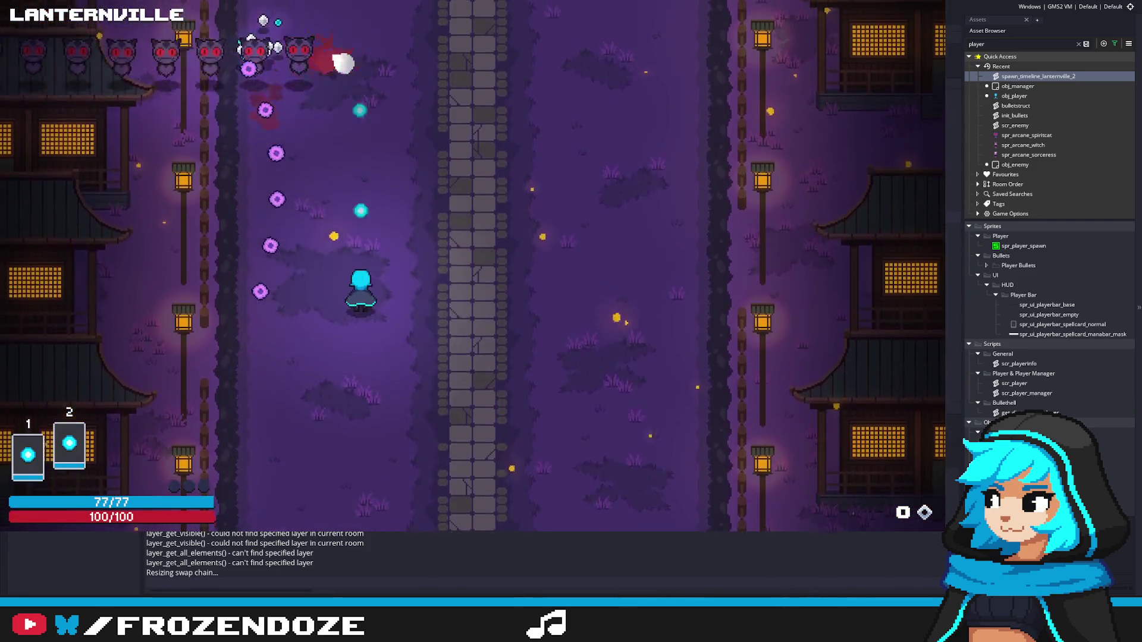
{"action": "key", "text": "Left"}
{"action": "key", "text": "Down"}
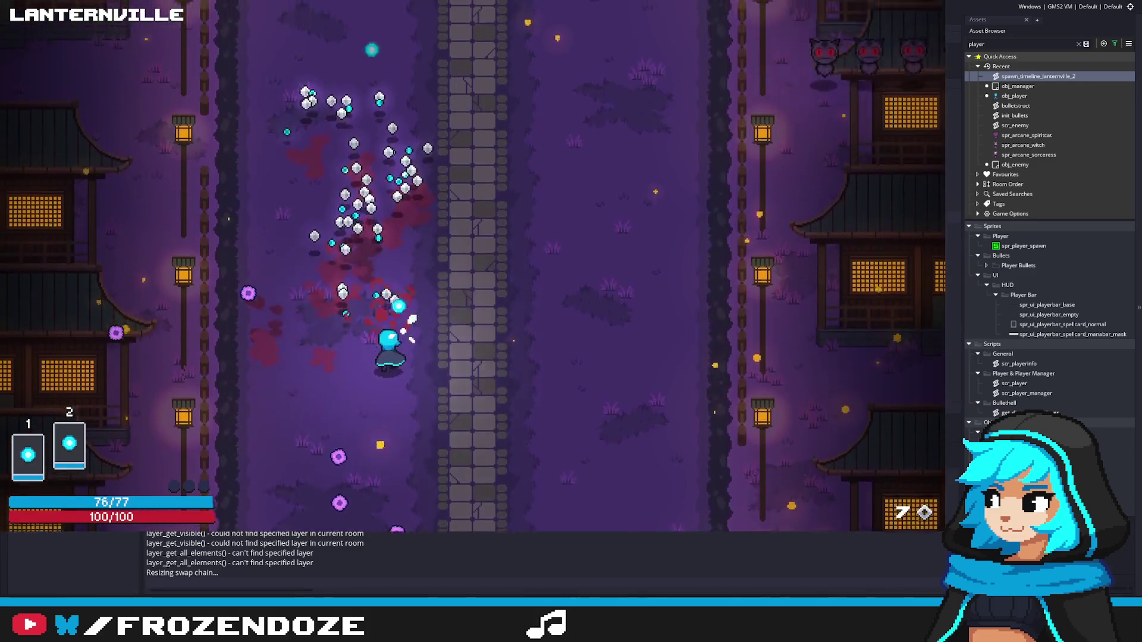
{"action": "key", "text": "Up"}
{"action": "key", "text": "Left"}
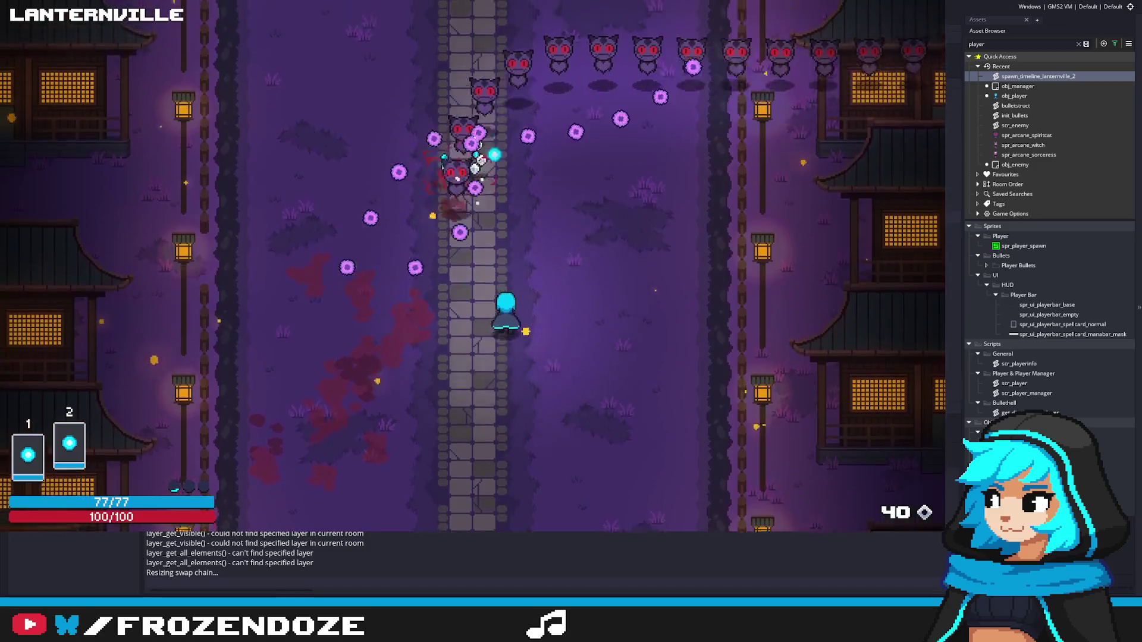
{"action": "key", "text": "Right"}
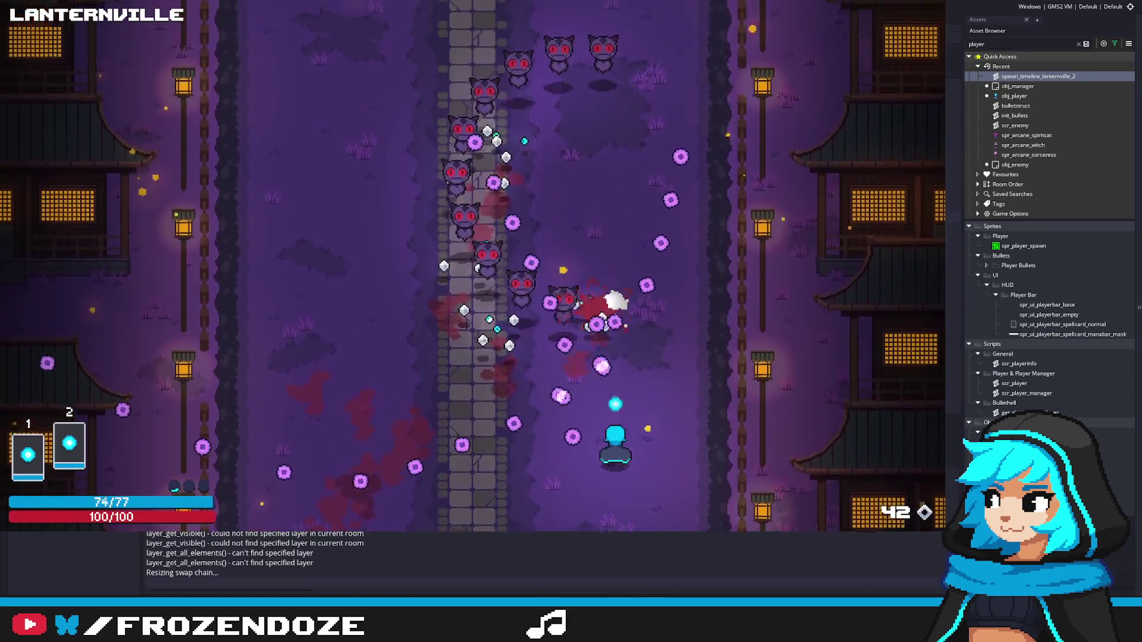
Step: Attack the cats up-left, retreat along the bottom, then head up toward the reward choice
{"action": "key", "text": "Left"}
{"action": "key", "text": "Up"}
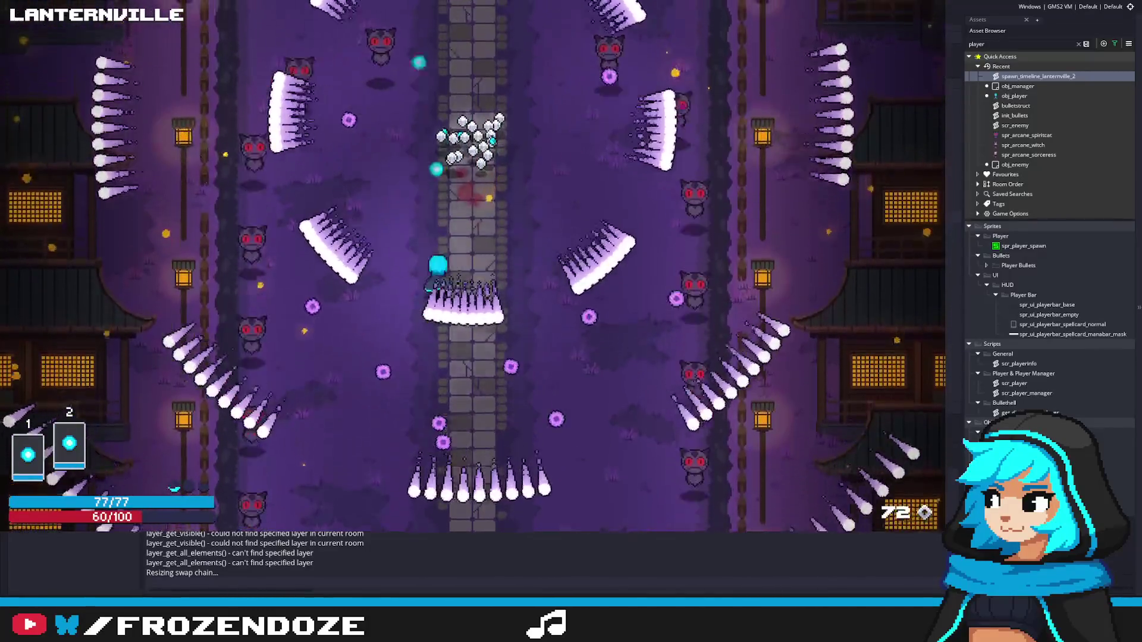
{"action": "key", "text": "Down"}
{"action": "key", "text": "Left"}
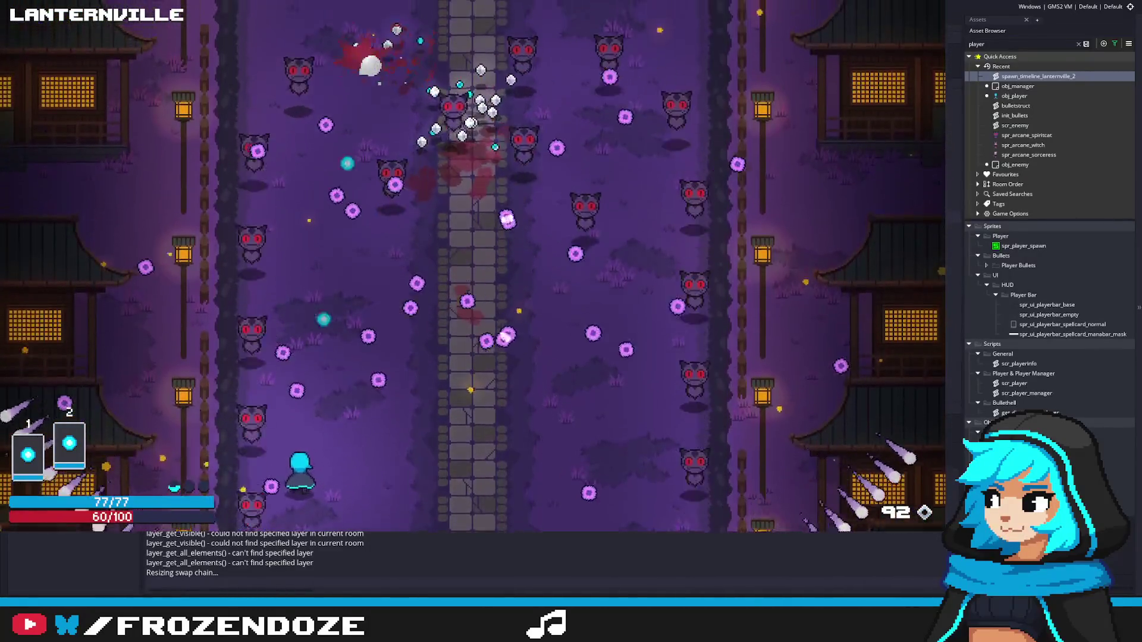
{"action": "key", "text": "Right"}
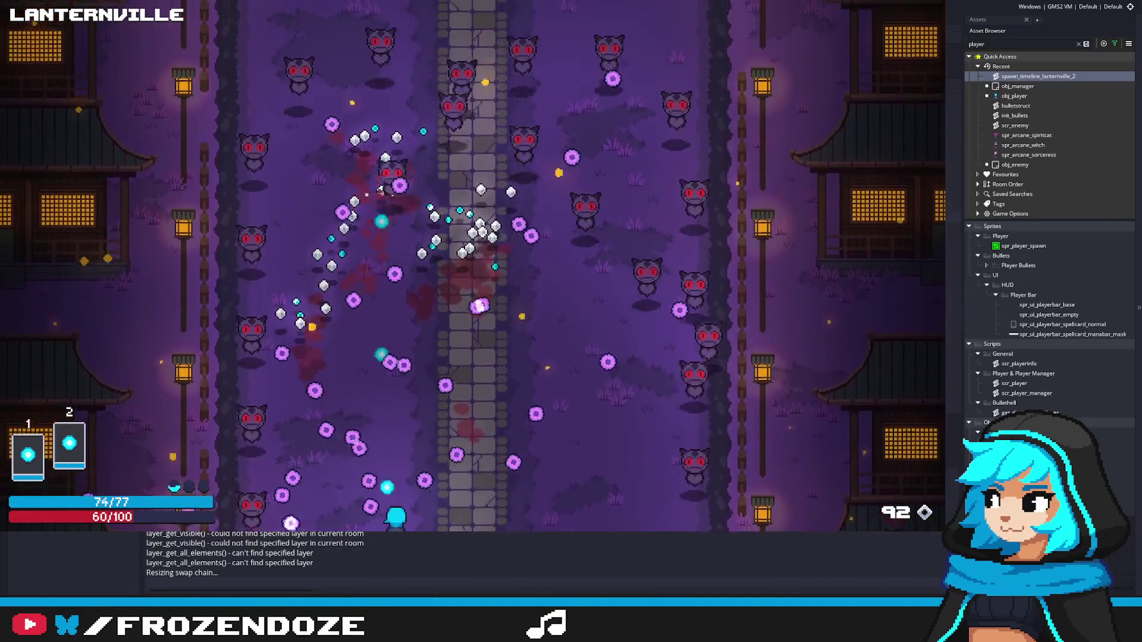
{"action": "key", "text": "Right"}
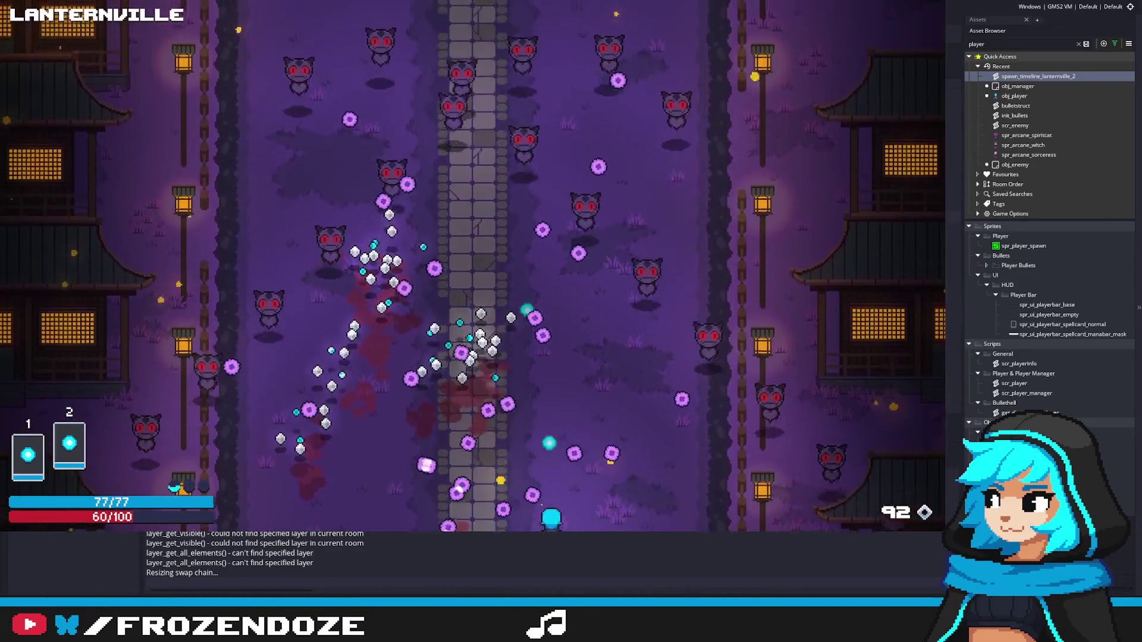
{"action": "key", "text": "Up"}
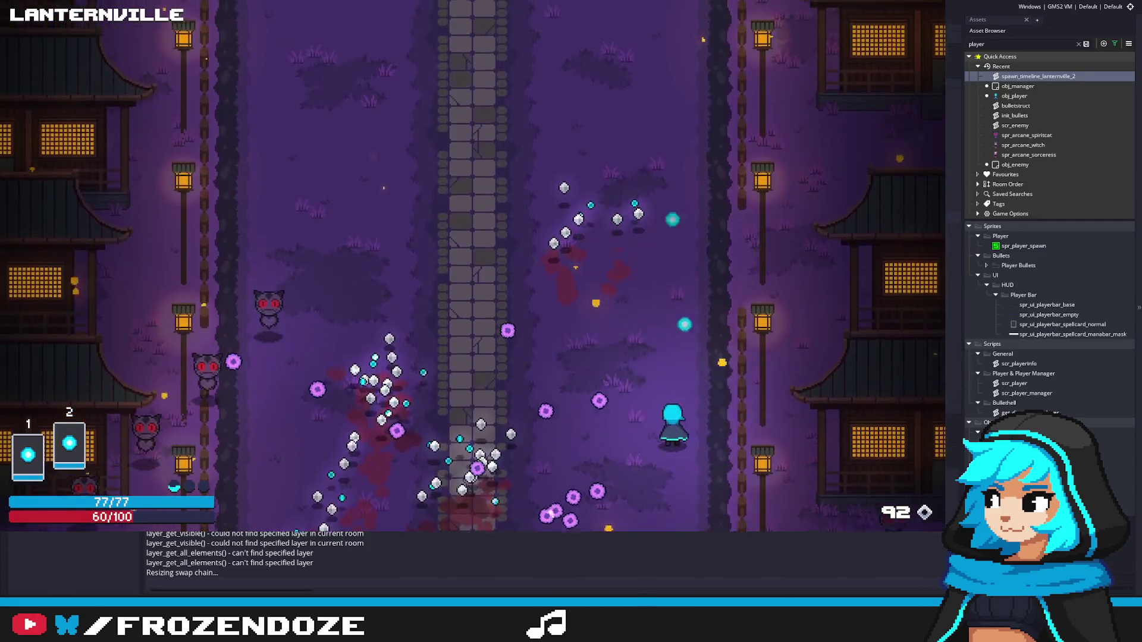
{"action": "key", "text": "Up"}
{"action": "key", "text": "Left"}
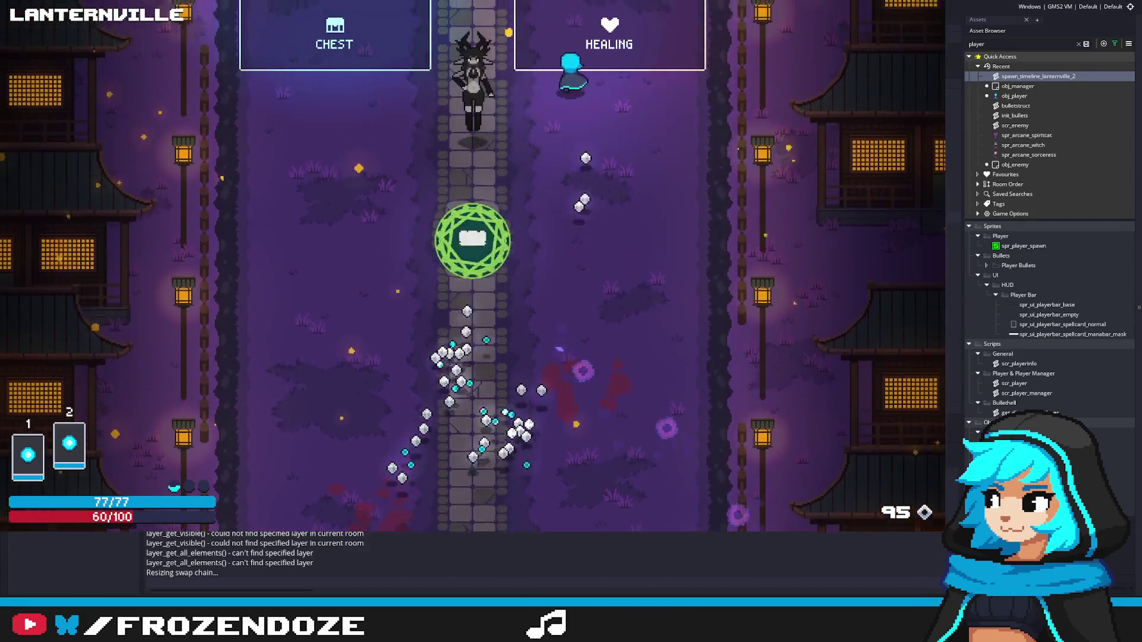
Step: Move down-left beside the chest and quit the running game with Escape
{"action": "key", "text": "Down"}
{"action": "key", "text": "Left"}
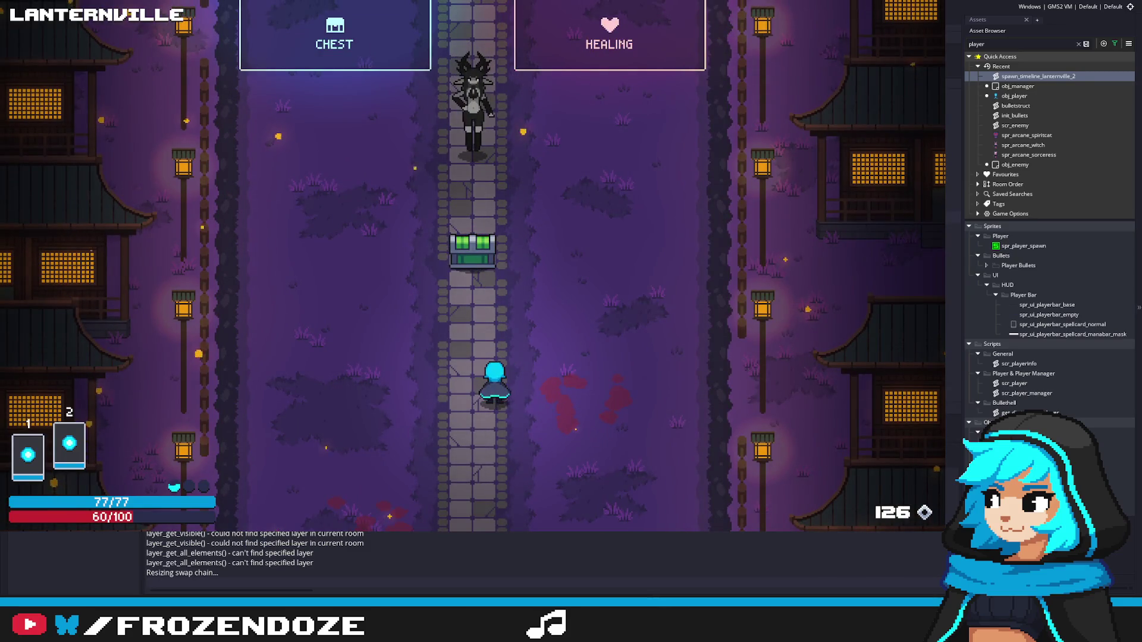
{"action": "key", "text": "Escape"}
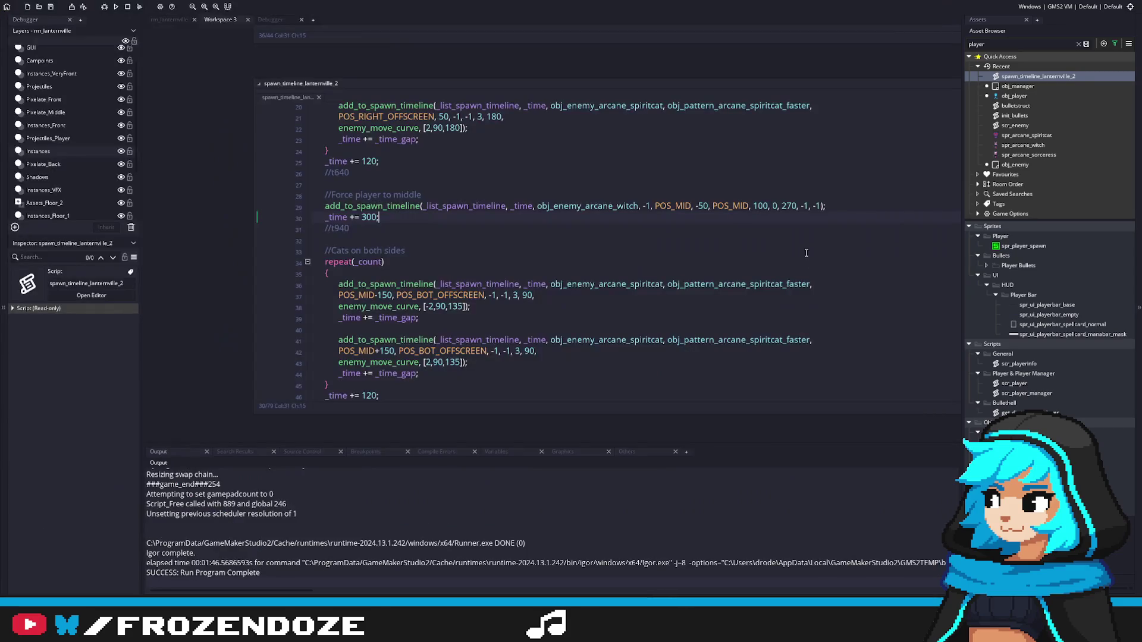
{"action": "key", "text": "Down"}
{"action": "scroll", "coordinate": [706, 298], "scroll_direction": "down", "scroll_amount": 2}
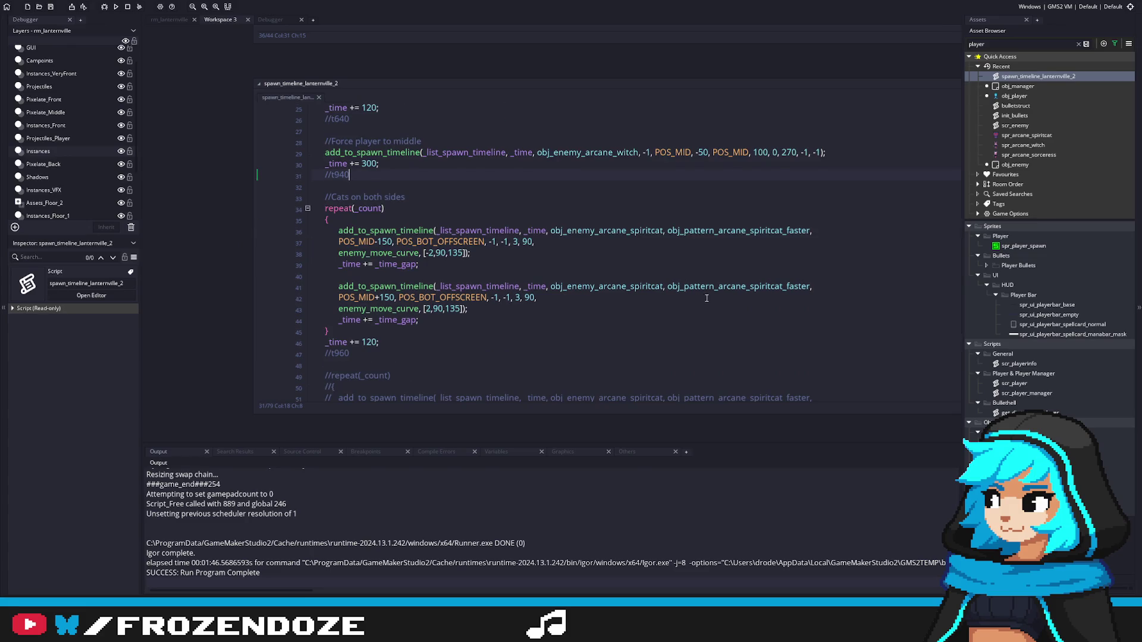
{"action": "scroll", "coordinate": [707, 297], "scroll_direction": "up", "scroll_amount": 1}
{"action": "left_click", "coordinate": [564, 338]}
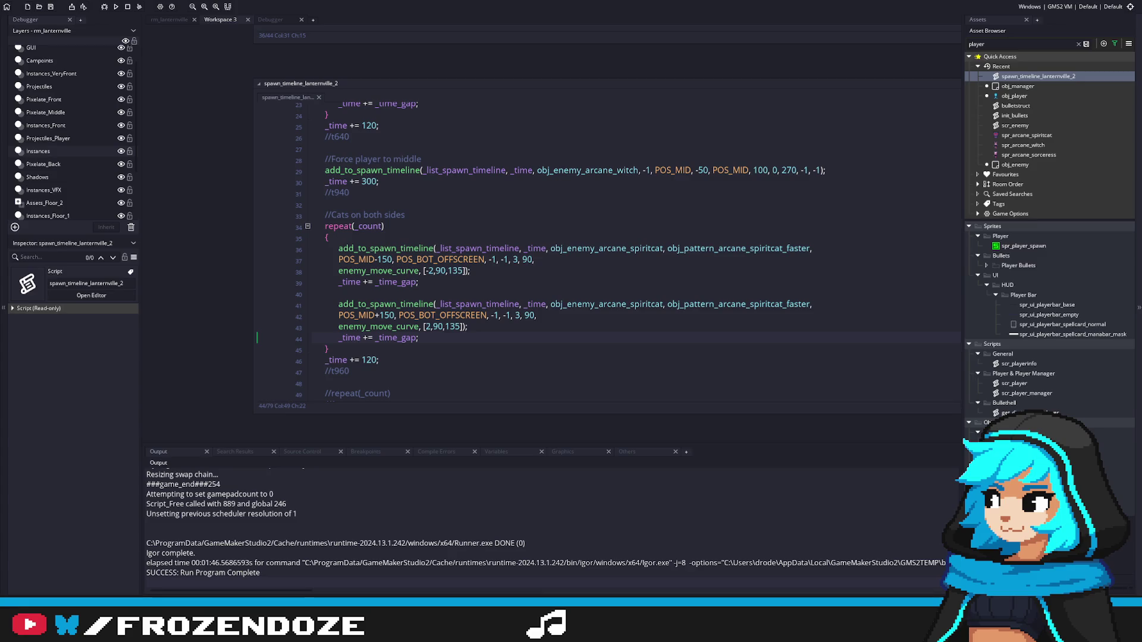
{"action": "left_click", "coordinate": [437, 372]}
{"action": "scroll", "coordinate": [394, 345], "scroll_direction": "down", "scroll_amount": 3}
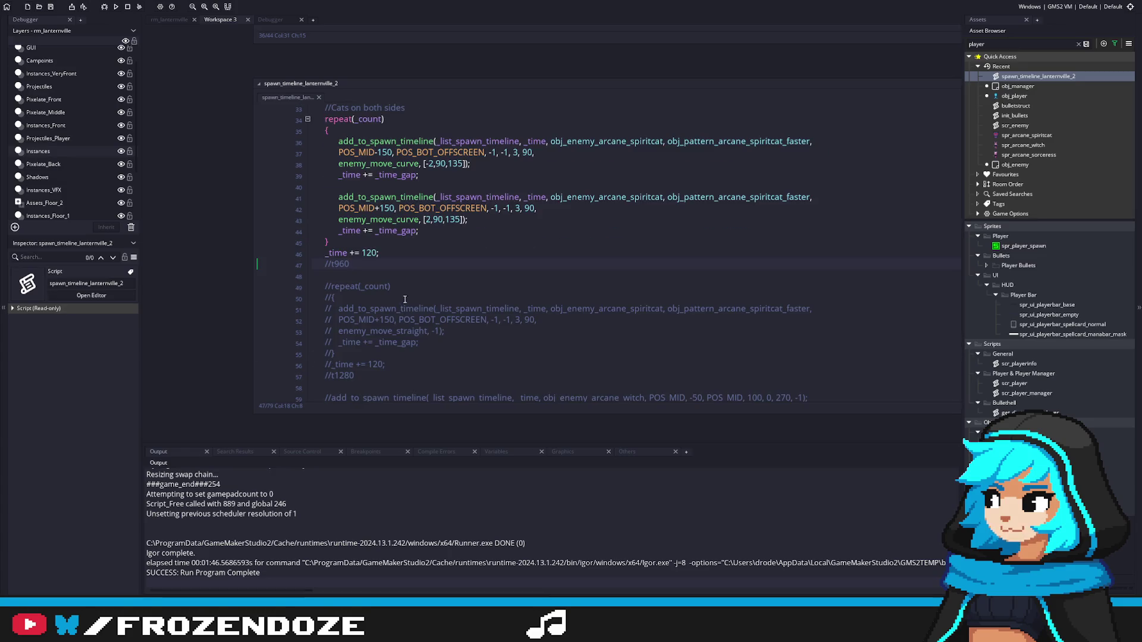
{"action": "left_click", "coordinate": [373, 271]}
{"action": "scroll", "coordinate": [373, 272], "scroll_direction": "up", "scroll_amount": 4}
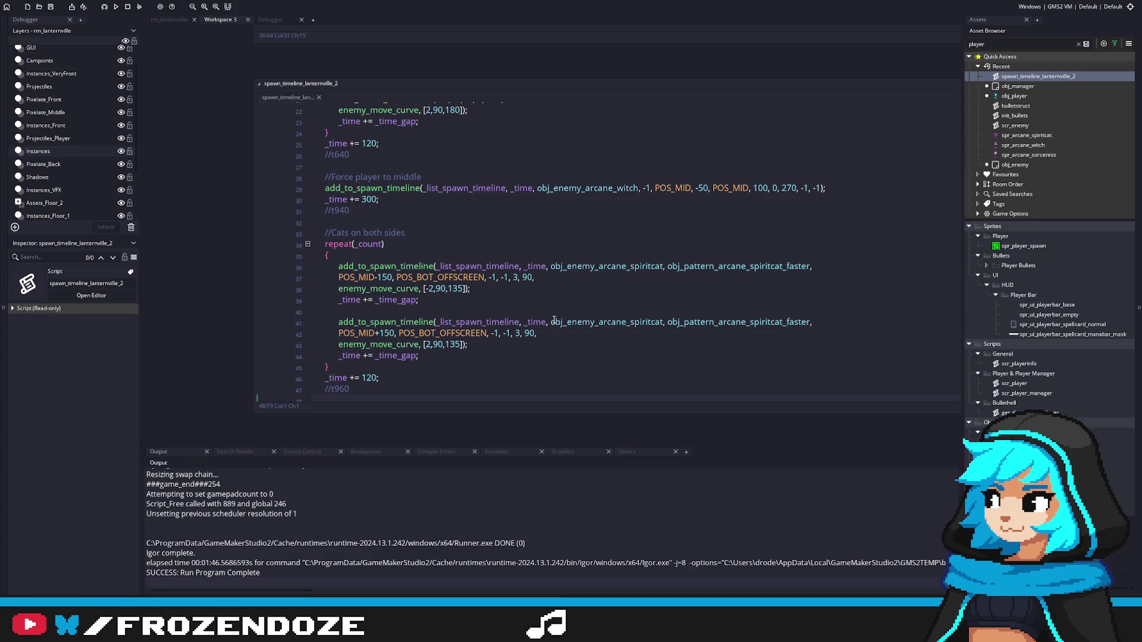
{"action": "scroll", "coordinate": [475, 279], "scroll_direction": "down", "scroll_amount": 2}
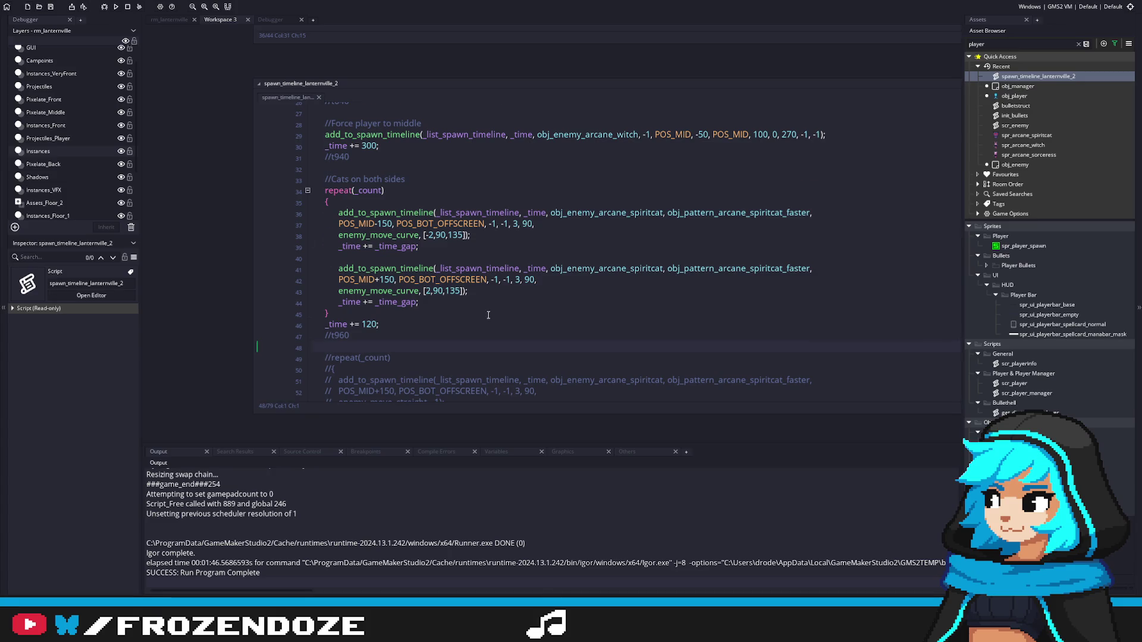
{"action": "scroll", "coordinate": [500, 334], "scroll_direction": "up", "scroll_amount": 8}
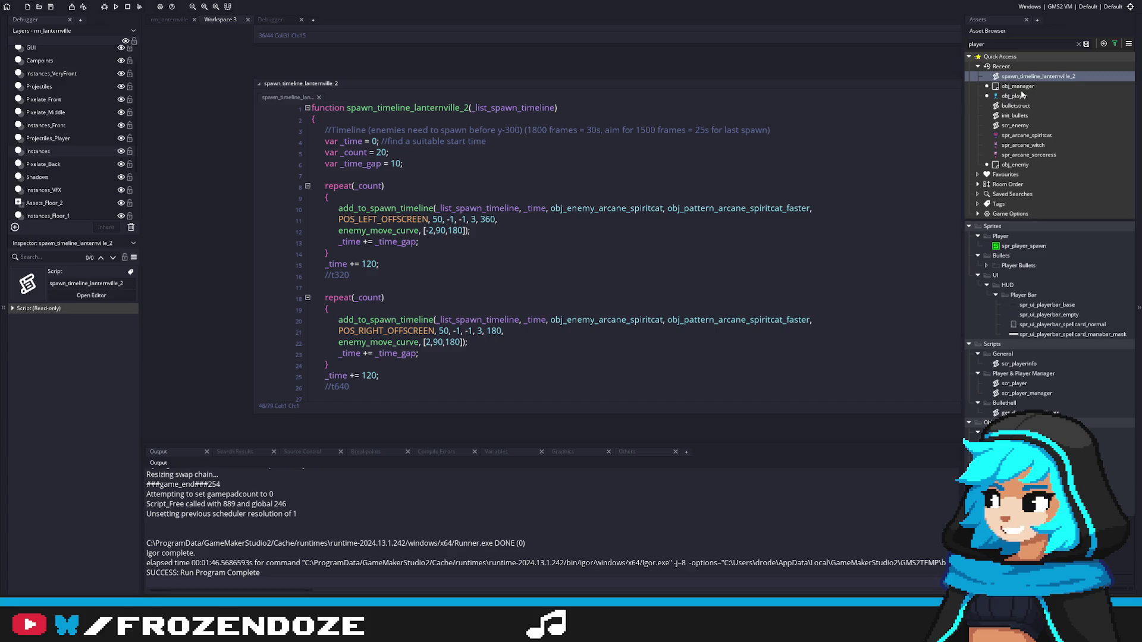
Step: Search the Asset Browser for 'inventory', then rerun the game with F5 from the script editor
{"action": "left_click", "coordinate": [1078, 44]}
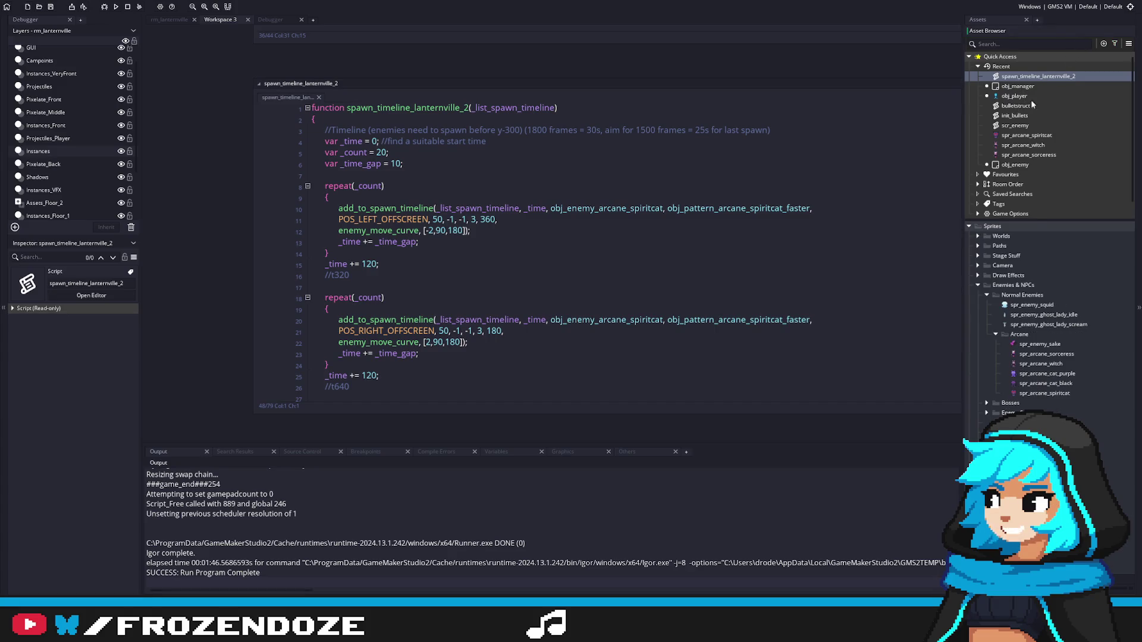
{"action": "left_click", "coordinate": [1001, 44]}
{"action": "type", "text": "inventory"}
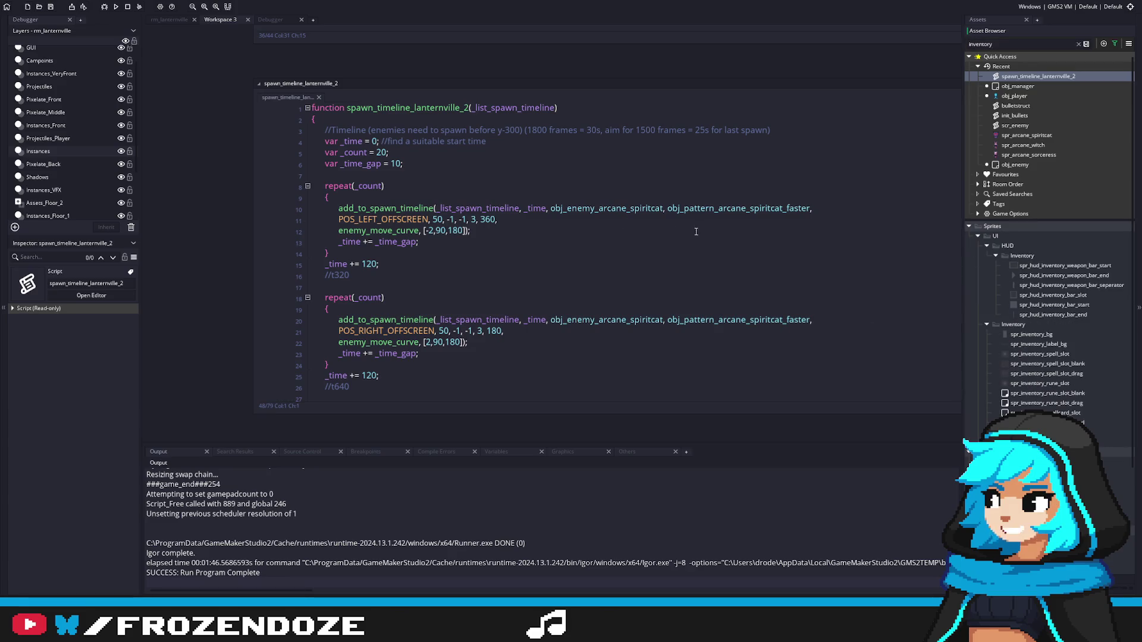
{"action": "left_click", "coordinate": [711, 219]}
{"action": "key", "text": "F5"}
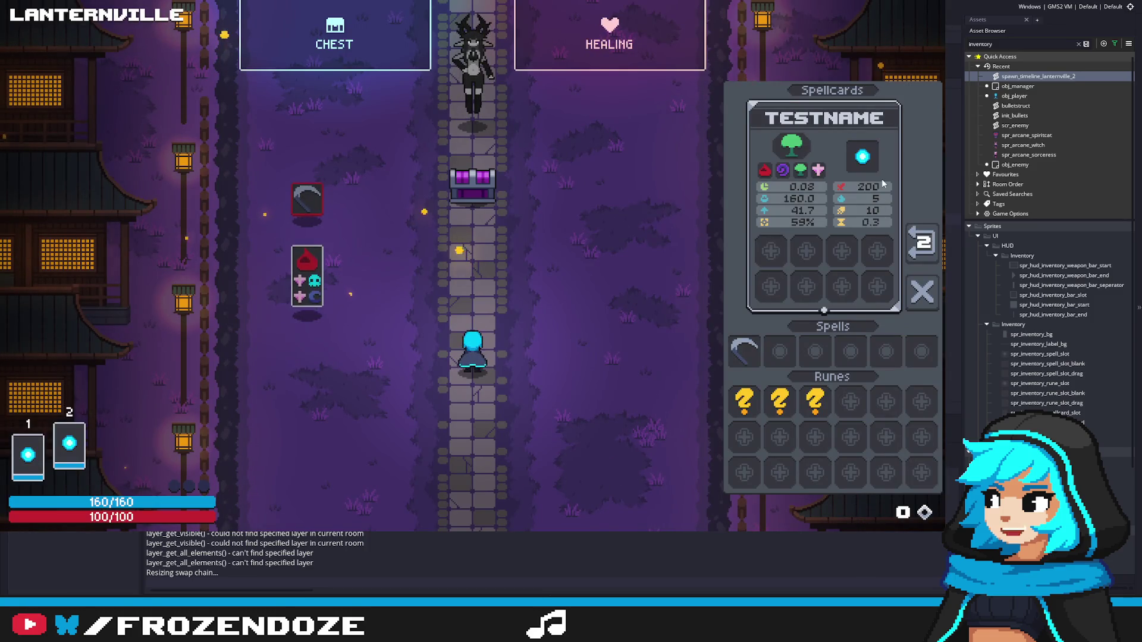
Step: Pick up the scythe spell, drag it into the TESTNAME spellcard, then swap the orb back in
{"action": "key", "text": "w"}
{"action": "key", "text": "a"}
{"action": "key", "text": "w"}
{"action": "key", "text": "a"}
{"action": "key", "text": "s"}
{"action": "key", "text": "d"}
{"action": "left_click_drag", "start_coordinate": [780, 351], "coordinate": [863, 156]}
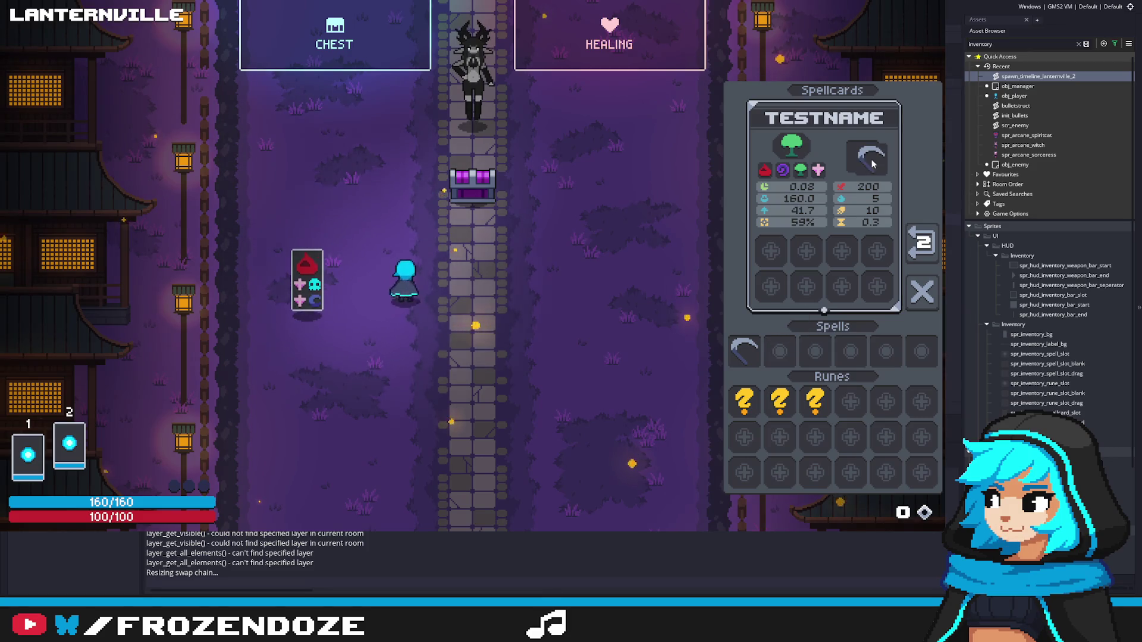
{"action": "left_click_drag", "start_coordinate": [780, 351], "coordinate": [874, 160]}
Step: Walk the player back and forth across the grass and stone path
{"action": "key", "text": "d"}
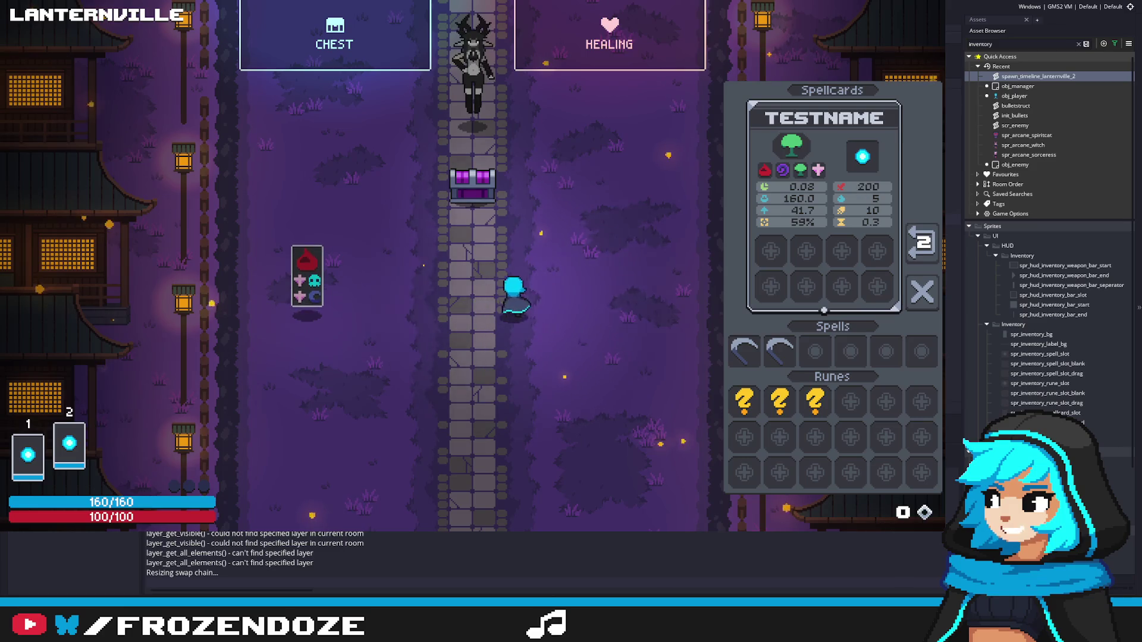
{"action": "key", "text": "s"}
{"action": "key", "text": "a"}
{"action": "key", "text": "d"}
{"action": "key", "text": "s"}
{"action": "key", "text": "a"}
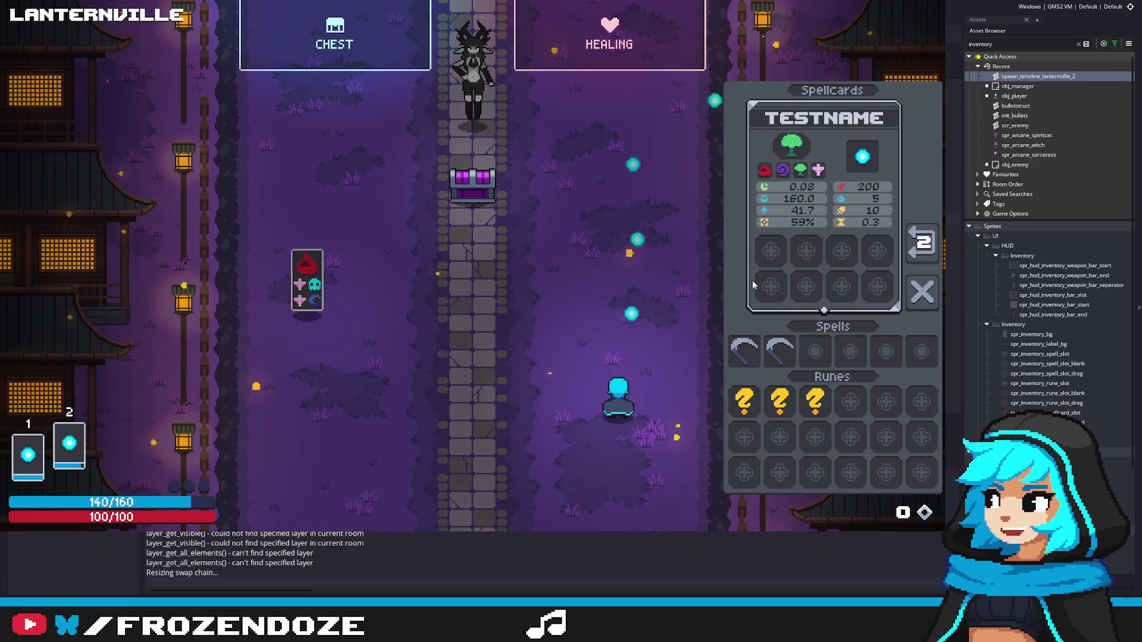
{"action": "key", "text": "d"}
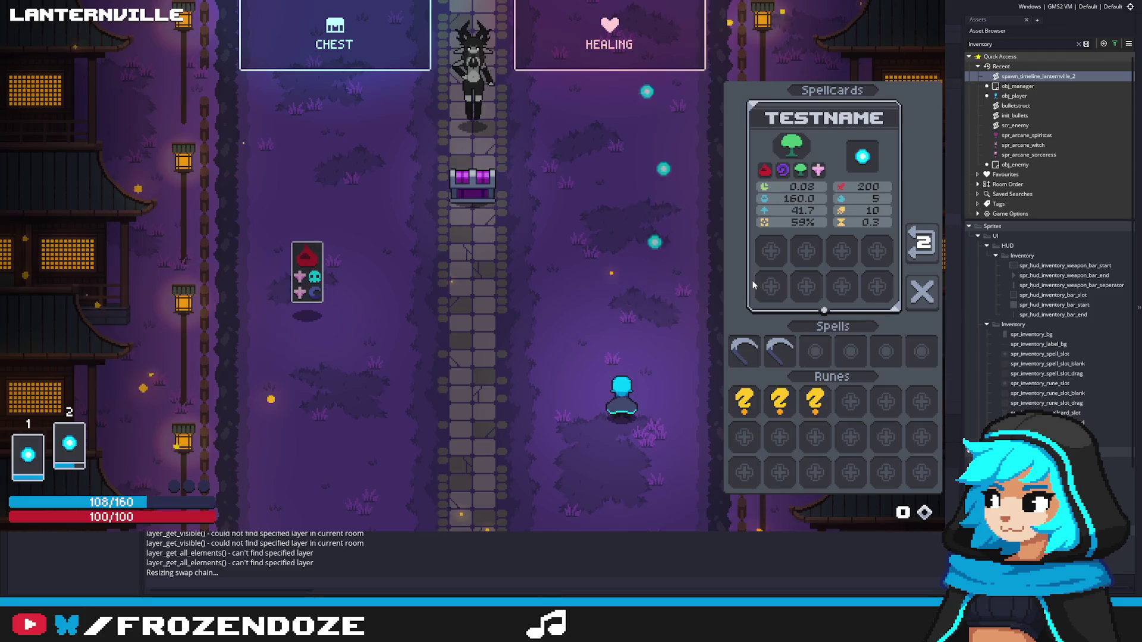
{"action": "key", "text": "a"}
{"action": "key", "text": "d"}
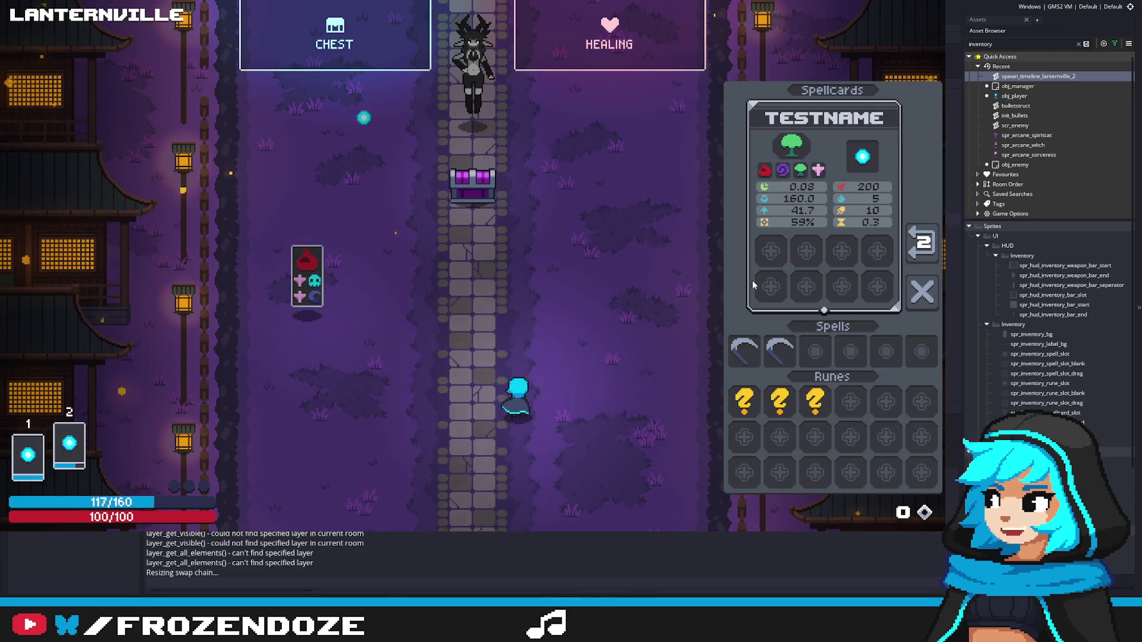
{"action": "key", "text": "a"}
{"action": "key", "text": "d"}
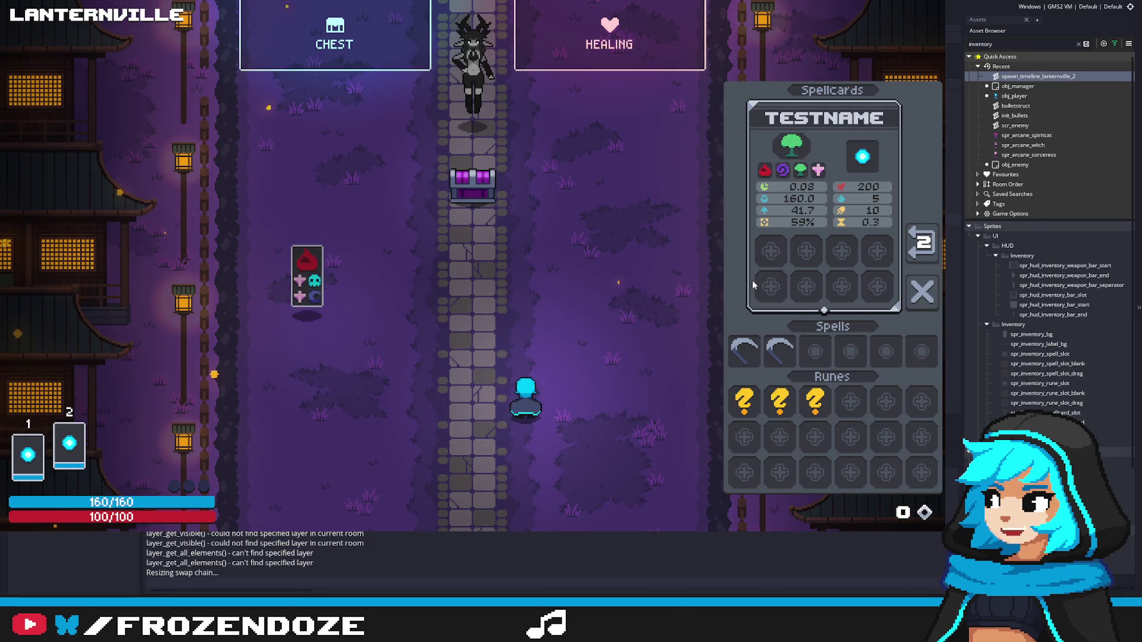
Step: Fire five spell bursts at the enemy ahead
{"action": "left_click", "coordinate": [752, 280]}
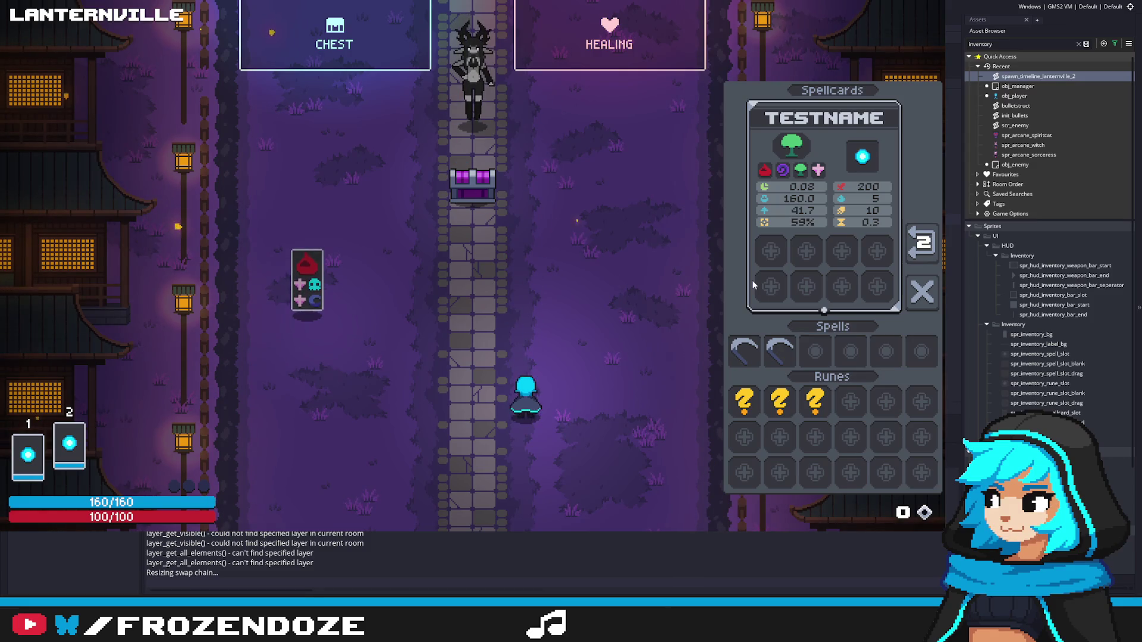
{"action": "left_click", "coordinate": [752, 280]}
{"action": "left_click", "coordinate": [751, 280]}
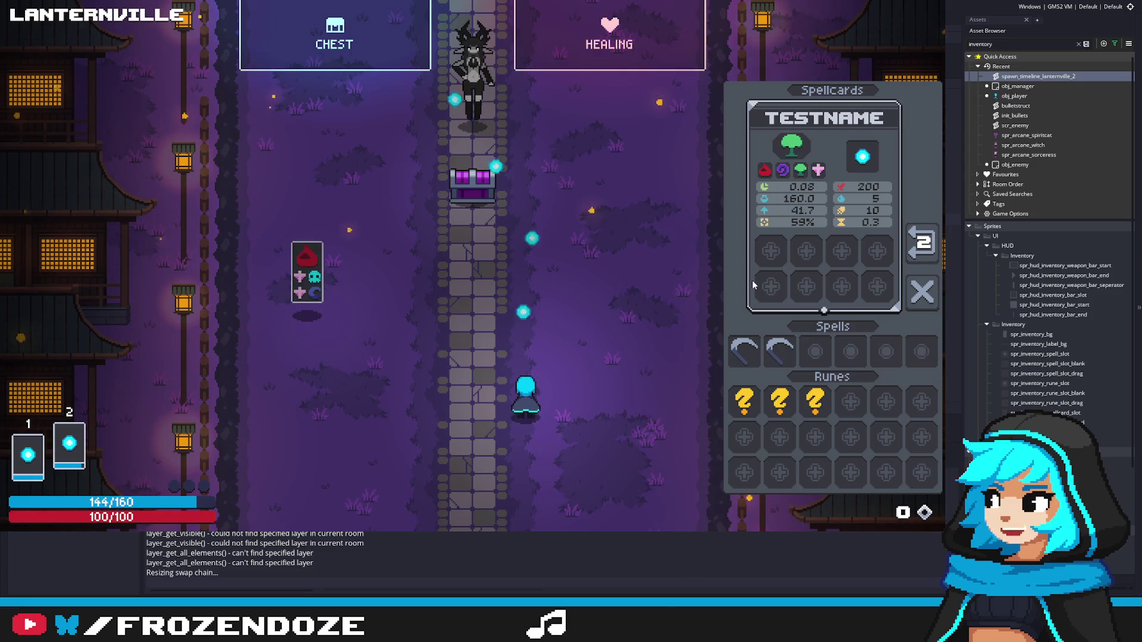
{"action": "left_click", "coordinate": [751, 280]}
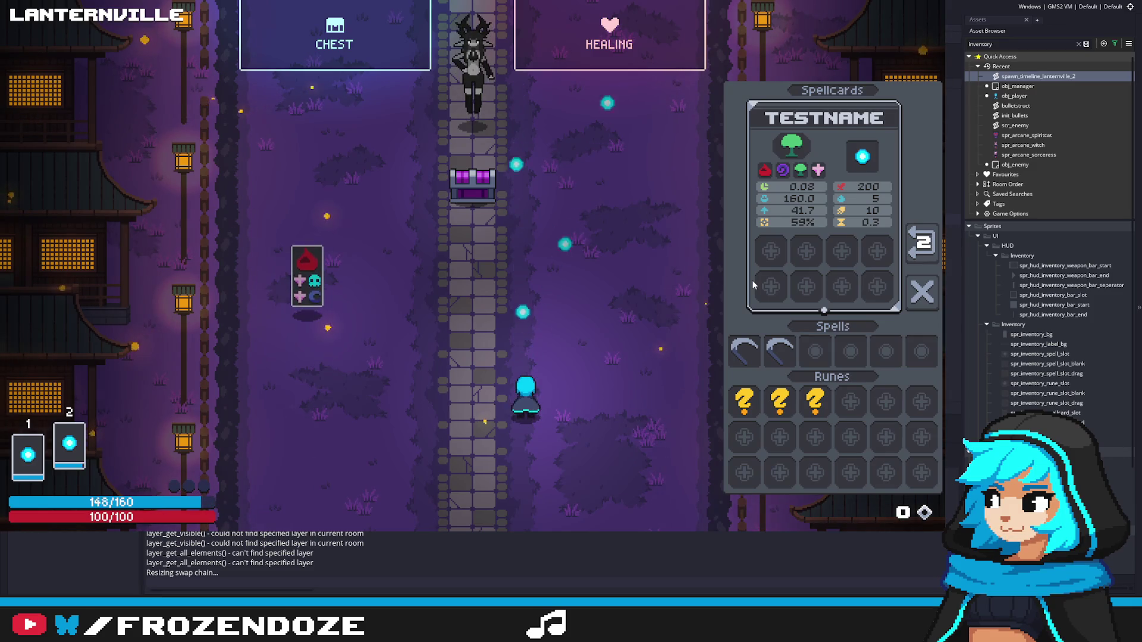
{"action": "left_click", "coordinate": [752, 280]}
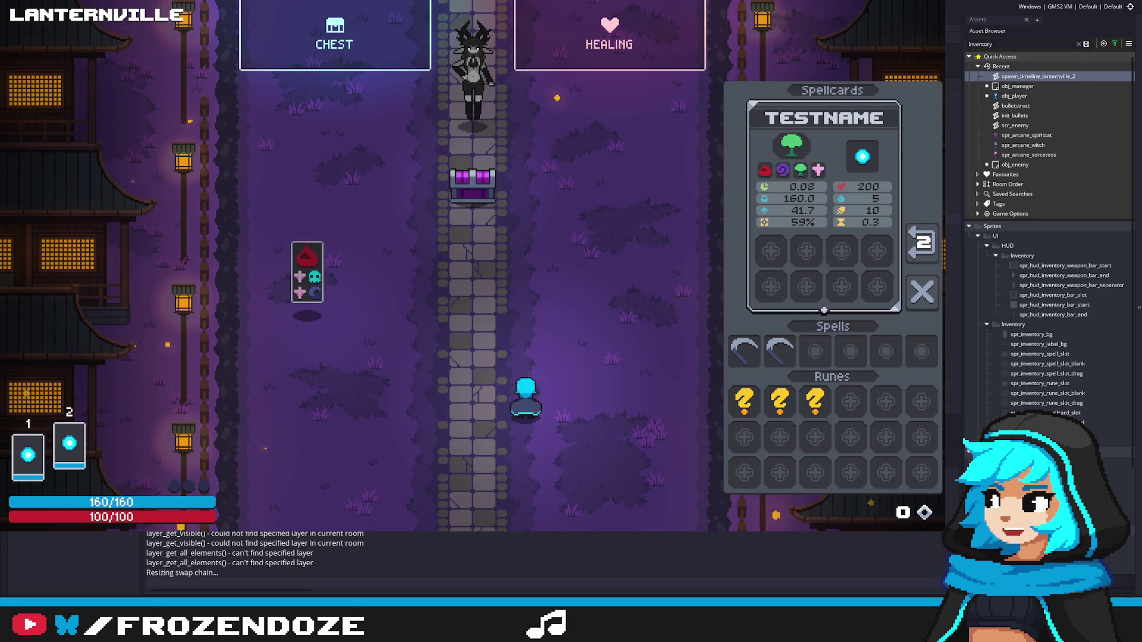
Step: Switch the active spellcard with Q while moving and shooting upward
{"action": "key", "text": "w"}
{"action": "key", "text": "a"}
{"action": "key", "text": "d"}
{"action": "key", "text": "q"}
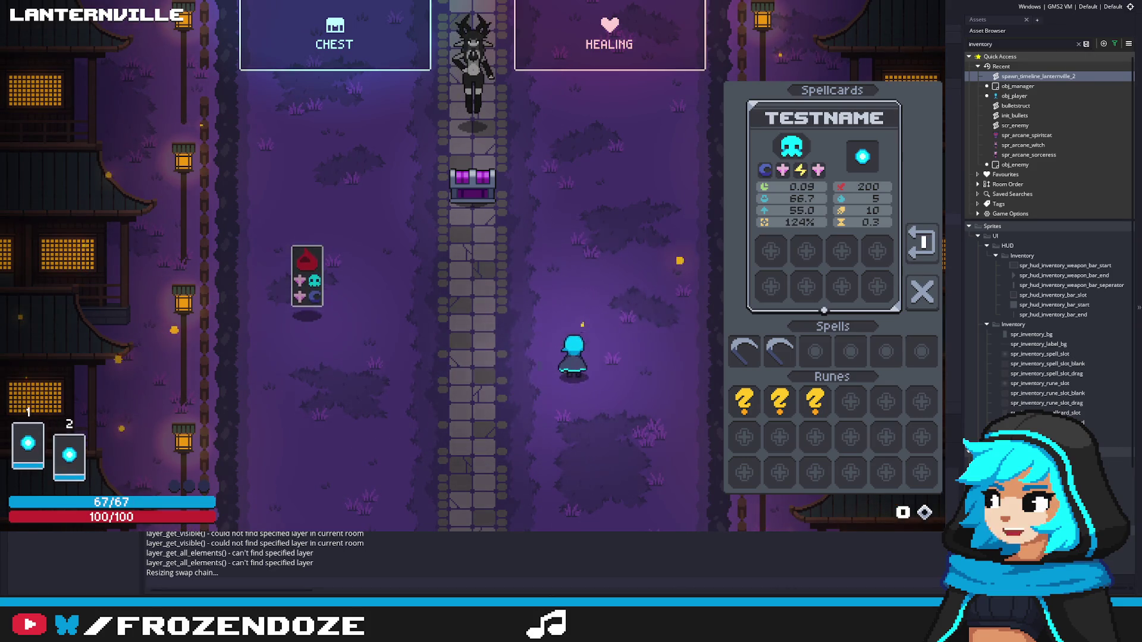
{"action": "key", "text": "s"}
{"action": "key", "text": "a"}
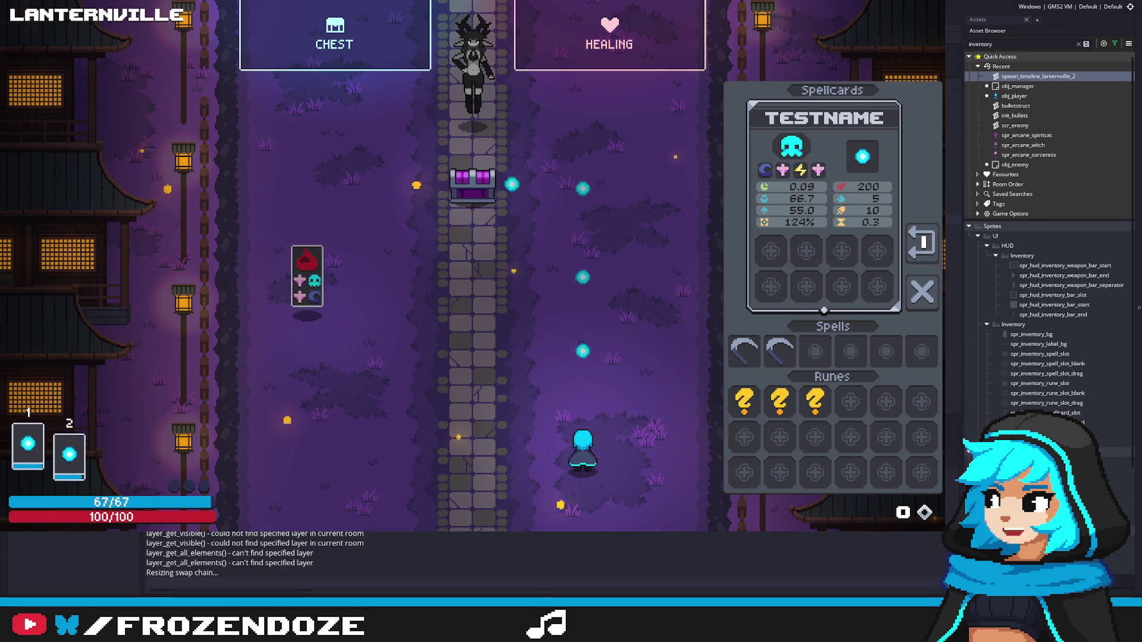
Step: Toggle between spellcards 1 and 2 while walking around the signpost
{"action": "key", "text": "2"}
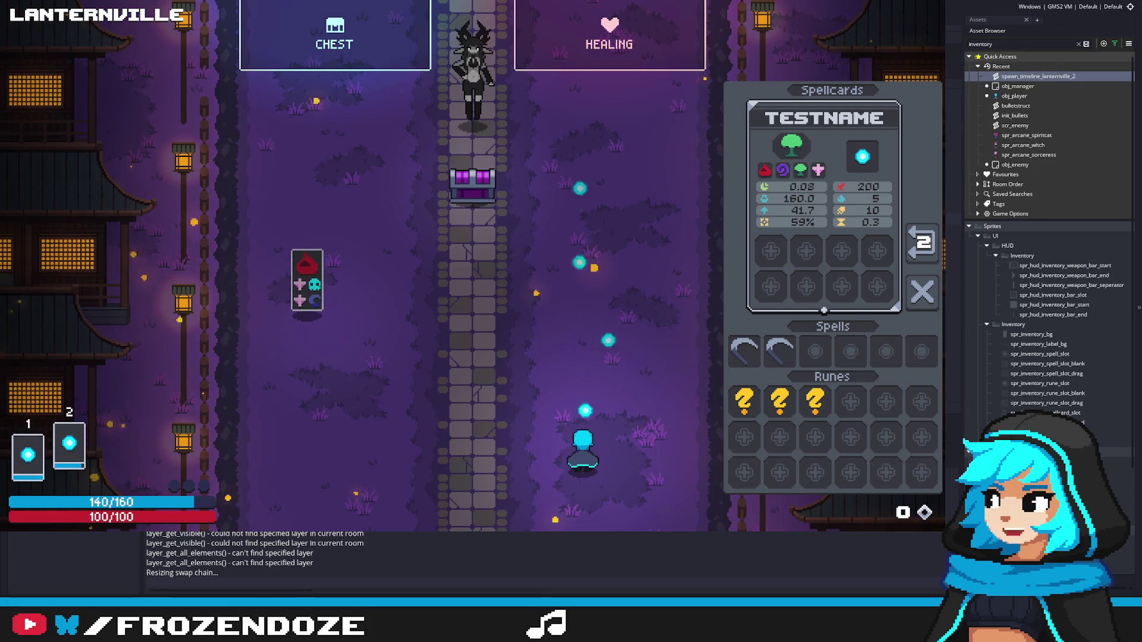
{"action": "key", "text": "1"}
{"action": "key", "text": "2"}
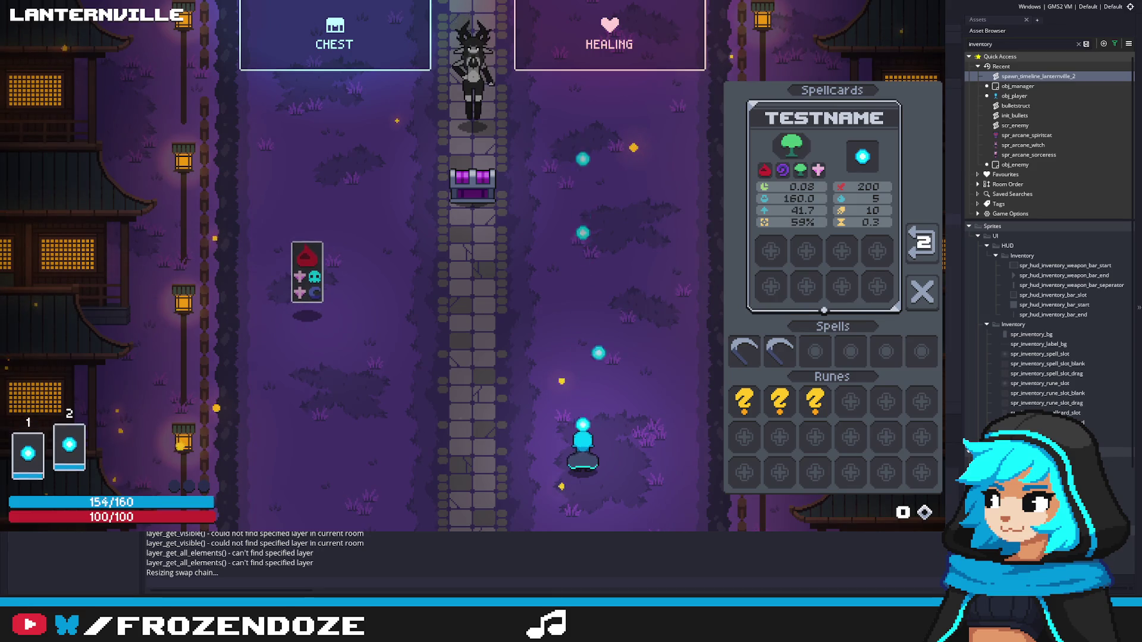
{"action": "key", "text": "1"}
{"action": "key", "text": "w"}
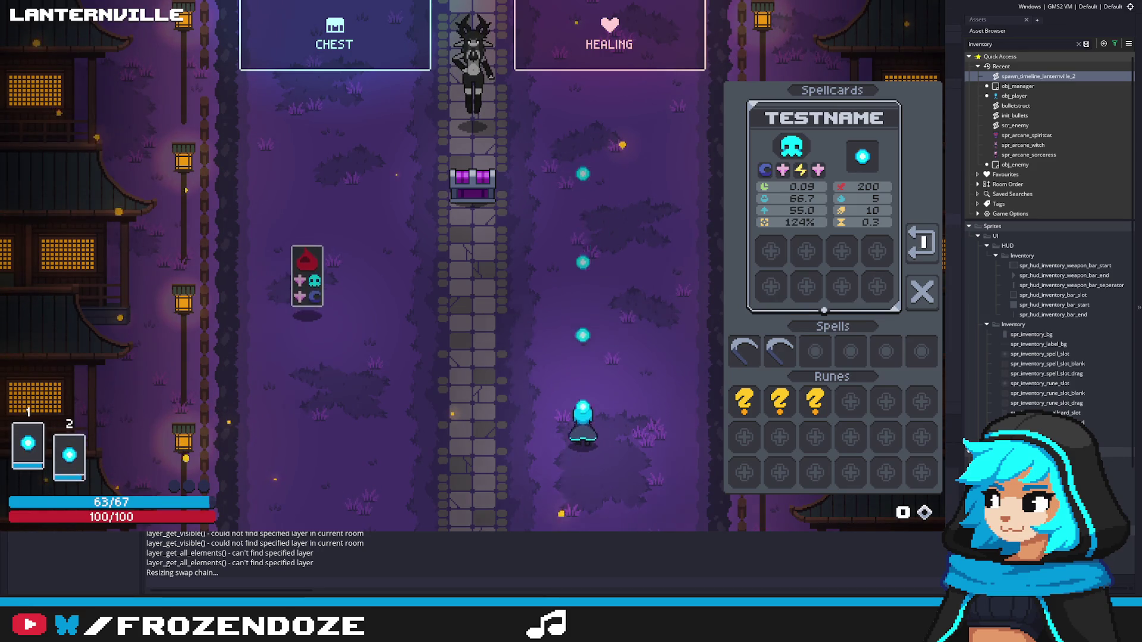
{"action": "key", "text": "a"}
{"action": "key", "text": "d"}
{"action": "key", "text": "s"}
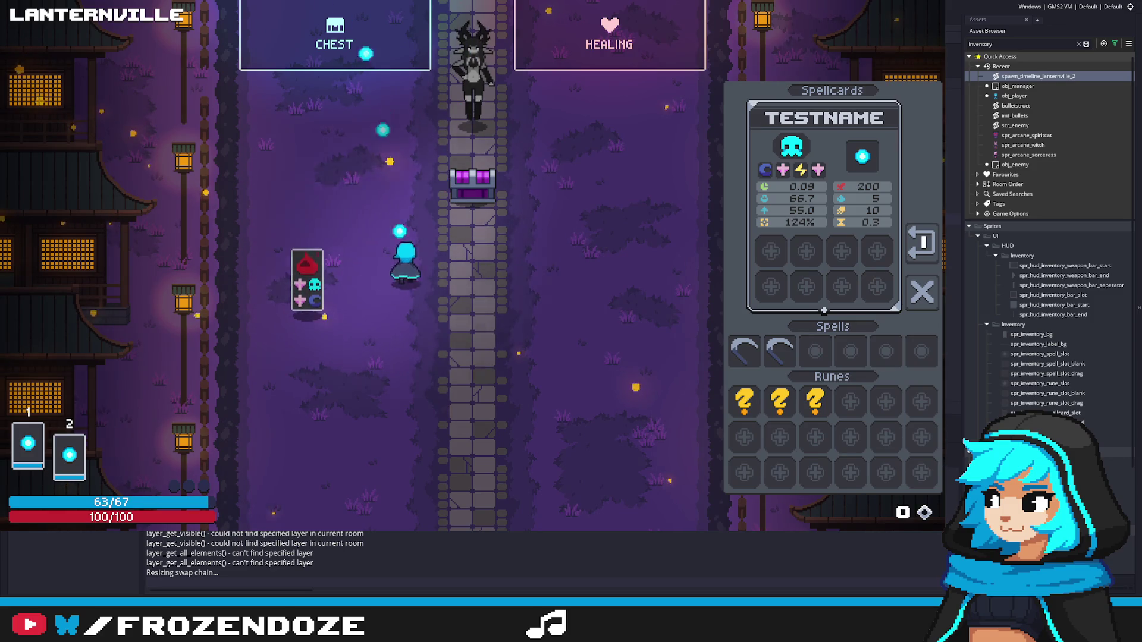
{"action": "key", "text": "2"}
{"action": "key", "text": "1"}
Step: Walk up the field, close the spellcards inventory with I, and advance on the enemy row
{"action": "key", "text": "w"}
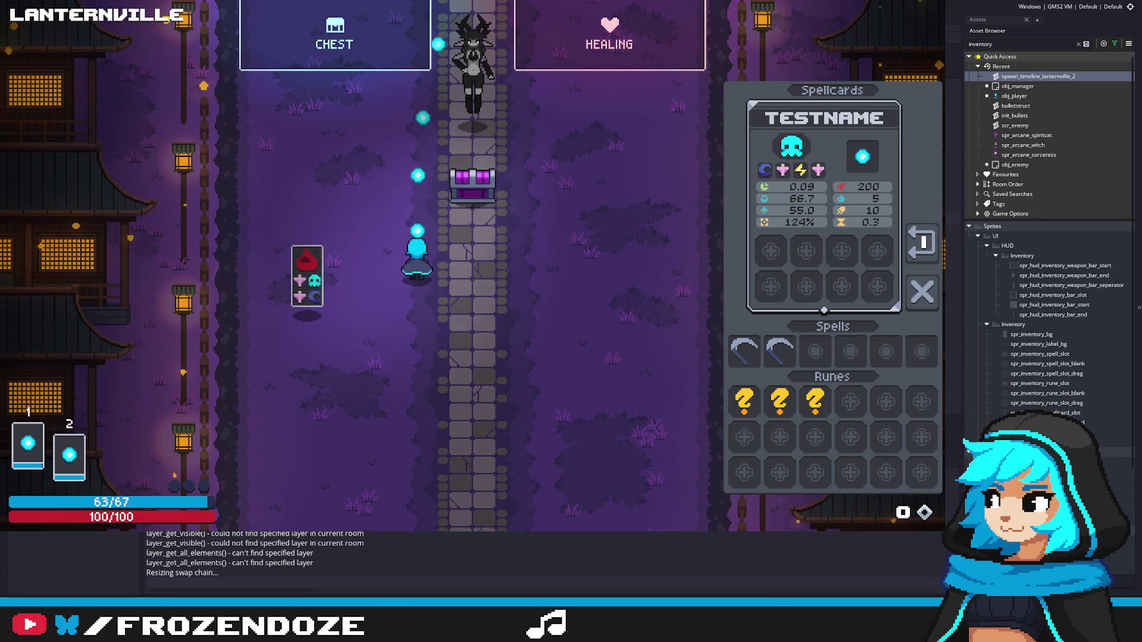
{"action": "key", "text": "w"}
{"action": "key", "text": "a"}
{"action": "key", "text": "i"}
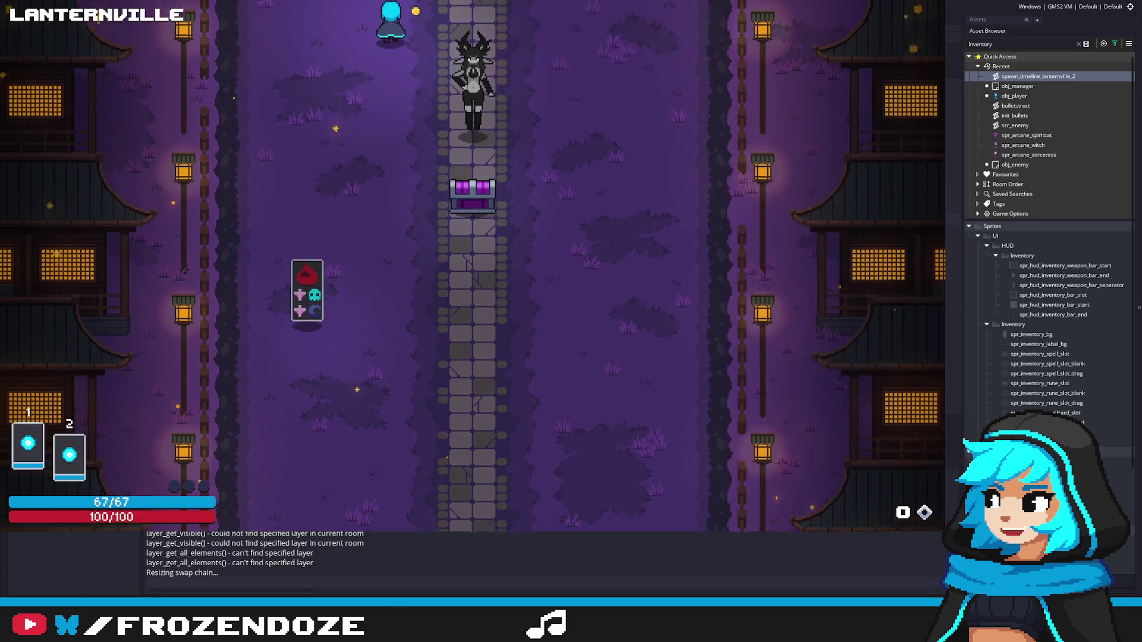
{"action": "key", "text": "s"}
{"action": "key", "text": "w"}
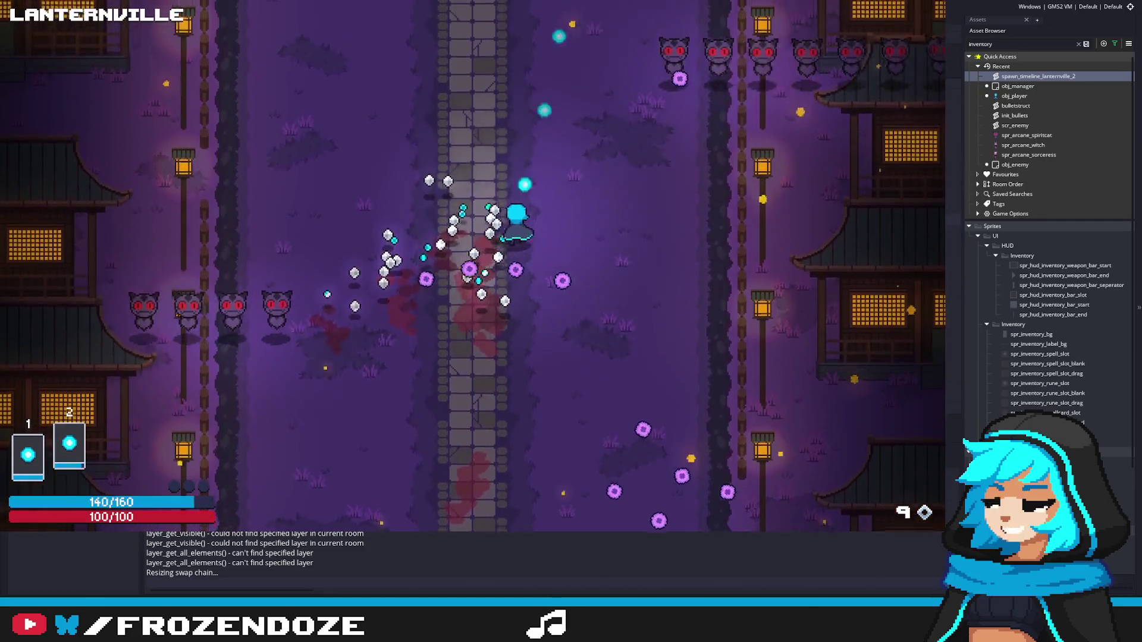
Step: Fight down the path into the left lane, firing at enemies and dodging right along the bottom
{"action": "key", "text": "s"}
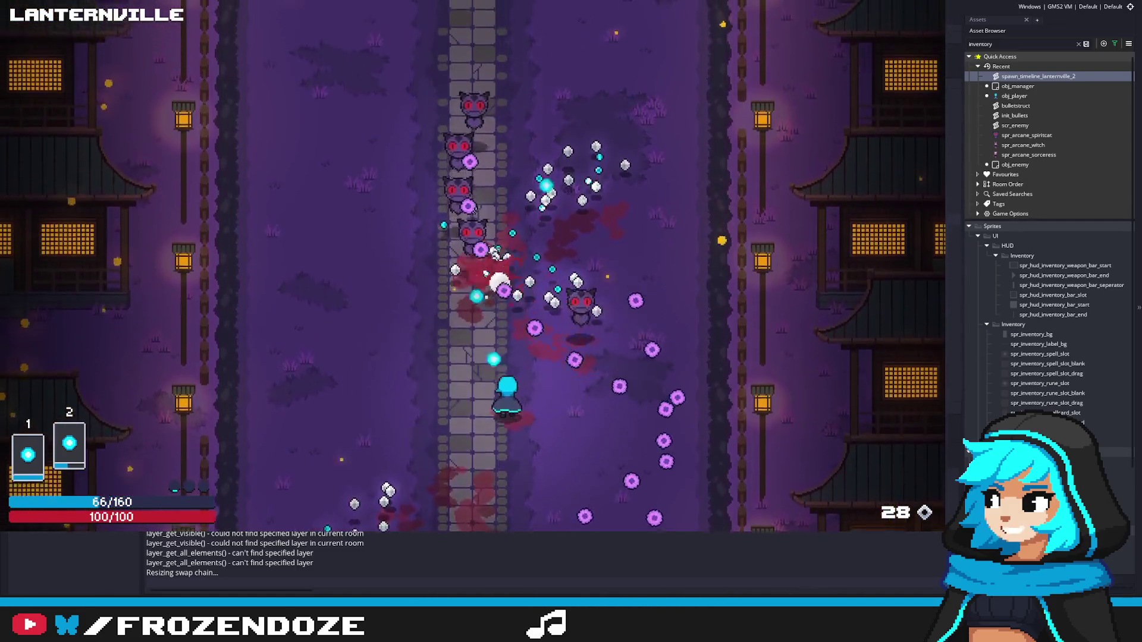
{"action": "key", "text": "s"}
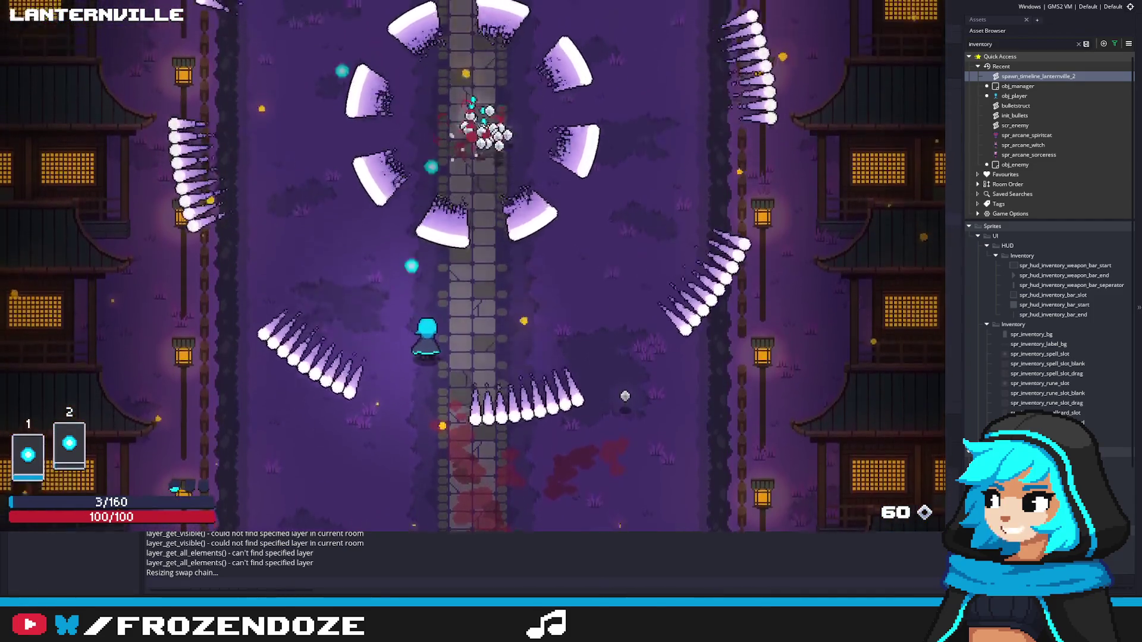
{"action": "key", "text": "a"}
{"action": "key", "text": "s"}
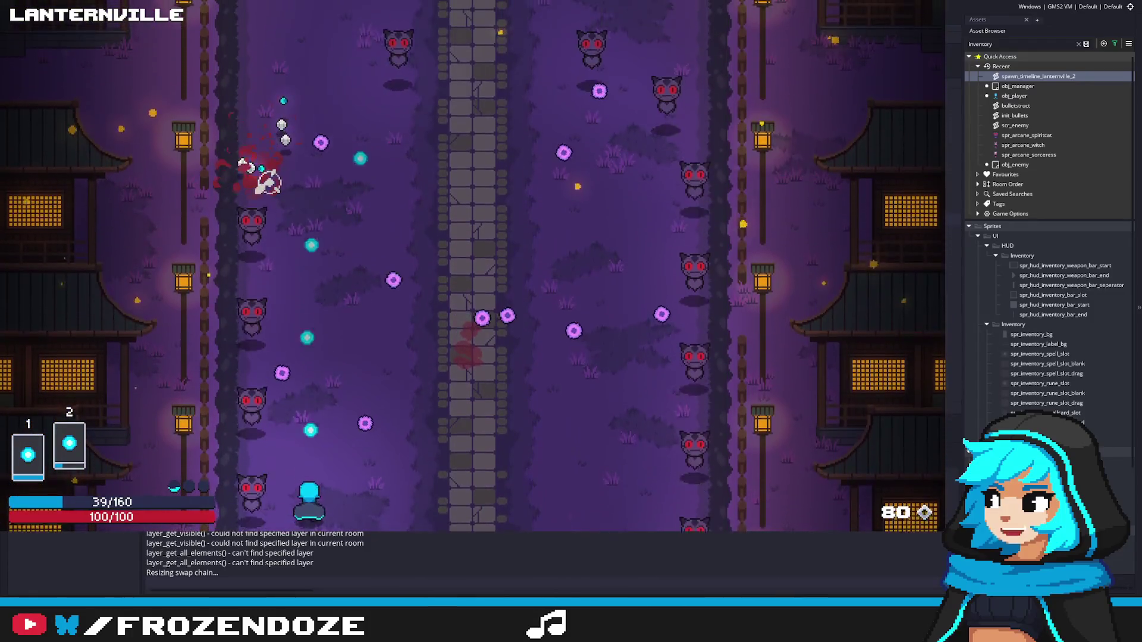
{"action": "key", "text": "s"}
{"action": "left_click", "coordinate": [272, 370]}
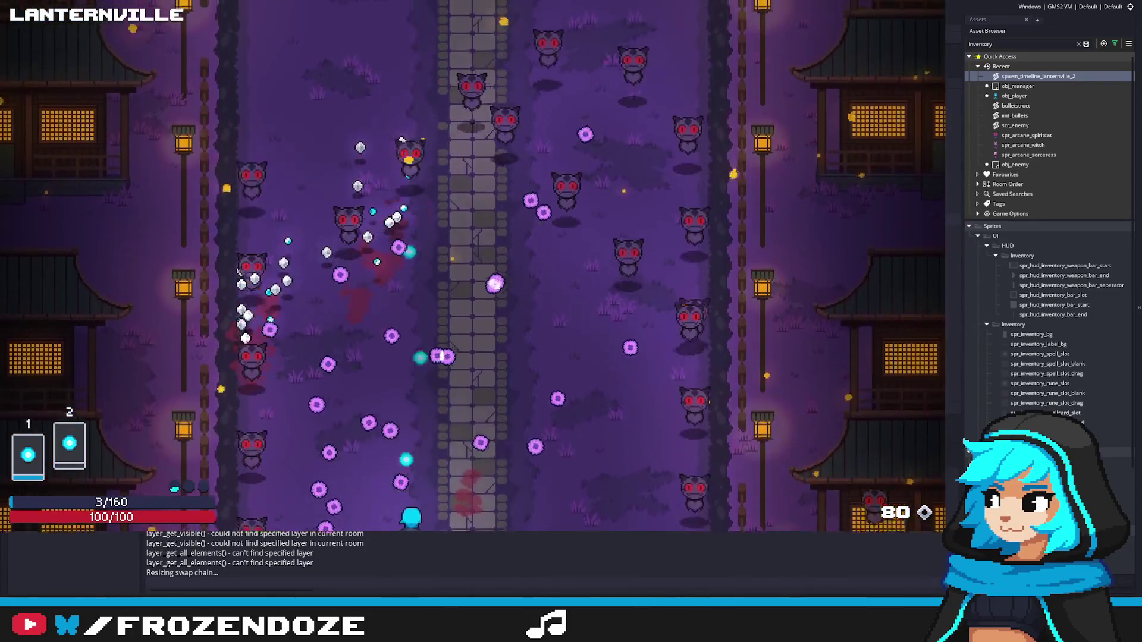
{"action": "key", "text": "d"}
{"action": "key", "text": "s"}
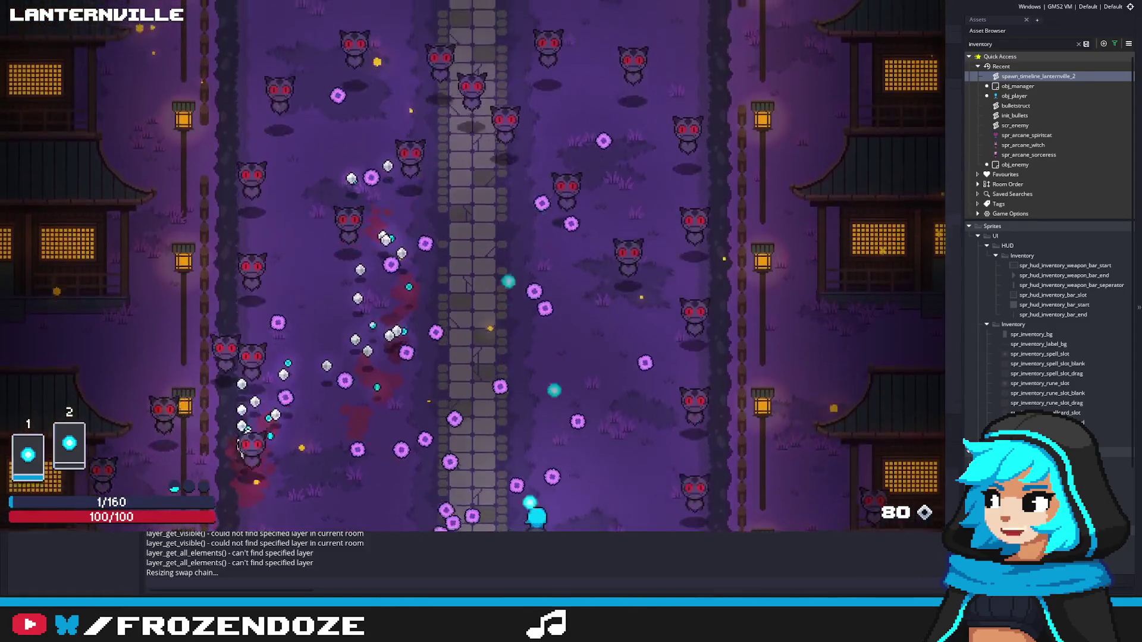
{"action": "key", "text": "d"}
{"action": "key", "text": "s"}
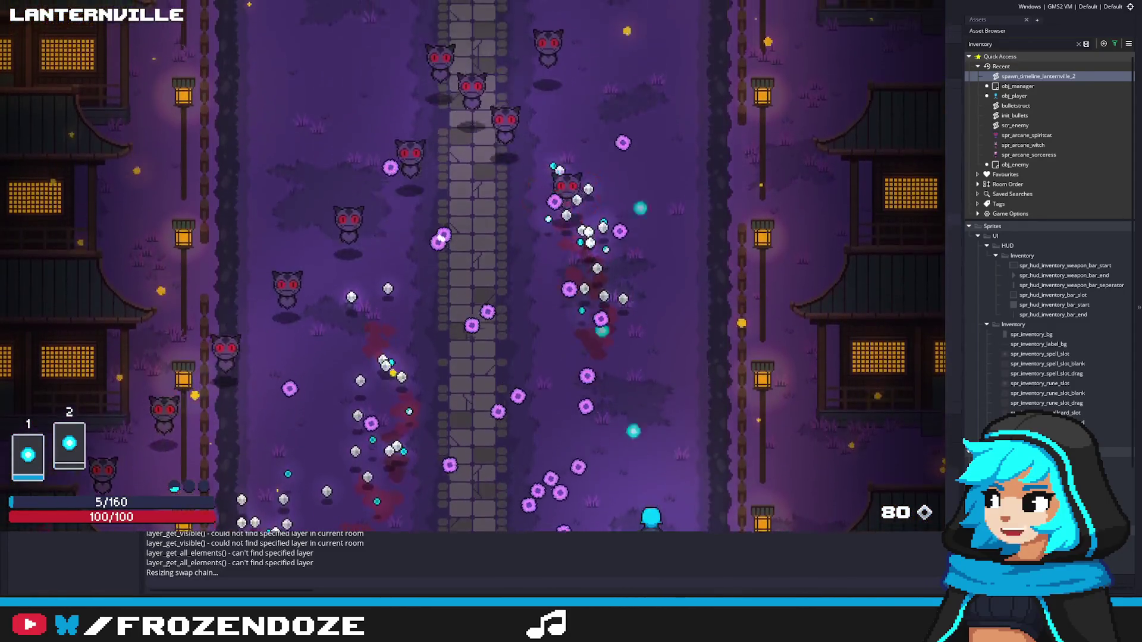
Step: Clear the remaining enemies, return near the Chest and Healing signs, and stop the game
{"action": "key", "text": "w"}
{"action": "key", "text": "a"}
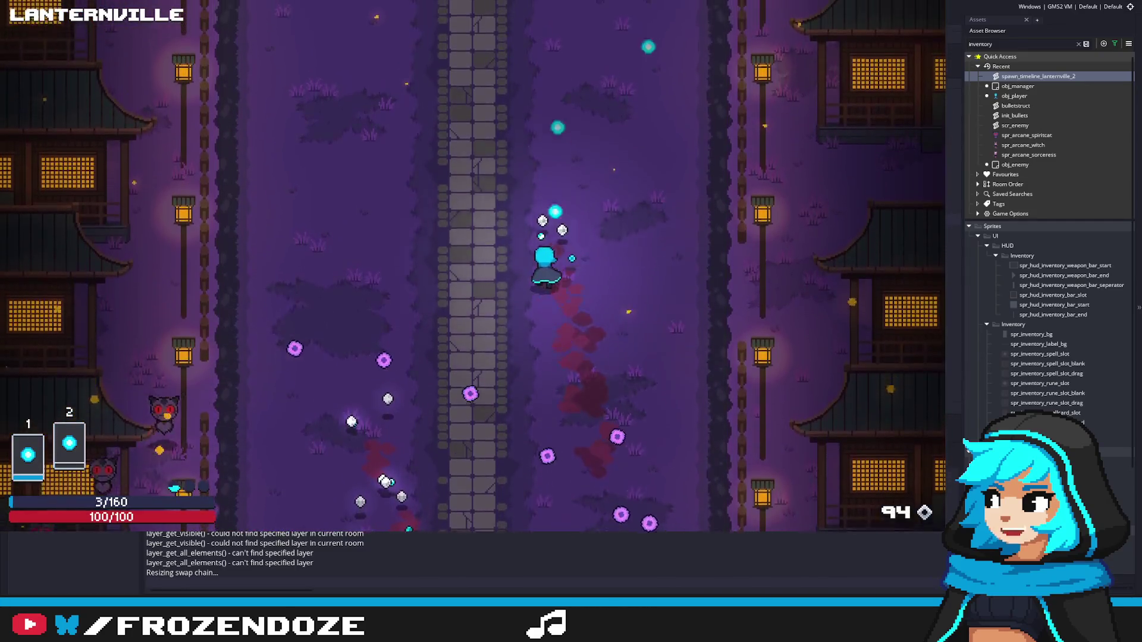
{"action": "key", "text": "w"}
{"action": "key", "text": "a"}
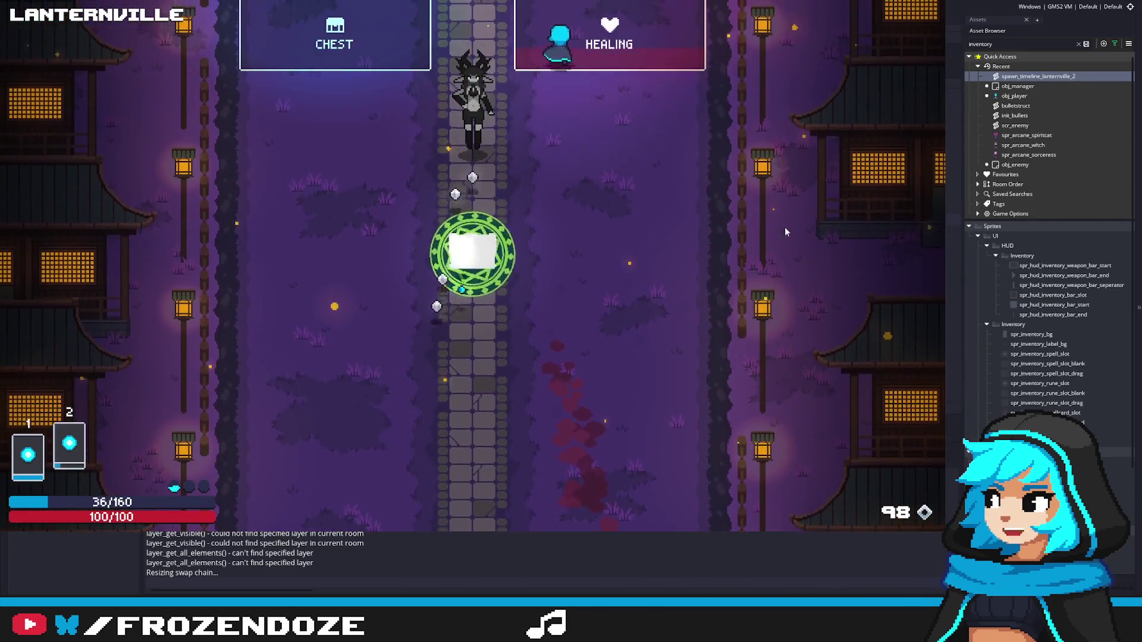
{"action": "key", "text": "Escape"}
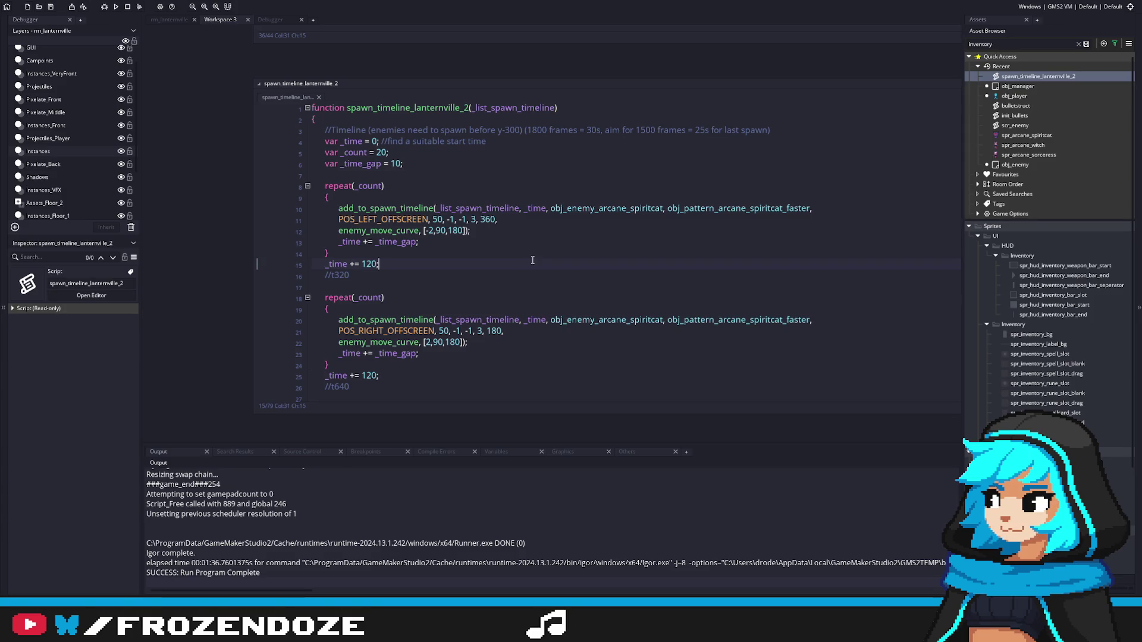
Step: Recompile and launch the game with F5 from spawn_timeline_lanternville_2
{"action": "key", "text": "F5"}
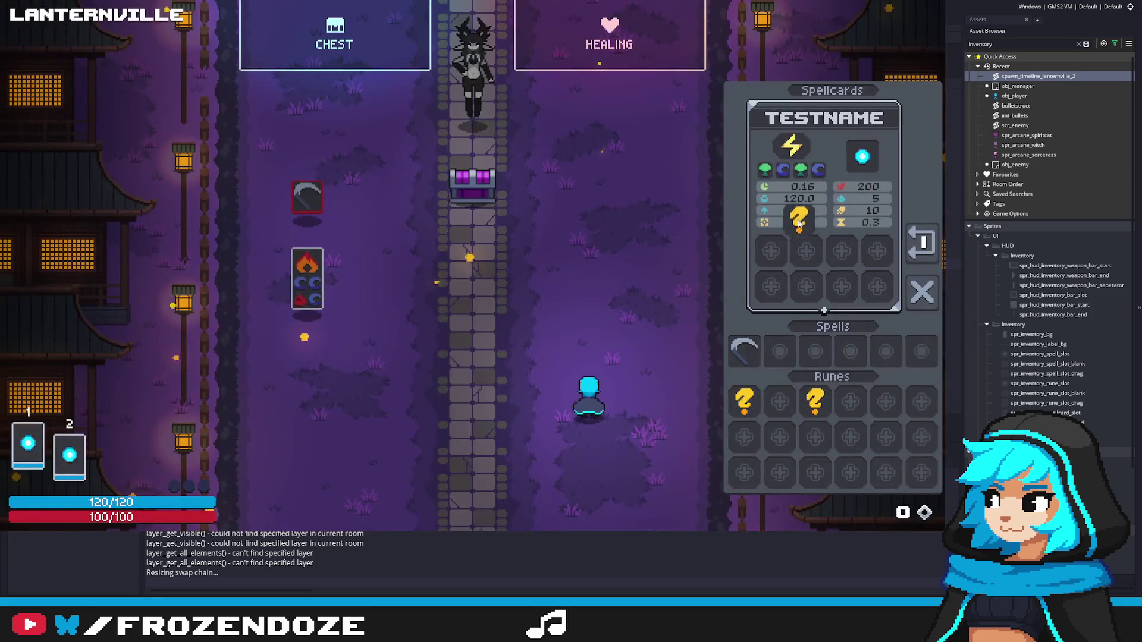
Step: Walk the player to the chest pad, checking the spellcards inventory on the way
{"action": "key", "text": "w"}
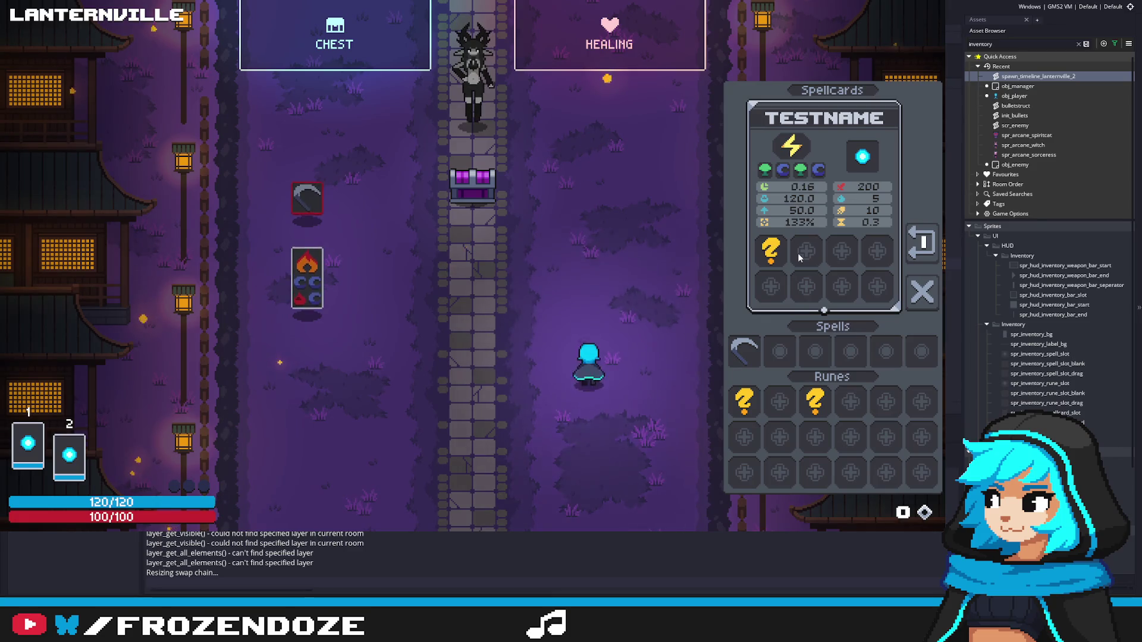
{"action": "key", "text": "i"}
{"action": "key", "text": "w"}
{"action": "key", "text": "a"}
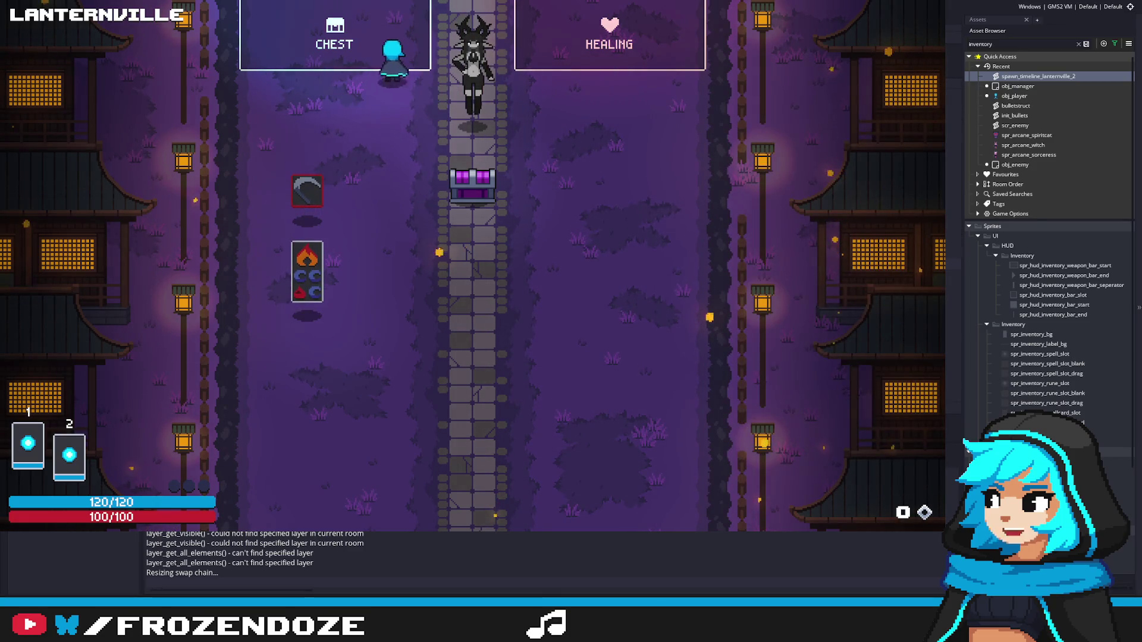
{"action": "key", "text": "i"}
{"action": "key", "text": "s"}
{"action": "key", "text": "i"}
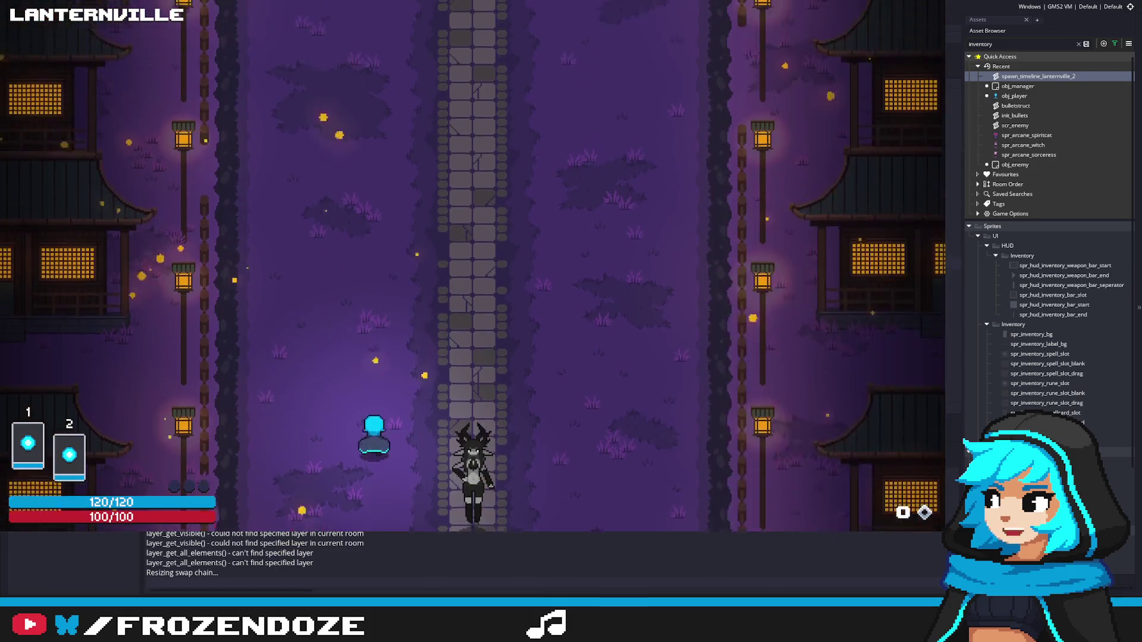
Step: Advance toward the incoming enemies, dodging bullets back and forth across the stone path
{"action": "key", "text": "w"}
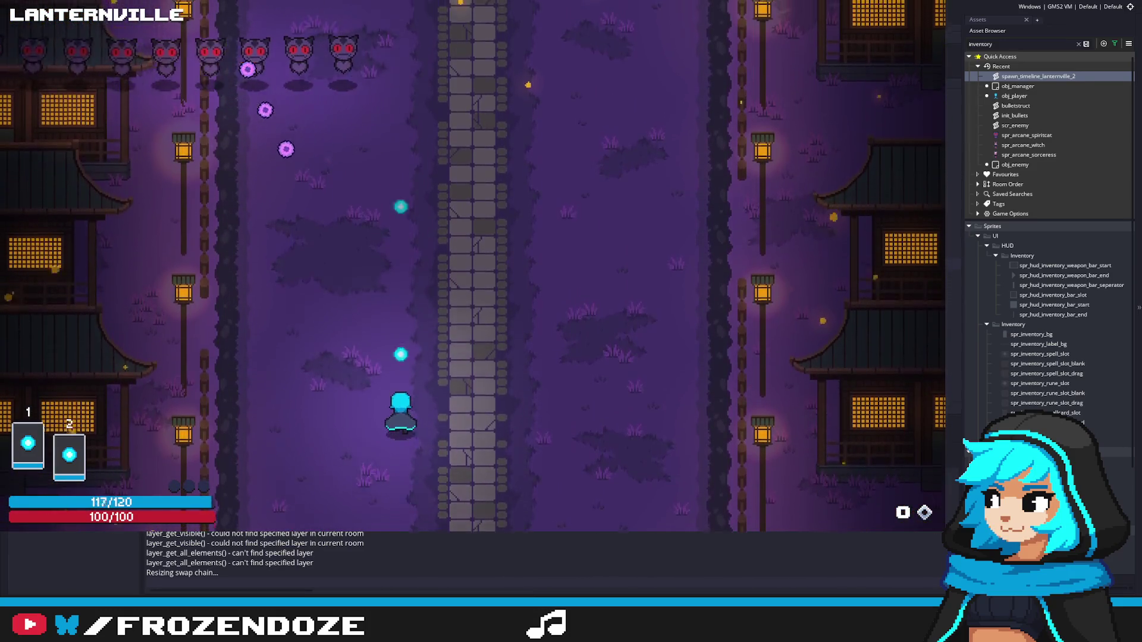
{"action": "key", "text": "d"}
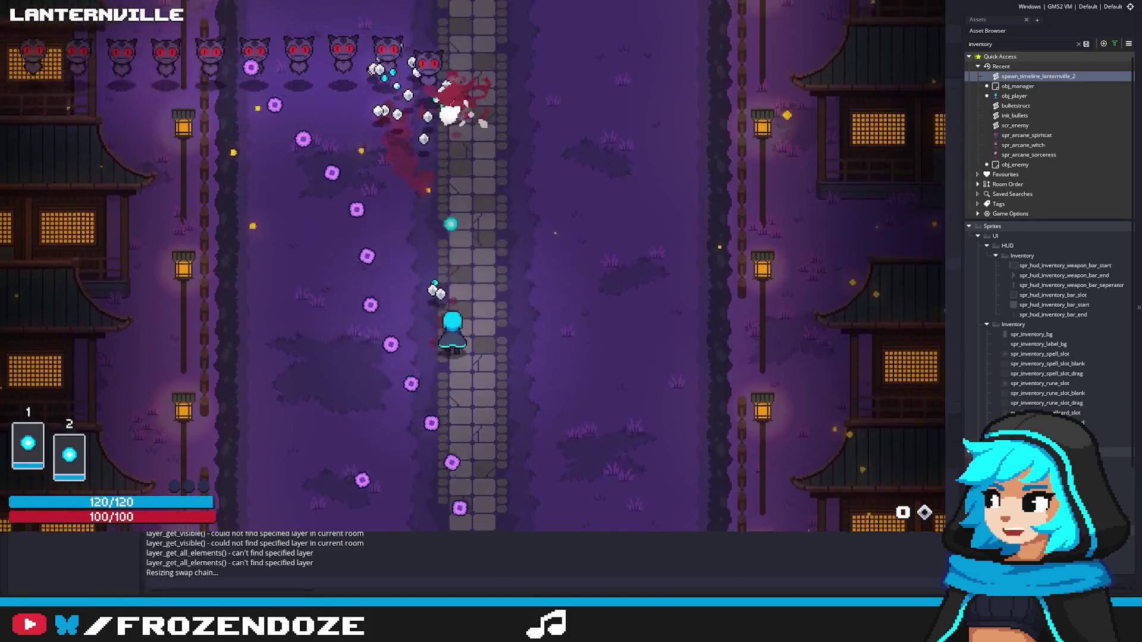
{"action": "key", "text": "d"}
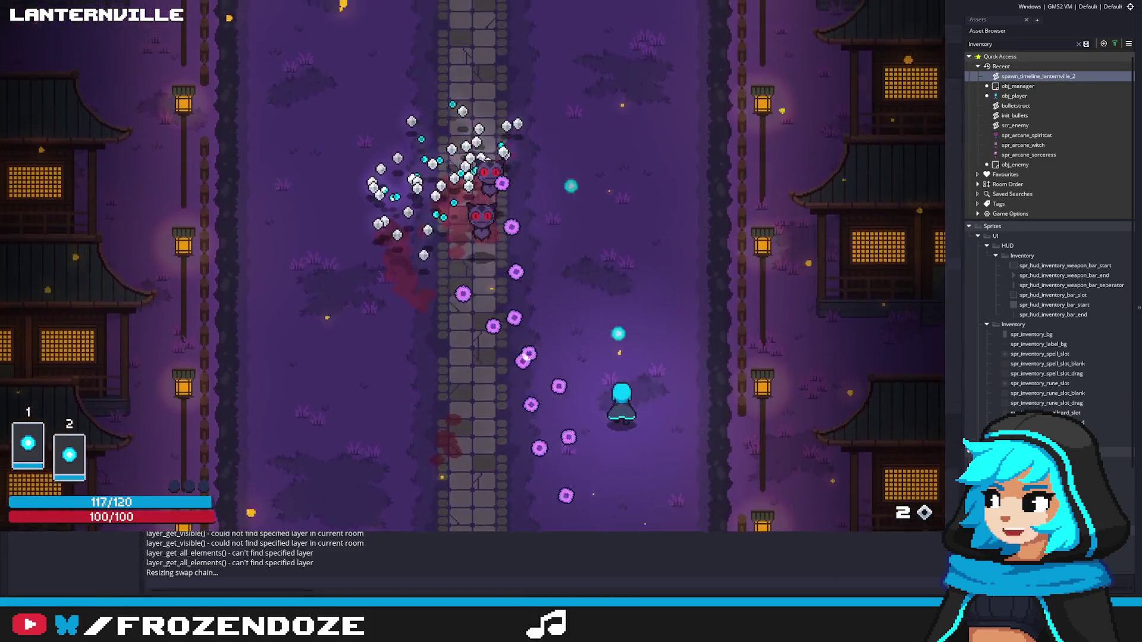
{"action": "key", "text": "w"}
{"action": "key", "text": "a"}
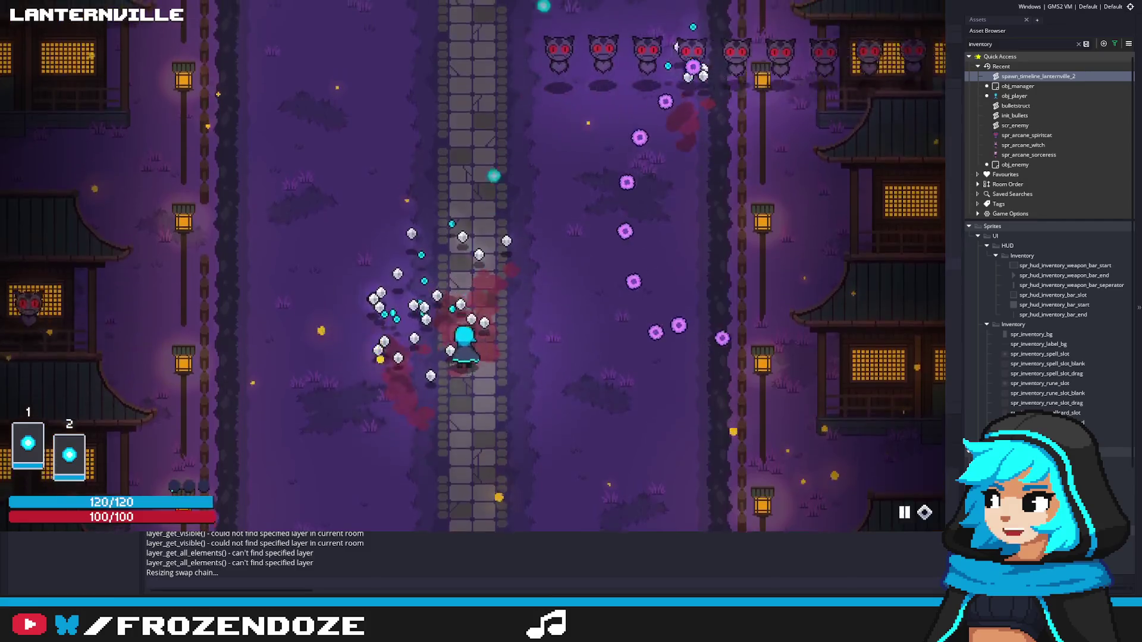
{"action": "key", "text": "w"}
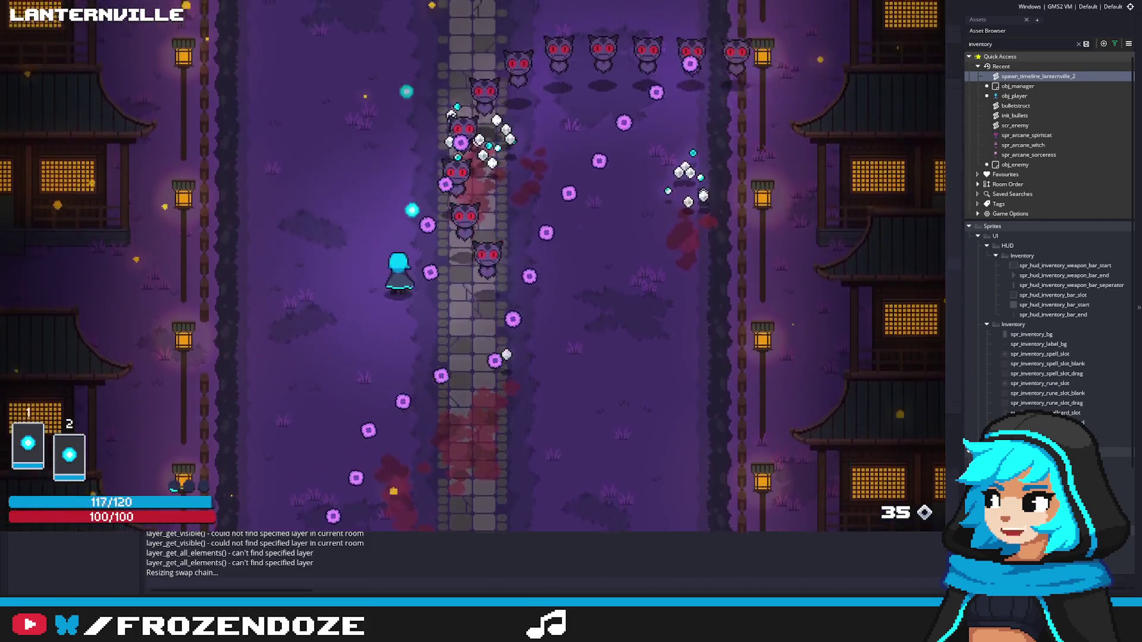
{"action": "key", "text": "a"}
{"action": "key", "text": "d"}
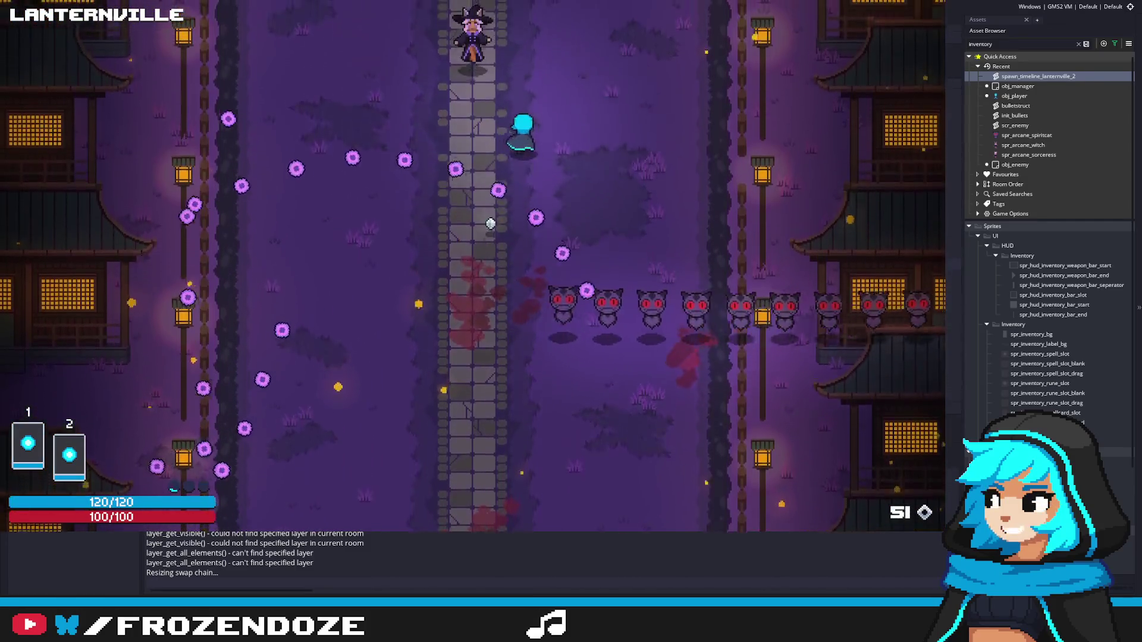
{"action": "key", "text": "s"}
{"action": "key", "text": "a"}
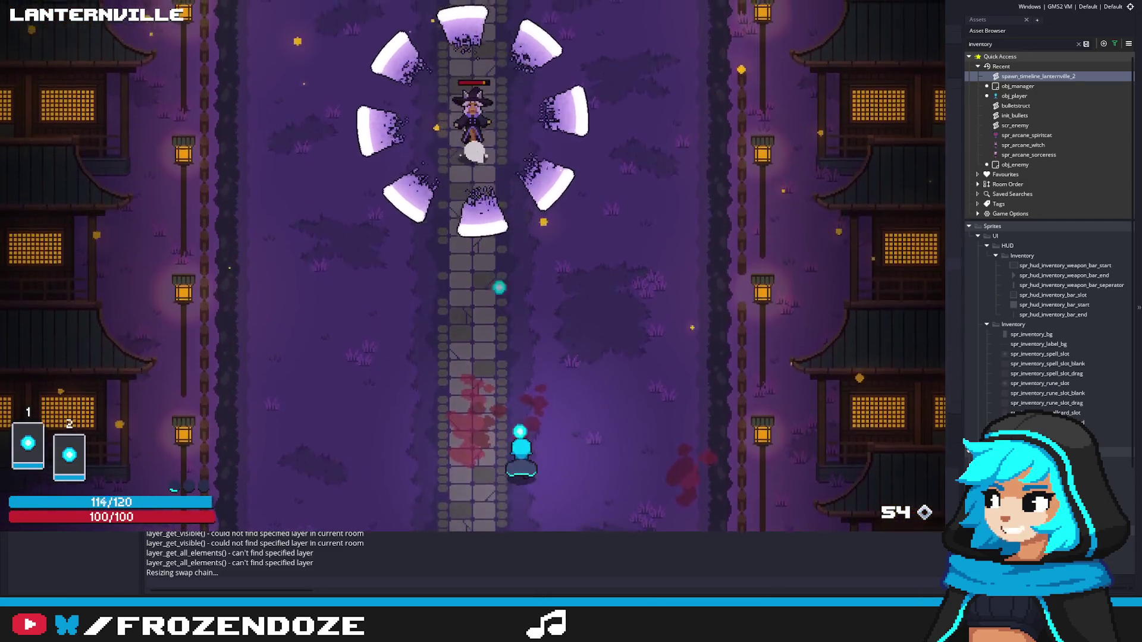
Step: Keep dodging the boss's blades and volleys until the Chest and Healing rewards appear
{"action": "key", "text": "a"}
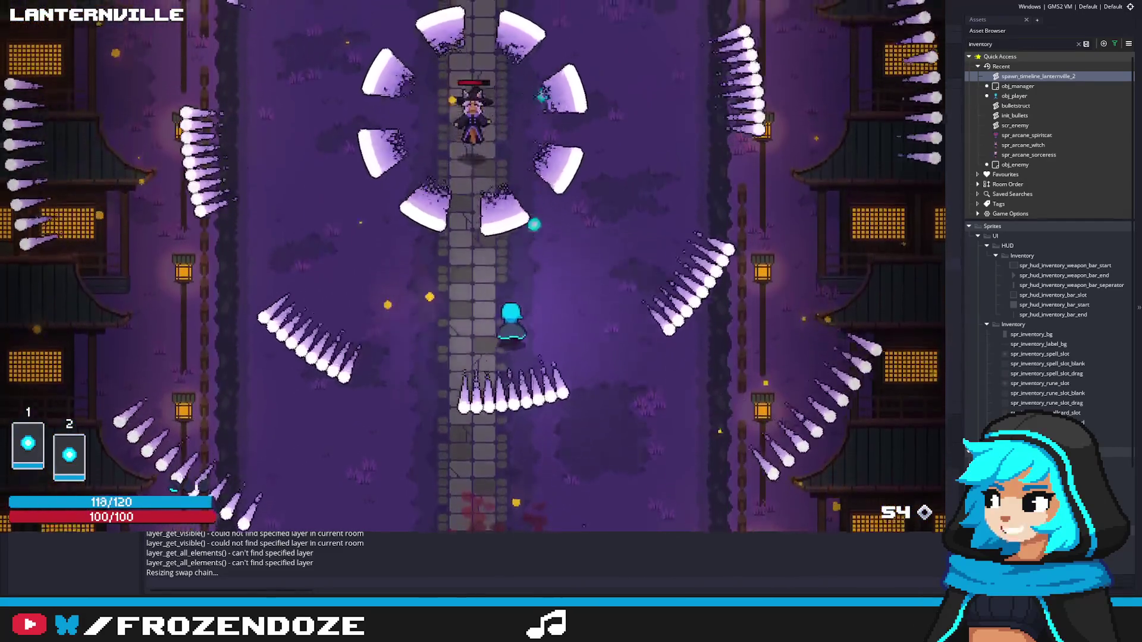
{"action": "key", "text": "s"}
{"action": "key", "text": "d"}
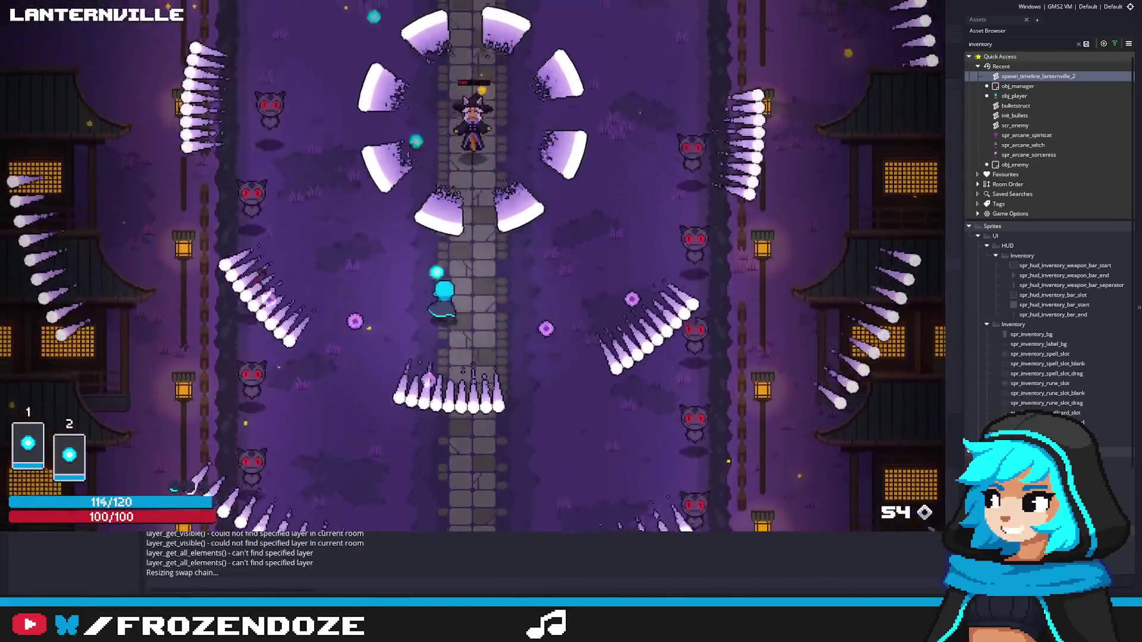
{"action": "key", "text": "s"}
{"action": "key", "text": "a"}
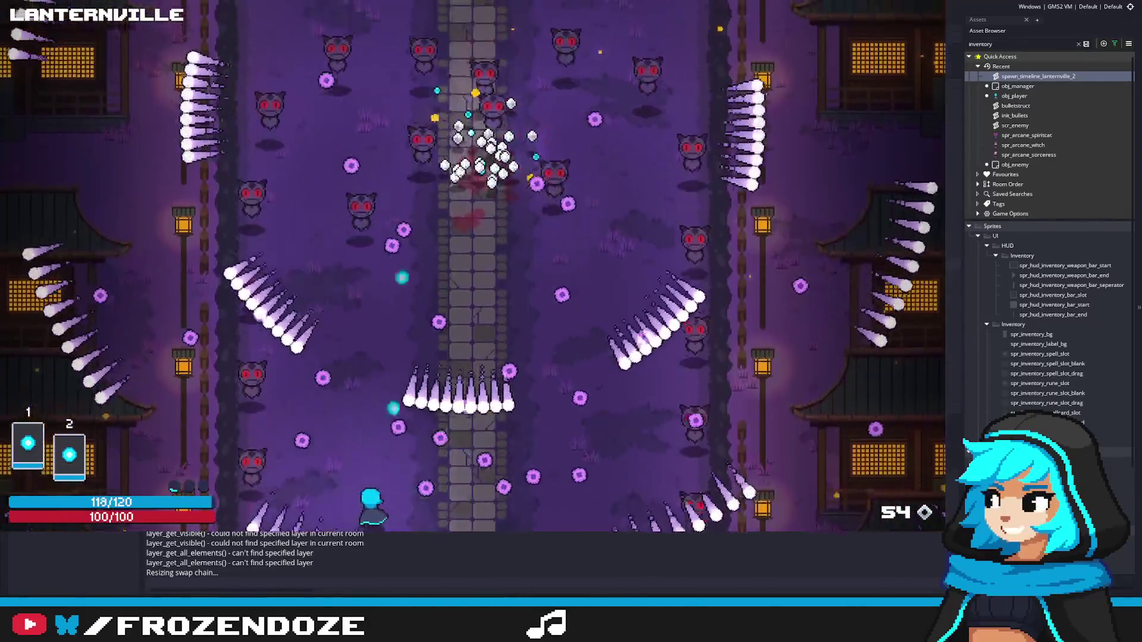
{"action": "key", "text": "d"}
{"action": "key", "text": "d"}
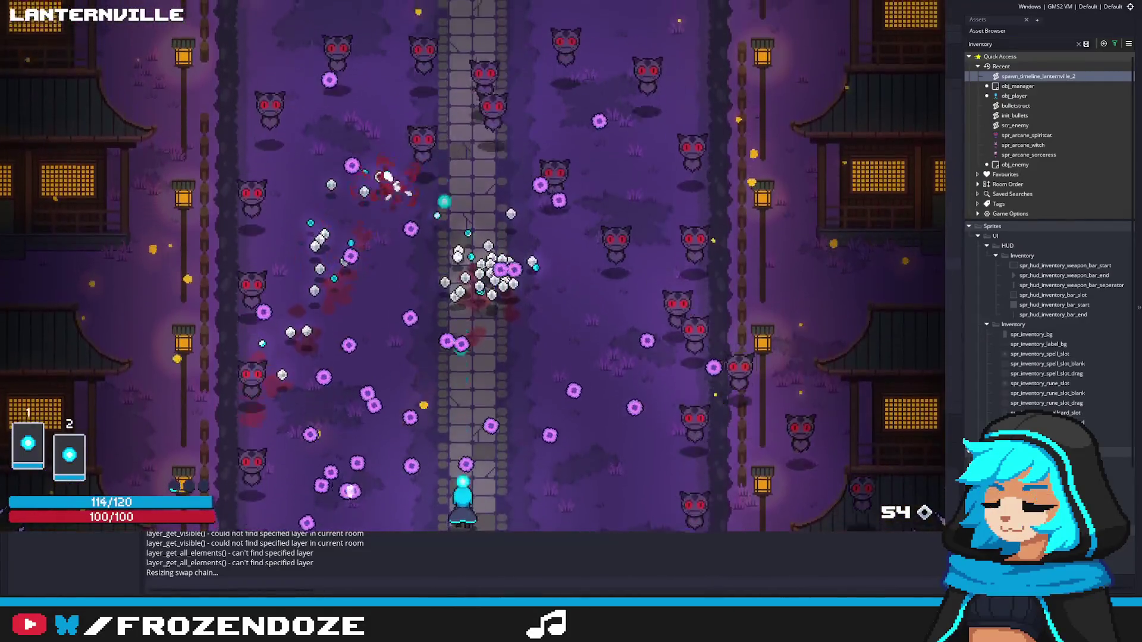
{"action": "key", "text": "d"}
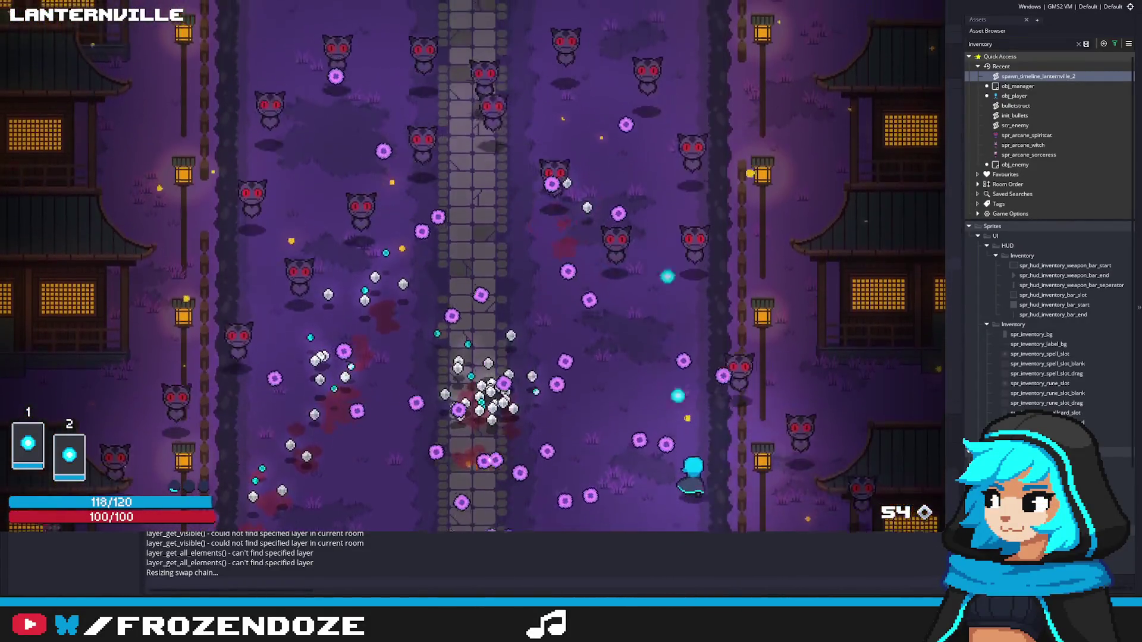
{"action": "key", "text": "a"}
{"action": "key", "text": "w"}
{"action": "key", "text": "a"}
{"action": "key", "text": "a"}
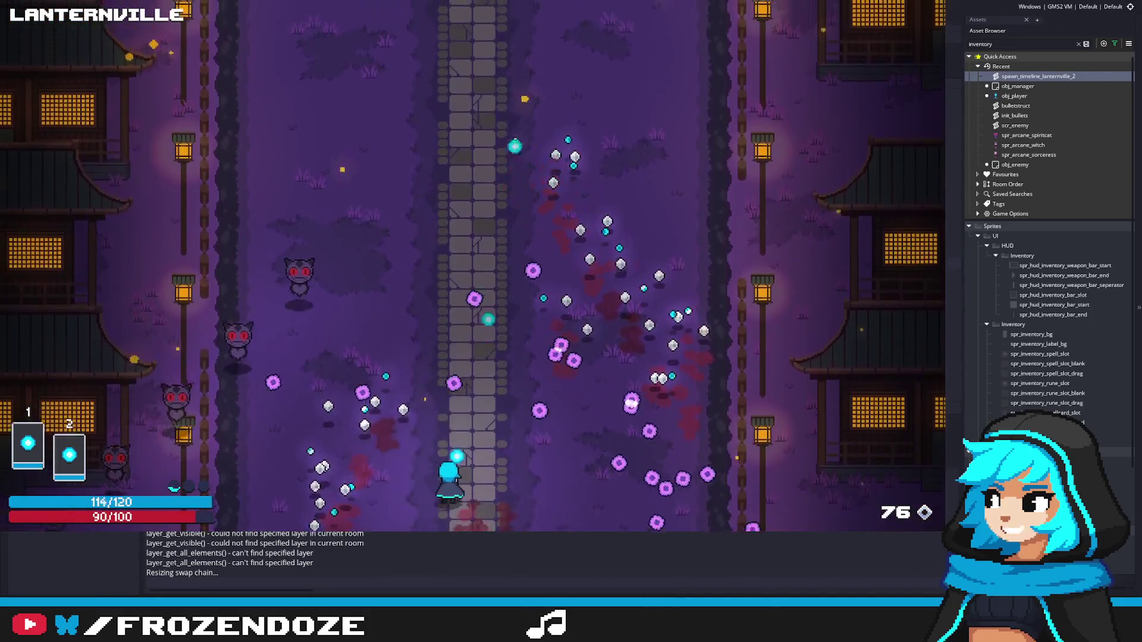
{"action": "key", "text": "d"}
{"action": "key", "text": "w"}
{"action": "key", "text": "w"}
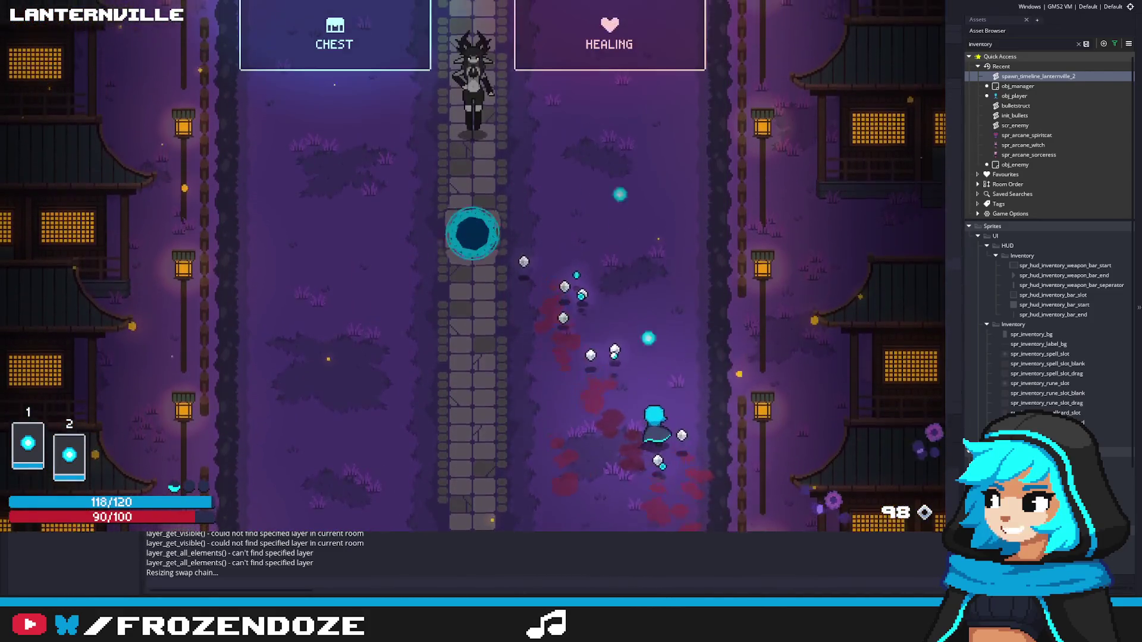
Step: Place the held ? rune into the orb spellcard's second rune slot
{"action": "key", "text": "s"}
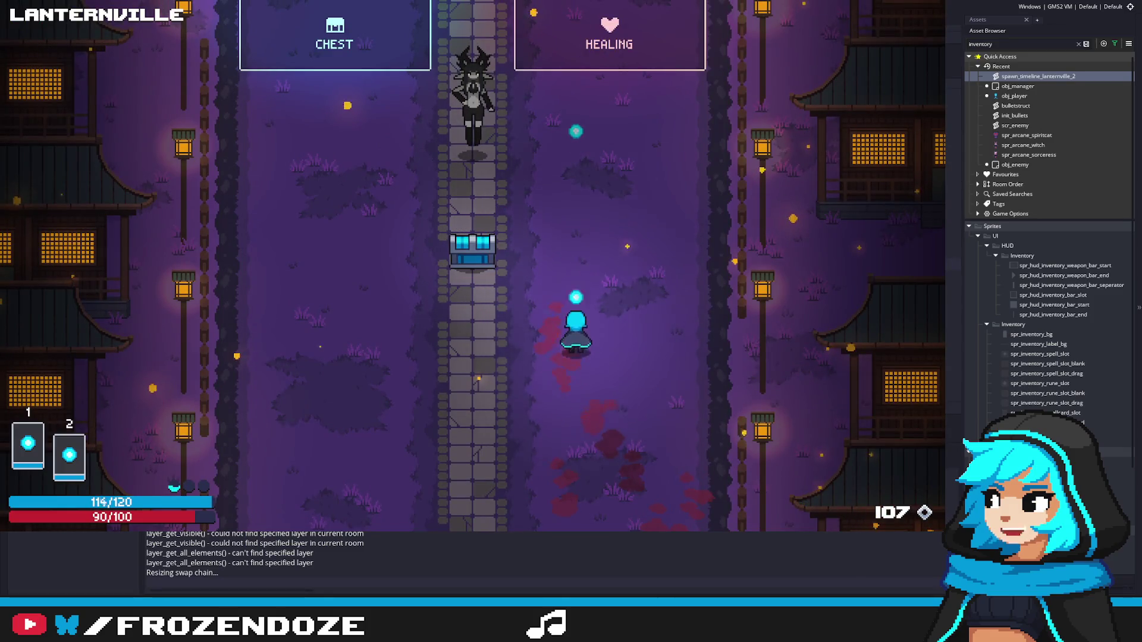
{"action": "key", "text": "i"}
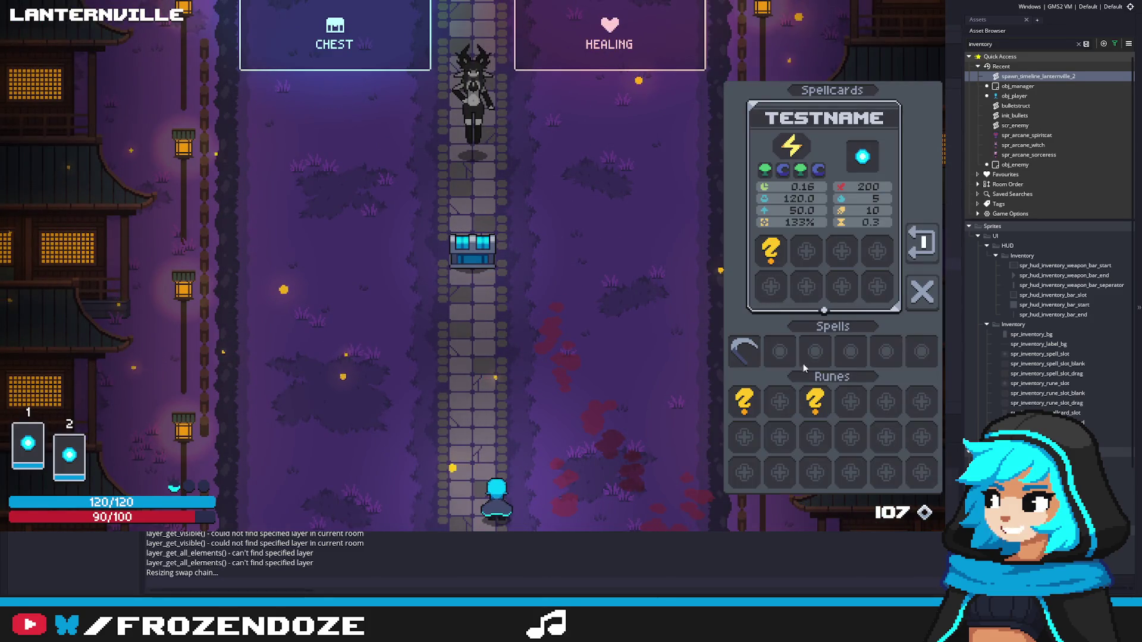
{"action": "left_click_drag", "start_coordinate": [835, 238], "coordinate": [806, 251]}
{"action": "key", "text": "i"}
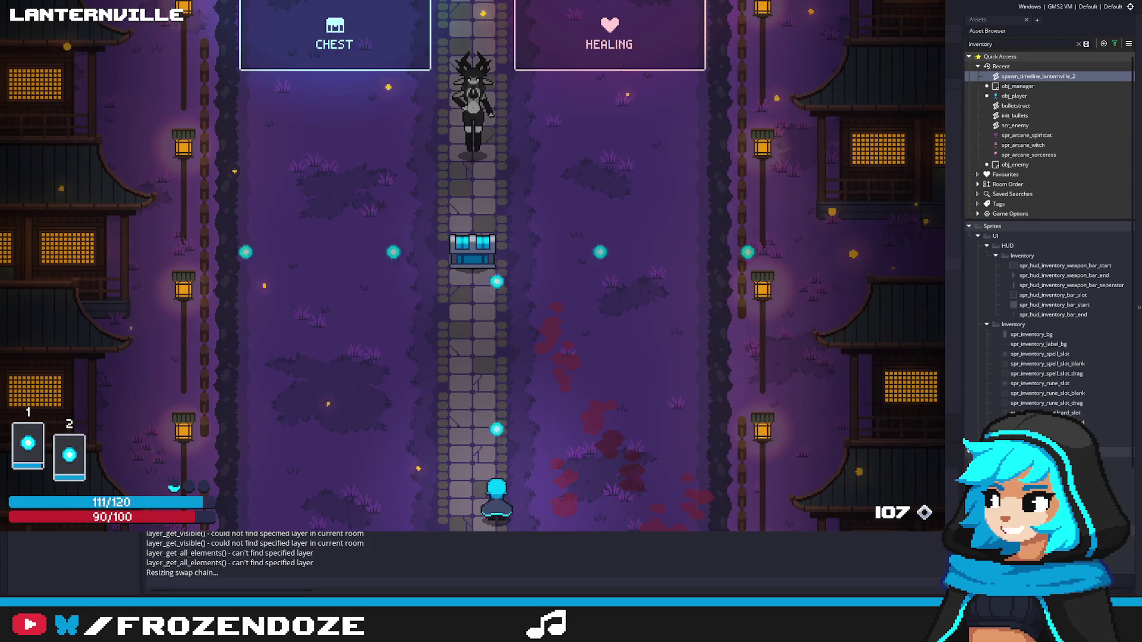
Step: Move around the field while firing, briefly reopening the spellcard inventory
{"action": "key", "text": "d"}
{"action": "key", "text": "w"}
{"action": "key", "text": "d"}
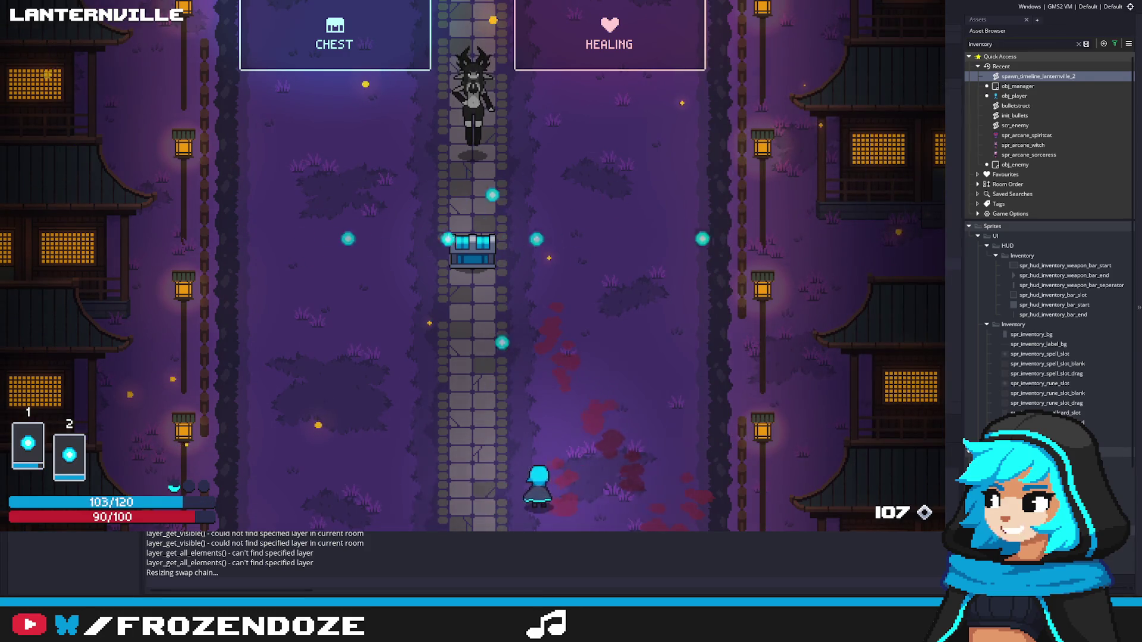
{"action": "key", "text": "s"}
{"action": "key", "text": "a"}
{"action": "key", "text": "i"}
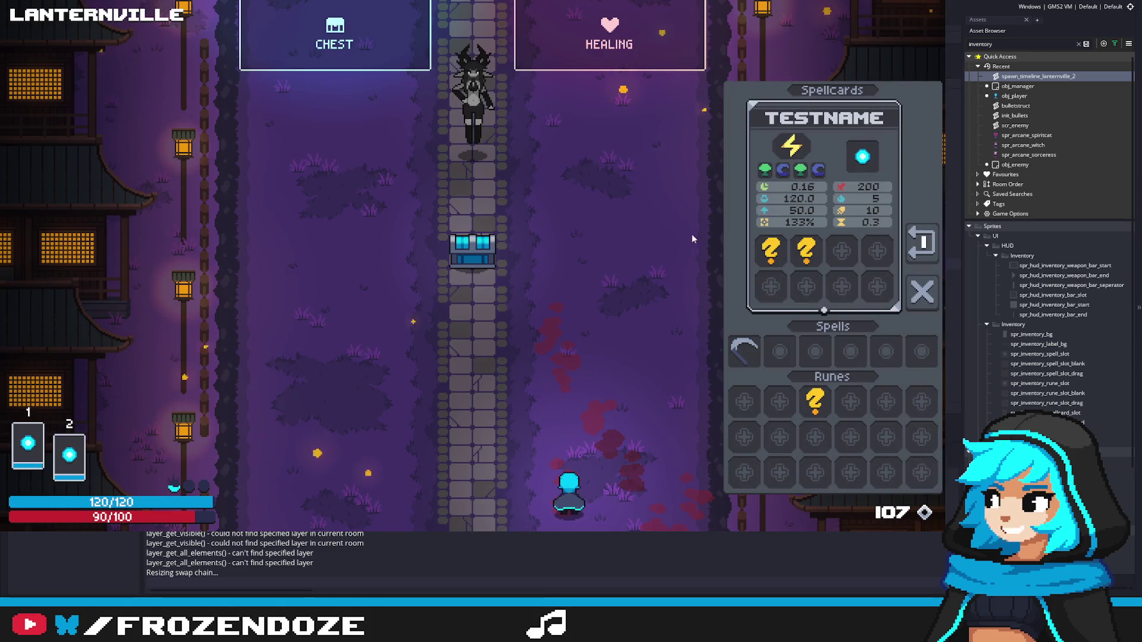
{"action": "key", "text": "i"}
{"action": "key", "text": "w"}
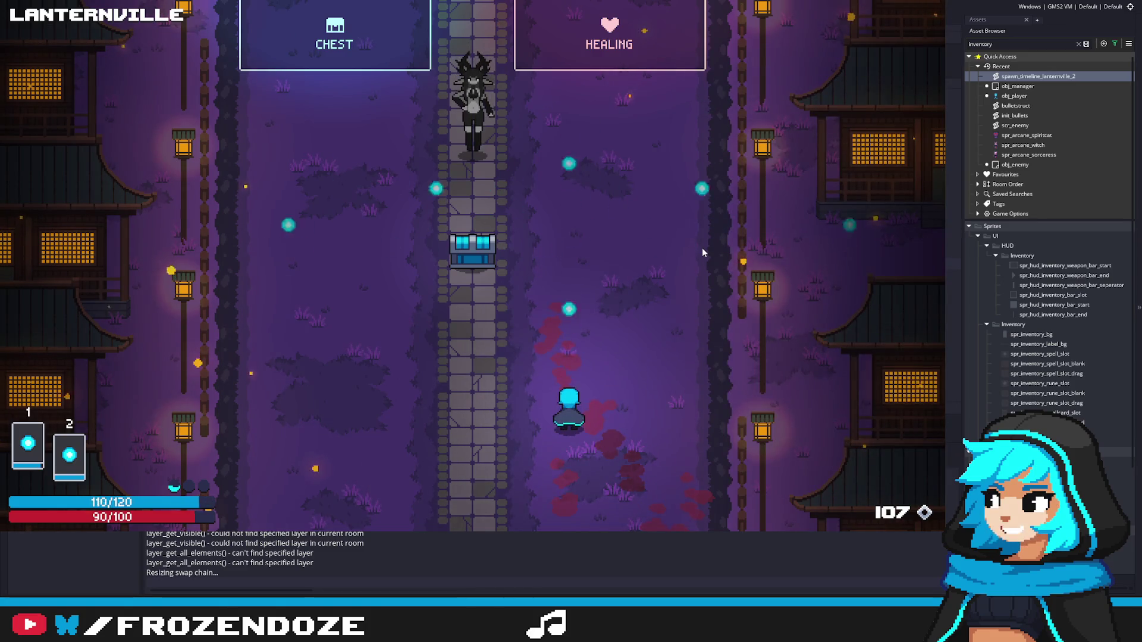
{"action": "key", "text": "s"}
{"action": "key", "text": "a"}
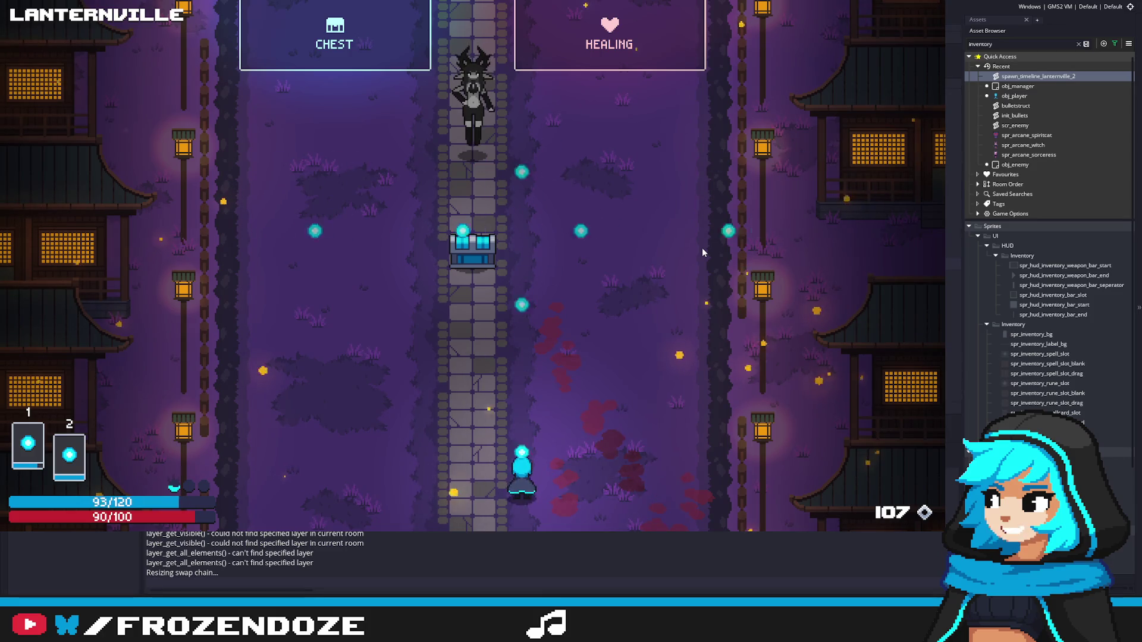
{"action": "key", "text": "d"}
Step: Swap the scythe into the spellcard's spell slot and try casting it while moving
{"action": "key", "text": "a"}
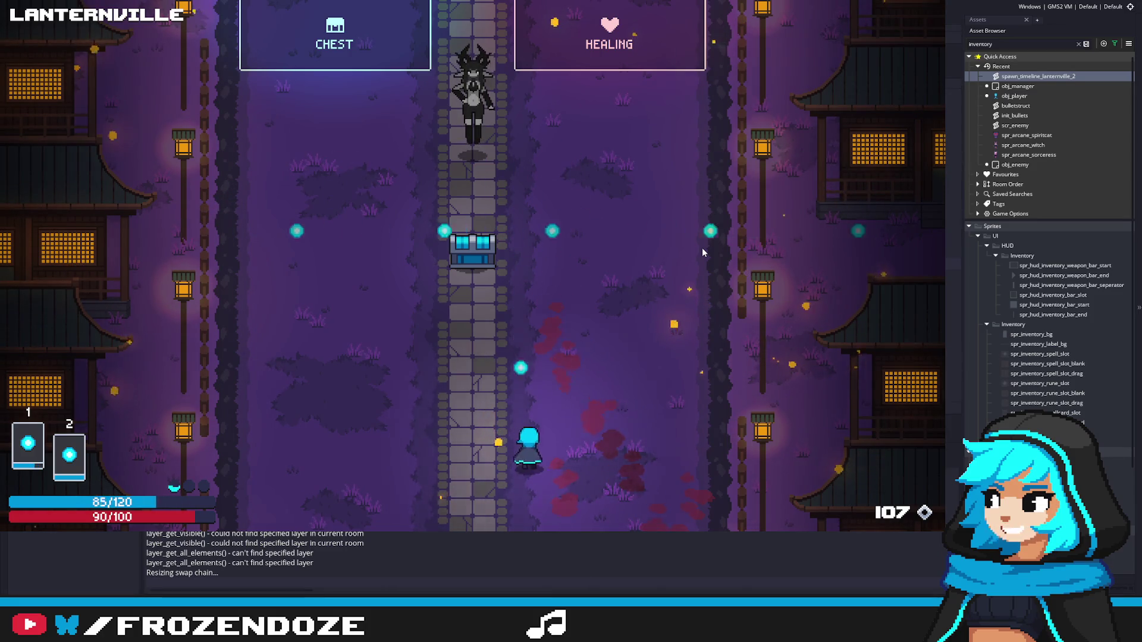
{"action": "key", "text": "i"}
{"action": "key", "text": "d"}
{"action": "left_click_drag", "start_coordinate": [744, 351], "coordinate": [862, 157]}
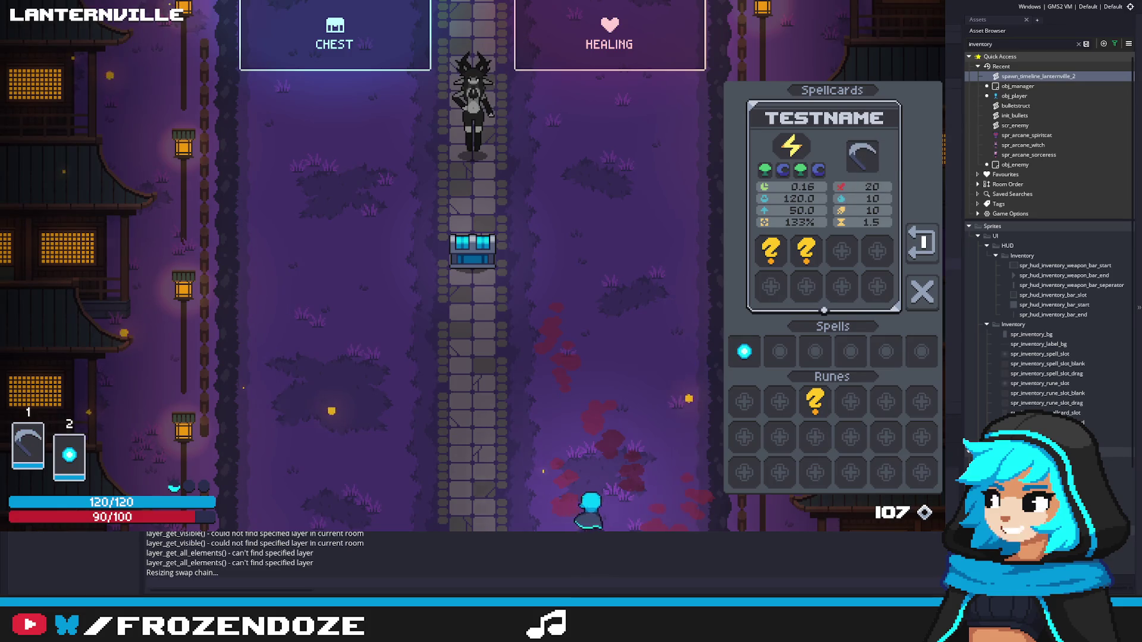
{"action": "key", "text": "i"}
{"action": "key", "text": "a"}
{"action": "key", "text": "w"}
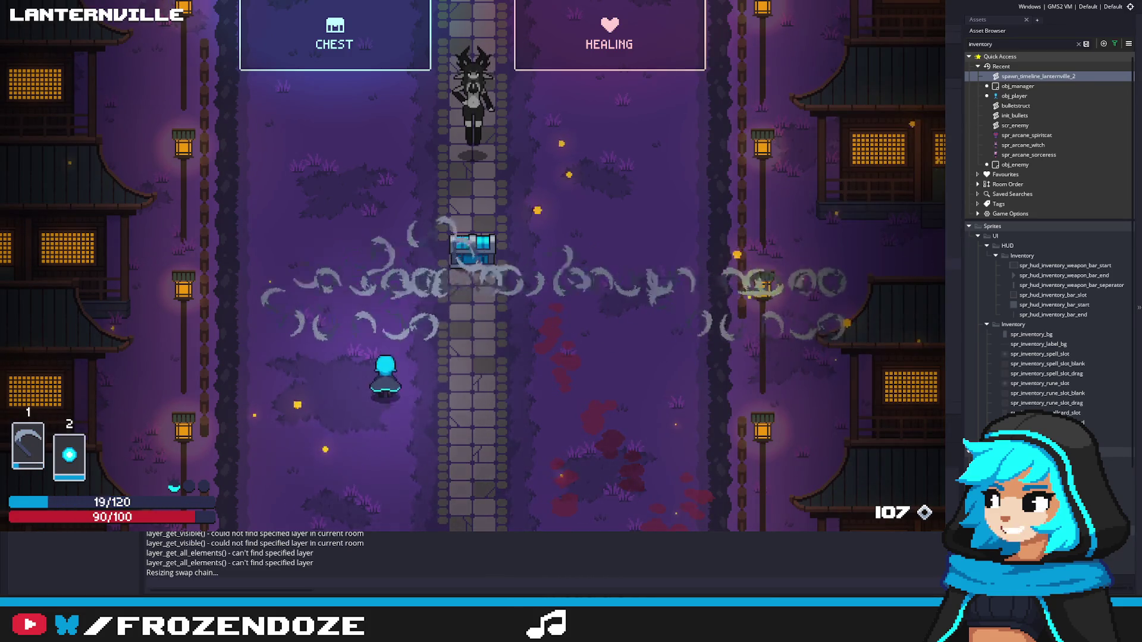
{"action": "key", "text": "d"}
Step: Swap the orb back into the spellcard and move a ? rune into the third rune slot
{"action": "key", "text": "s"}
{"action": "key", "text": "d"}
{"action": "key", "text": "i"}
{"action": "key", "text": "w"}
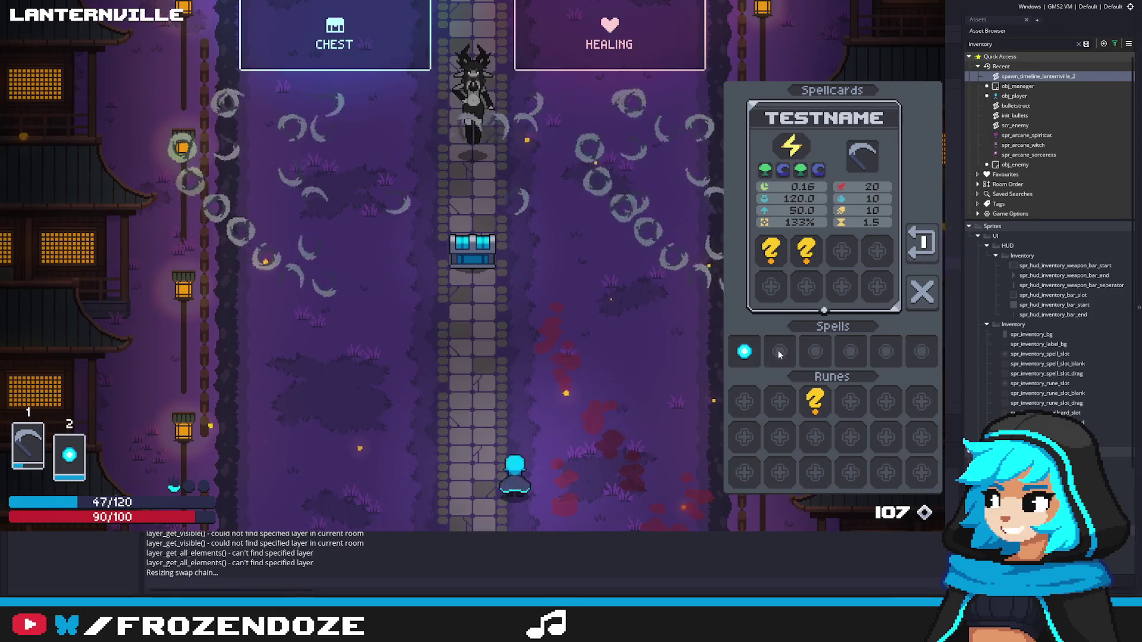
{"action": "left_click_drag", "start_coordinate": [861, 157], "coordinate": [744, 351]}
{"action": "mouse_move", "coordinate": [806, 250]}
{"action": "left_mouse_down"}
{"action": "mouse_move", "coordinate": [765, 410]}
{"action": "mouse_move", "coordinate": [844, 254]}
{"action": "left_mouse_up"}
{"action": "key", "text": "d"}
{"action": "key", "text": "i"}
Step: Walk down the road firing orbs, recheck the inventory, and head into the red-eyed cat ghost wave
{"action": "key", "text": "s"}
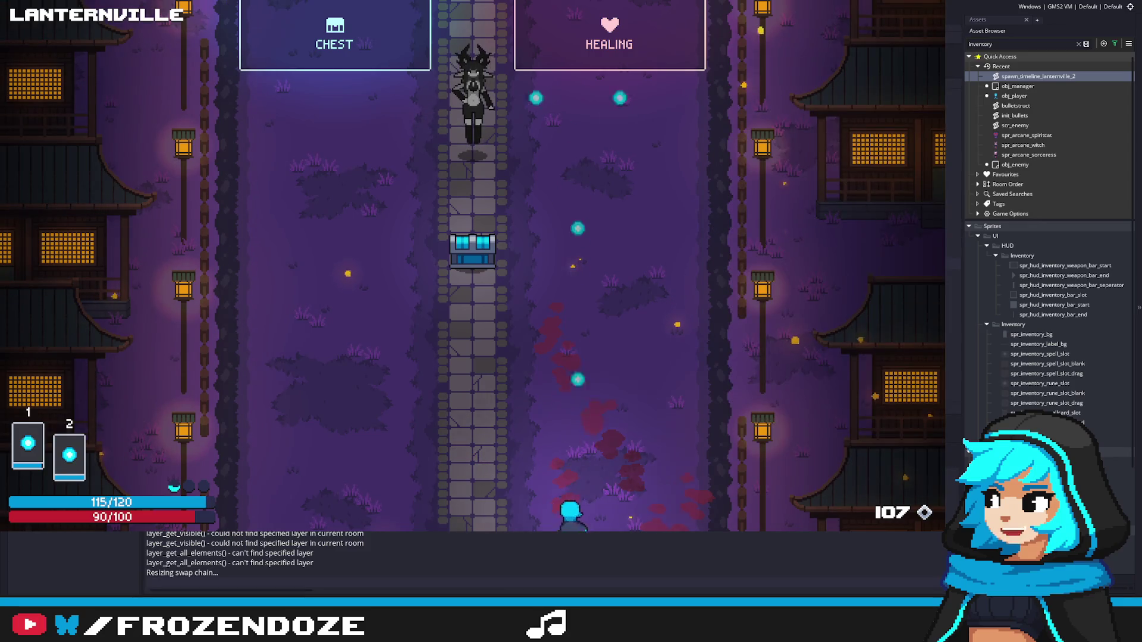
{"action": "key", "text": "a"}
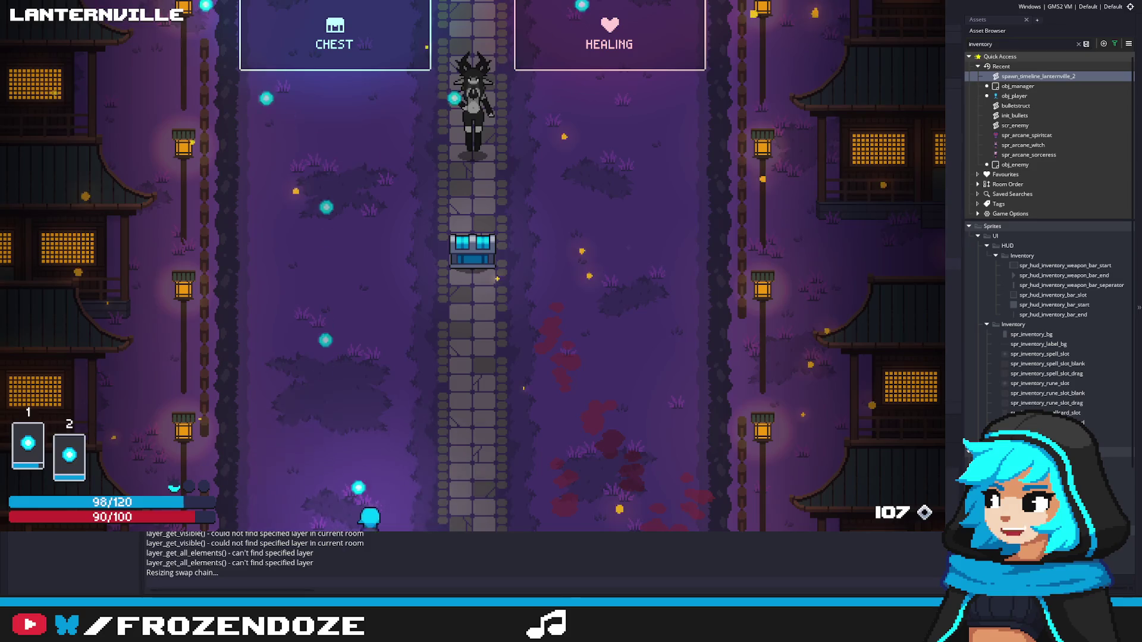
{"action": "key", "text": "d"}
{"action": "key", "text": "w"}
{"action": "key", "text": "a"}
{"action": "key", "text": "s"}
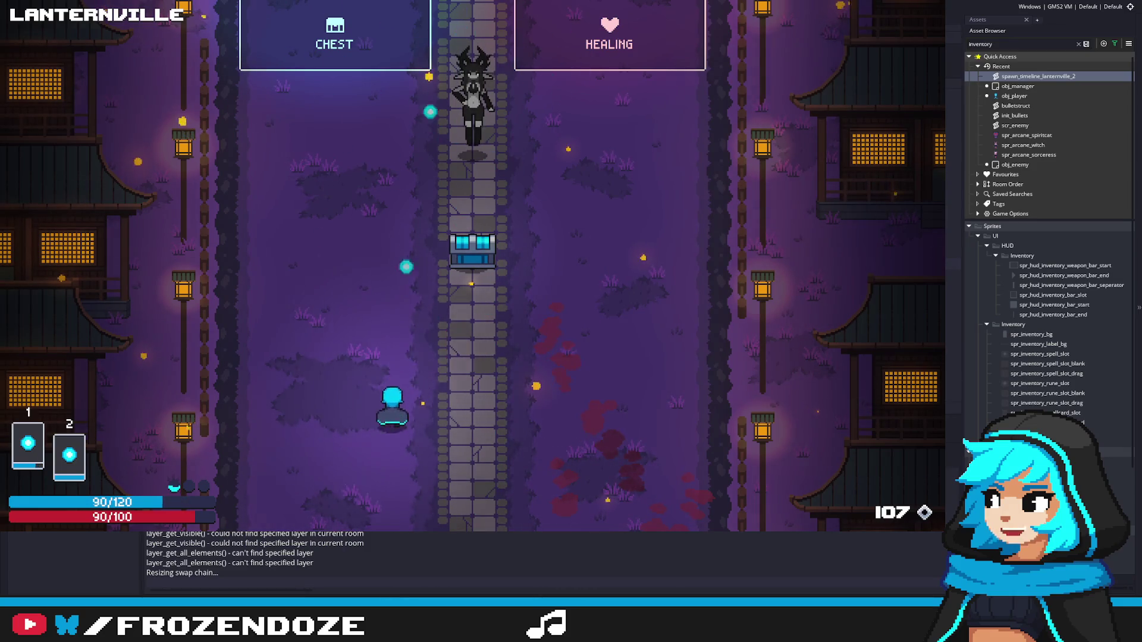
{"action": "key", "text": "d"}
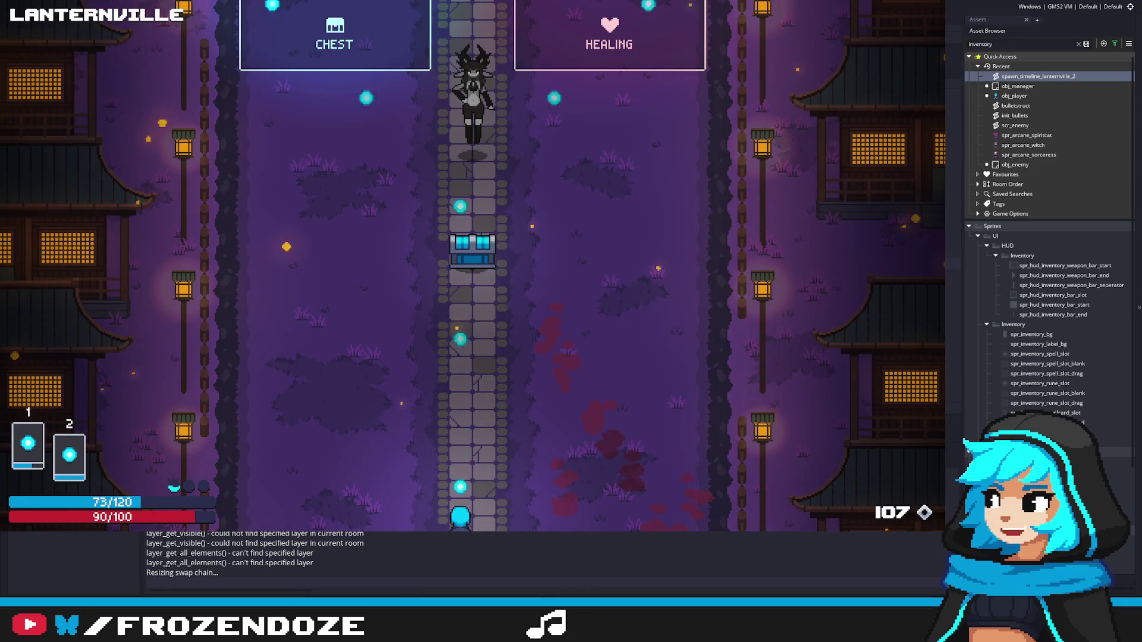
{"action": "key", "text": "s"}
{"action": "key", "text": "i"}
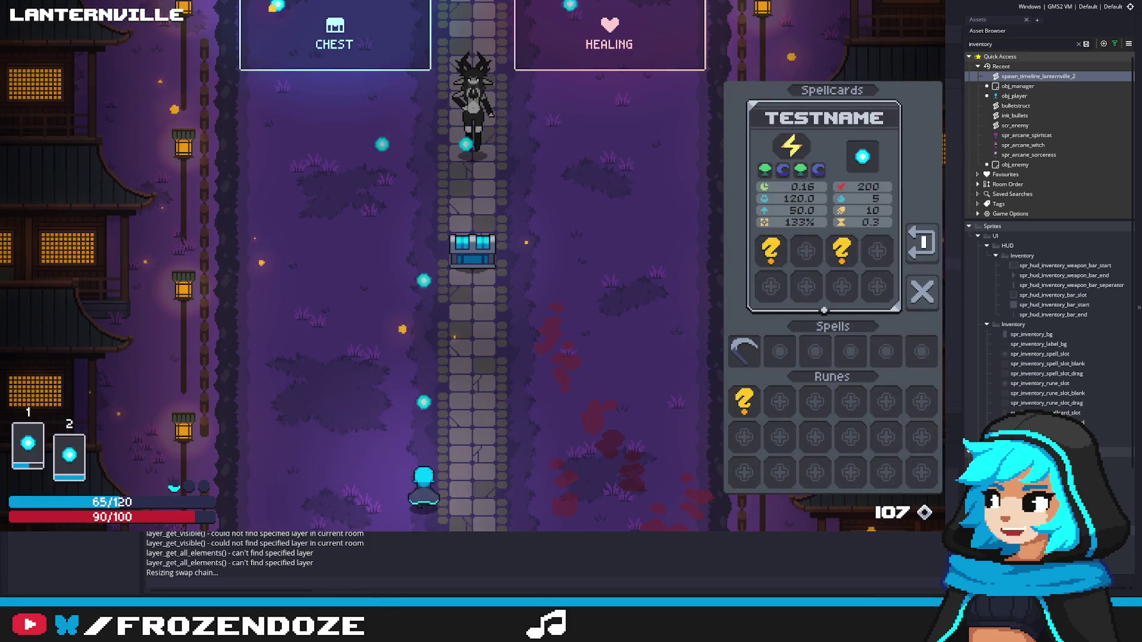
{"action": "key", "text": "w"}
{"action": "key", "text": "i"}
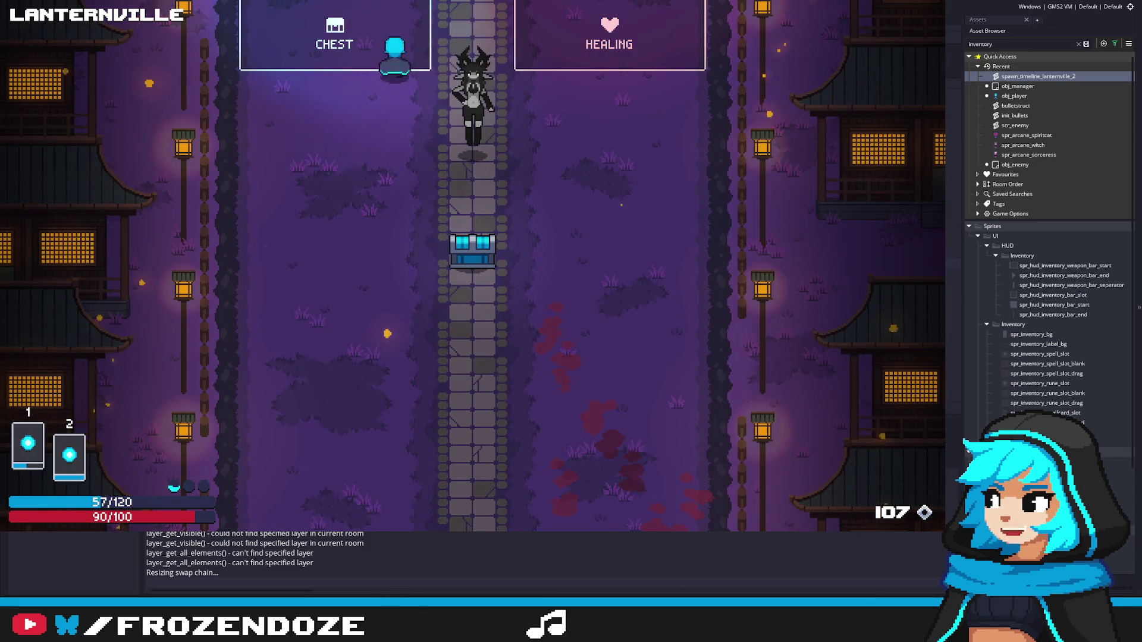
{"action": "key", "text": "s"}
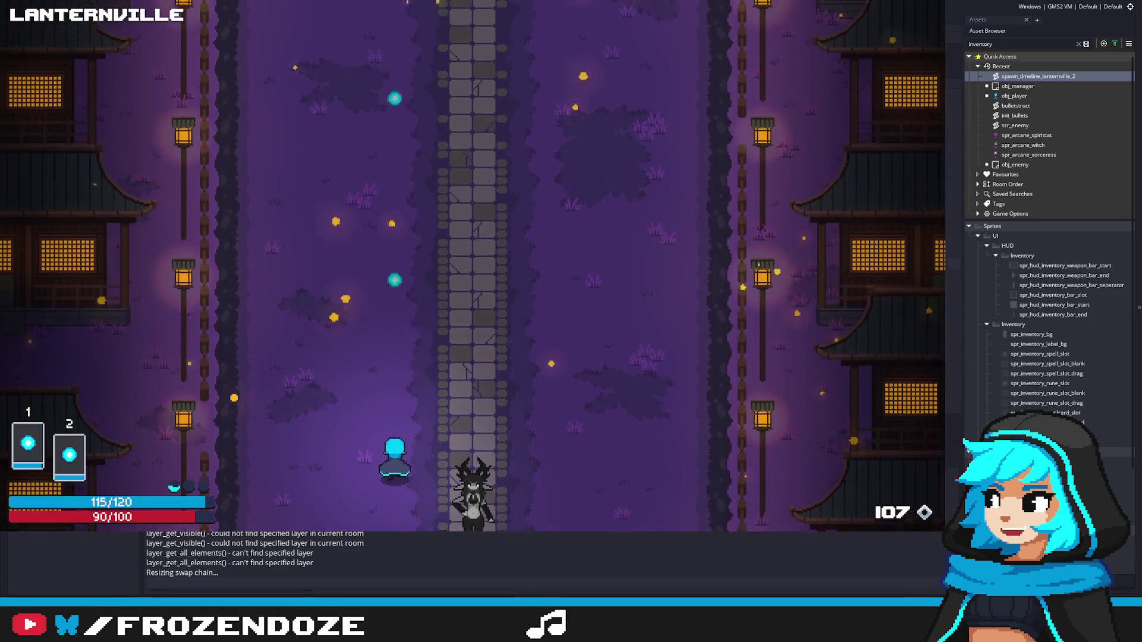
{"action": "key", "text": "a"}
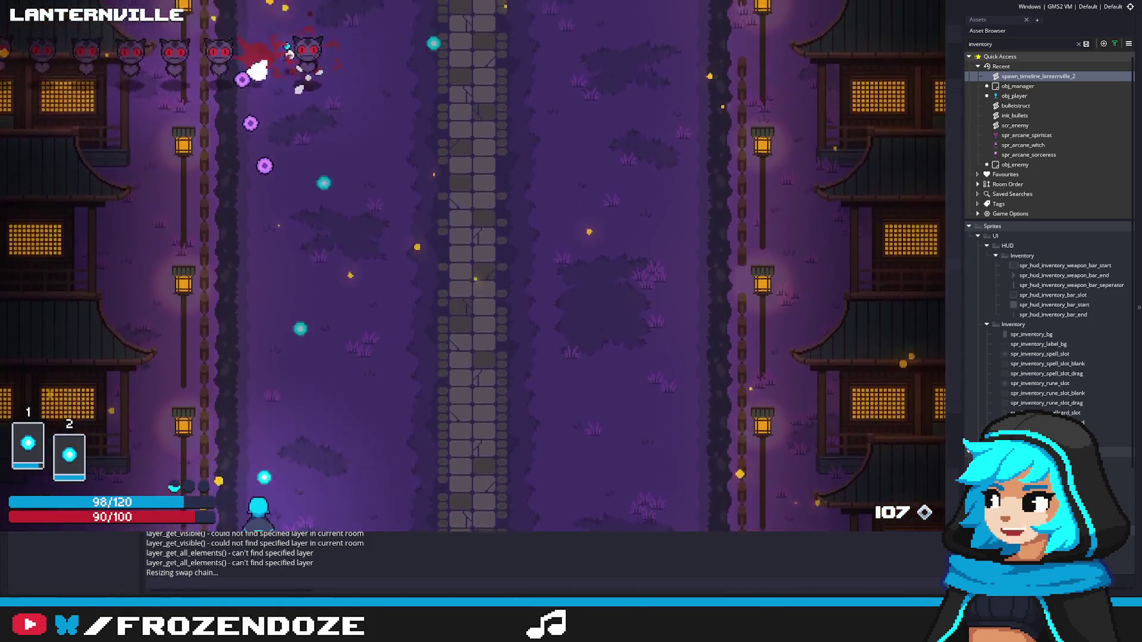
{"action": "key", "text": "d"}
{"action": "key", "text": "d"}
{"action": "key", "text": "w"}
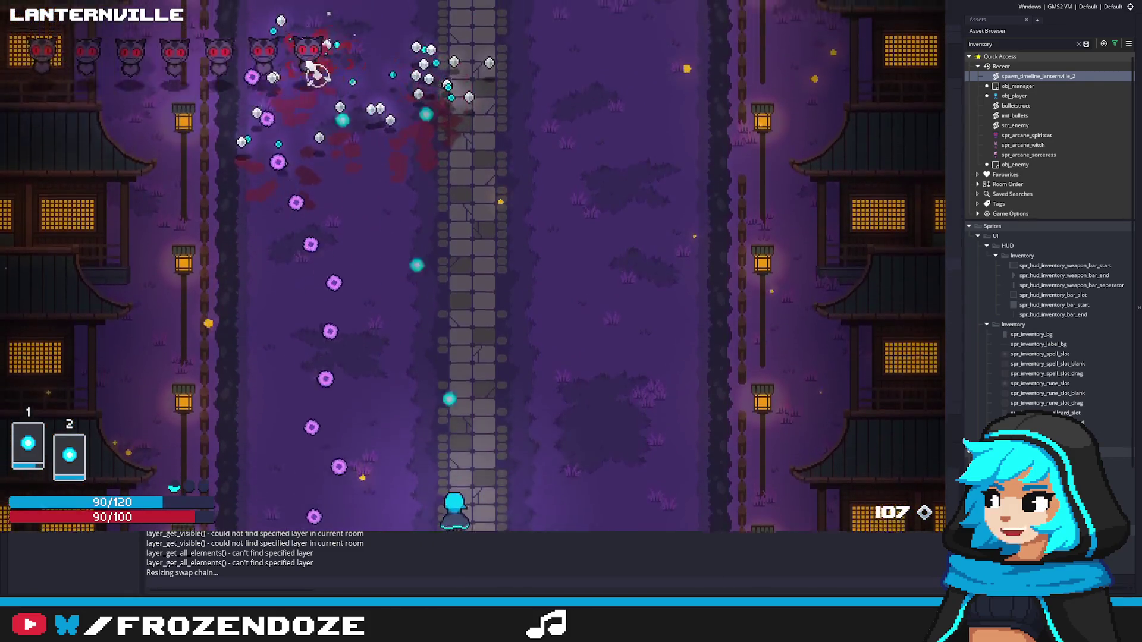
{"action": "key", "text": "d"}
{"action": "key", "text": "w"}
{"action": "key", "text": "a"}
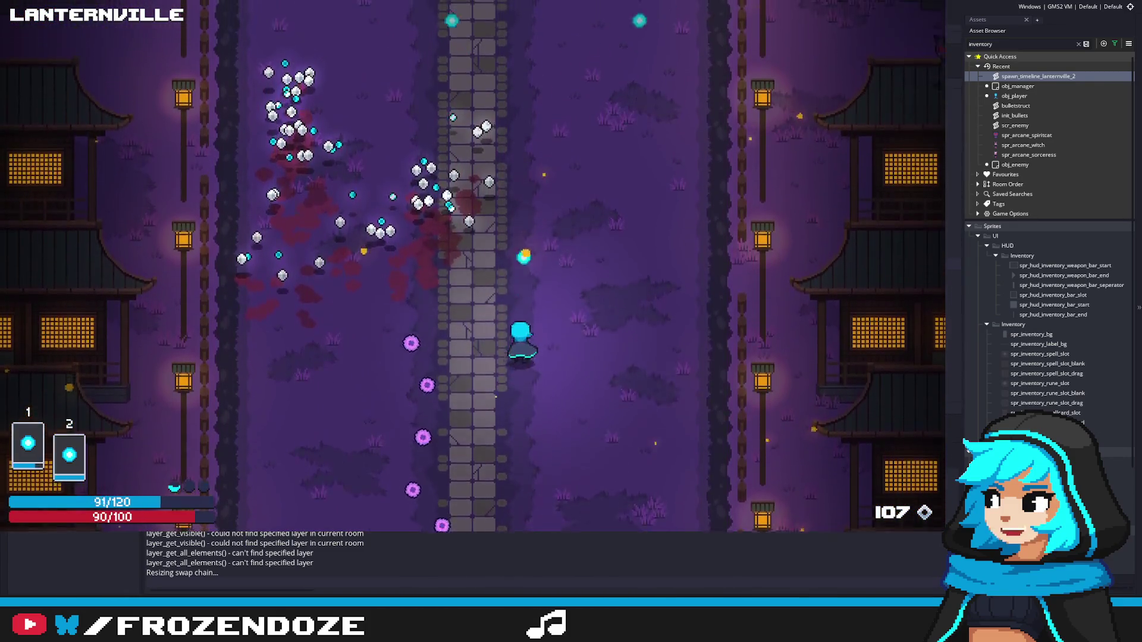
{"action": "key", "text": "d"}
{"action": "key", "text": "d"}
{"action": "key", "text": "s"}
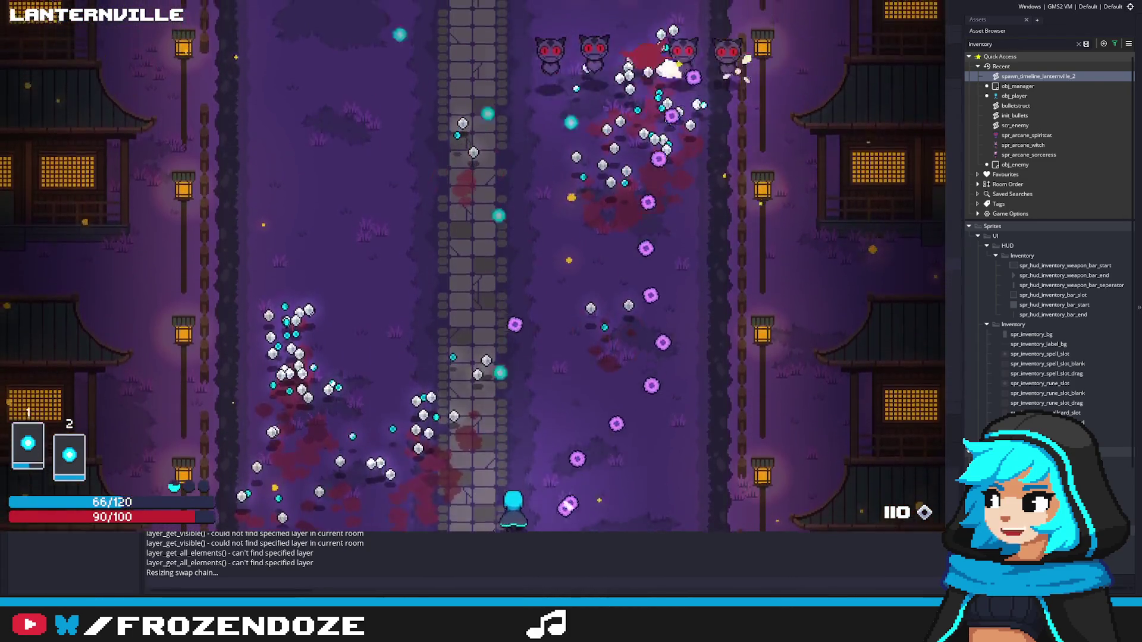
{"action": "key", "text": "a"}
{"action": "key", "text": "w"}
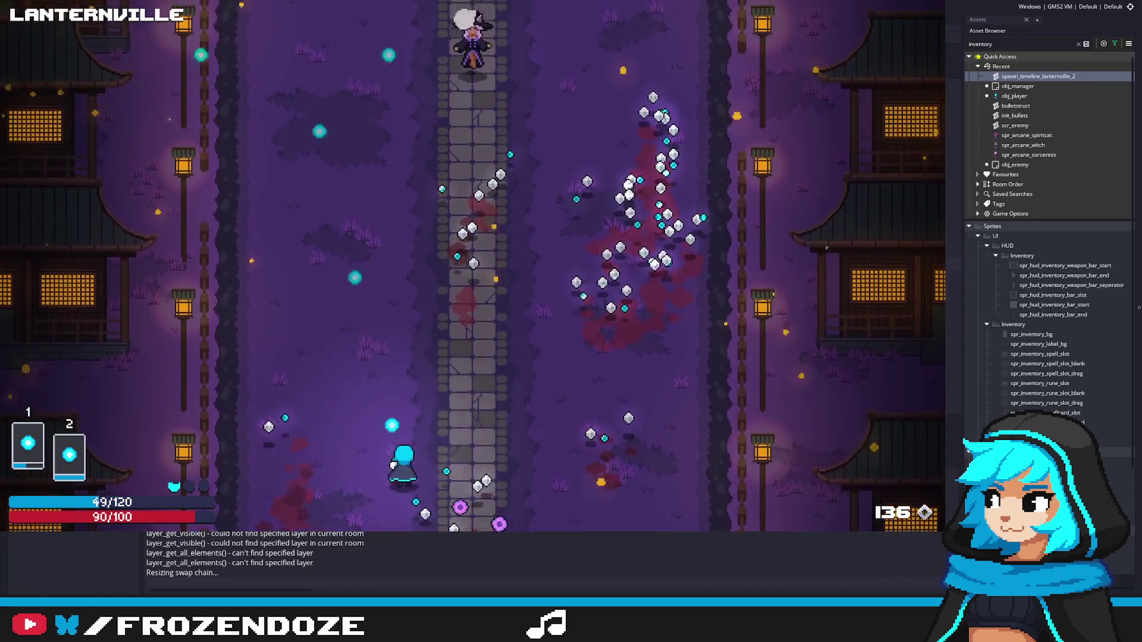
{"action": "key", "text": "s"}
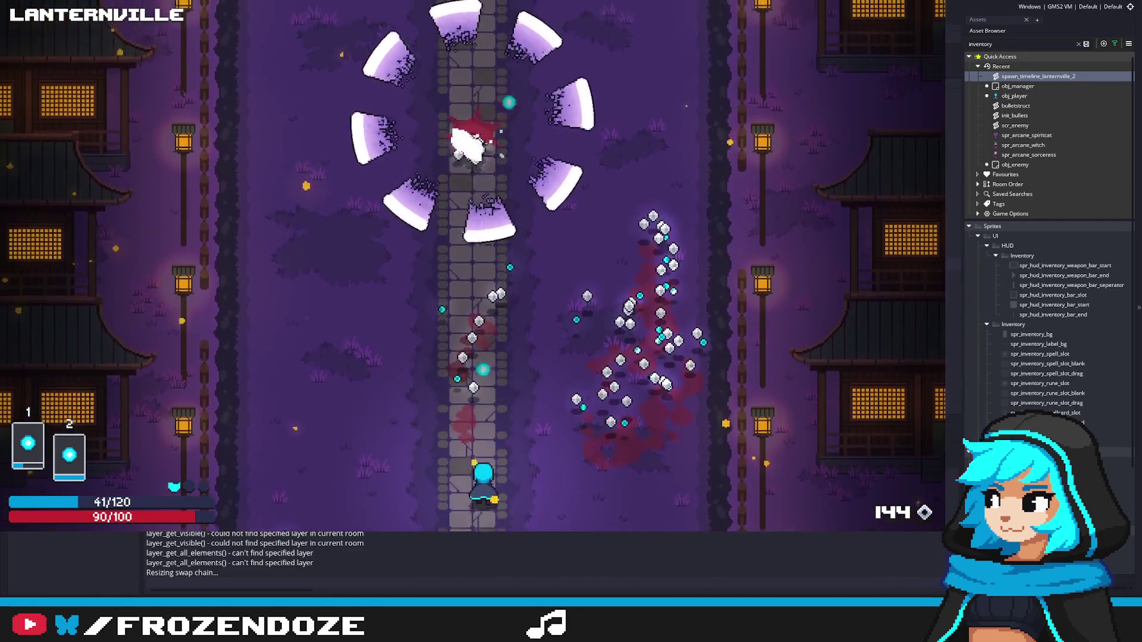
{"action": "key", "text": "w"}
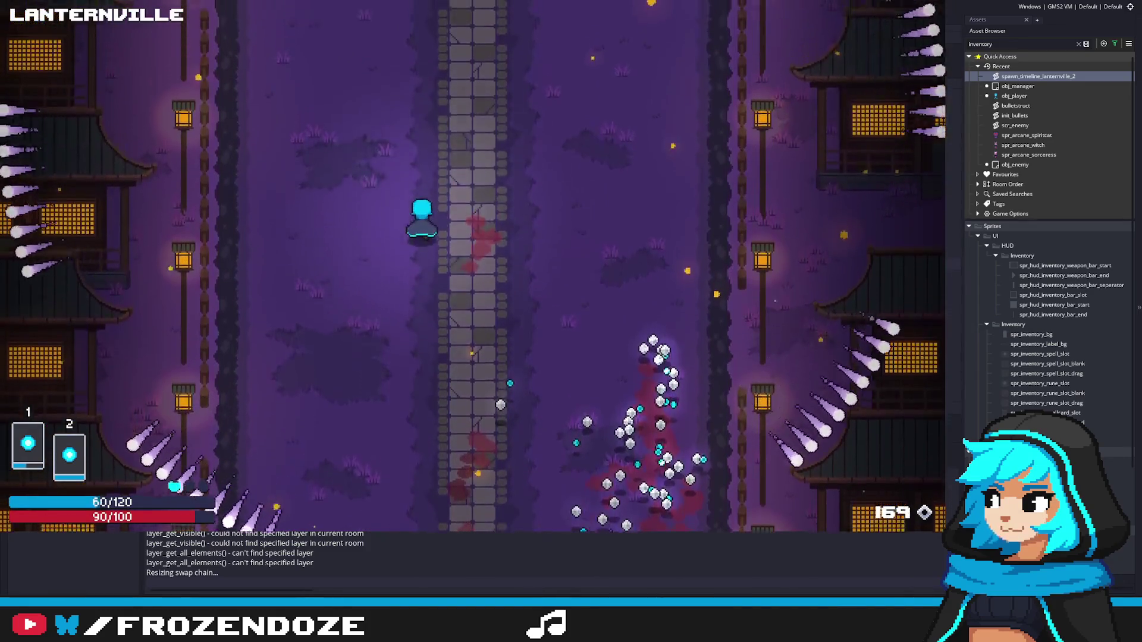
{"action": "key", "text": "a"}
{"action": "key", "text": "a"}
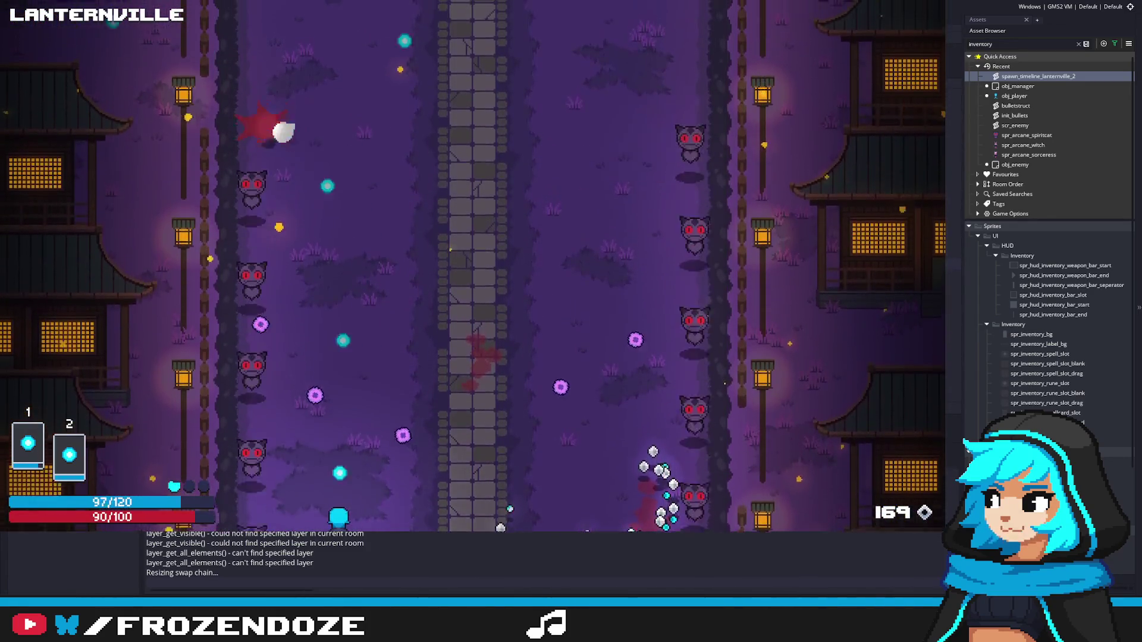
{"action": "key", "text": "d"}
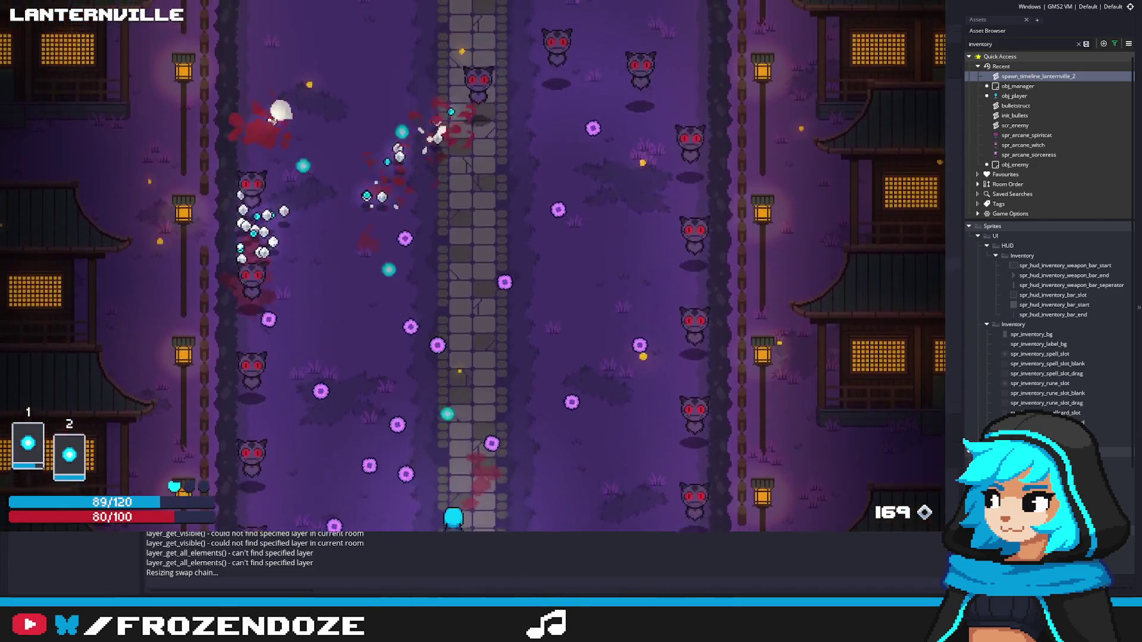
{"action": "key", "text": "d"}
{"action": "key", "text": "w"}
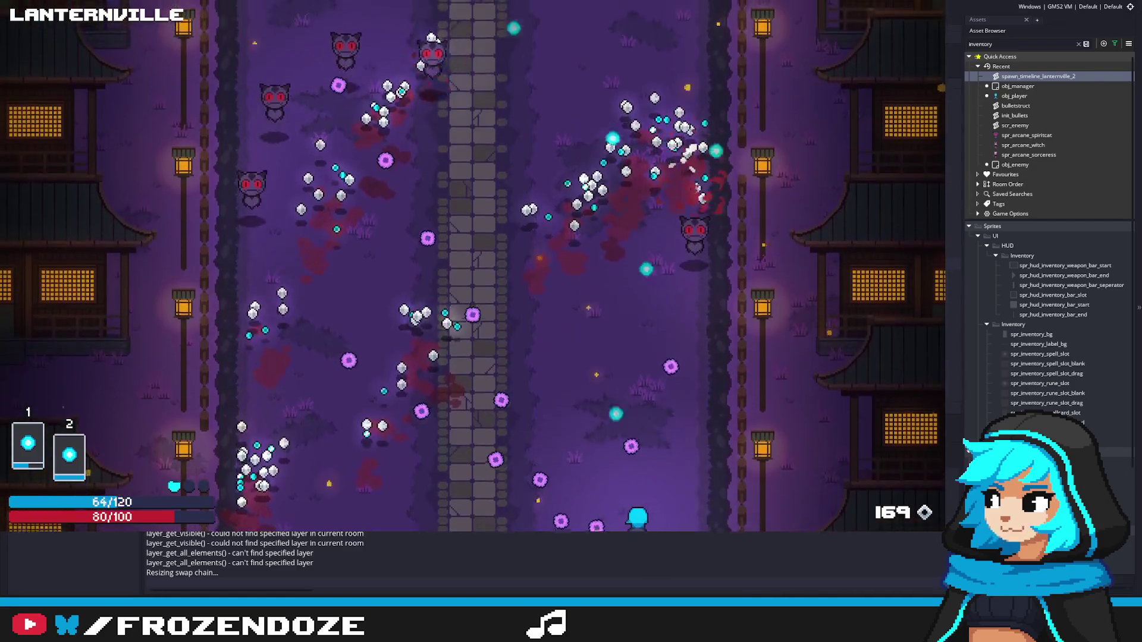
{"action": "key", "text": "w"}
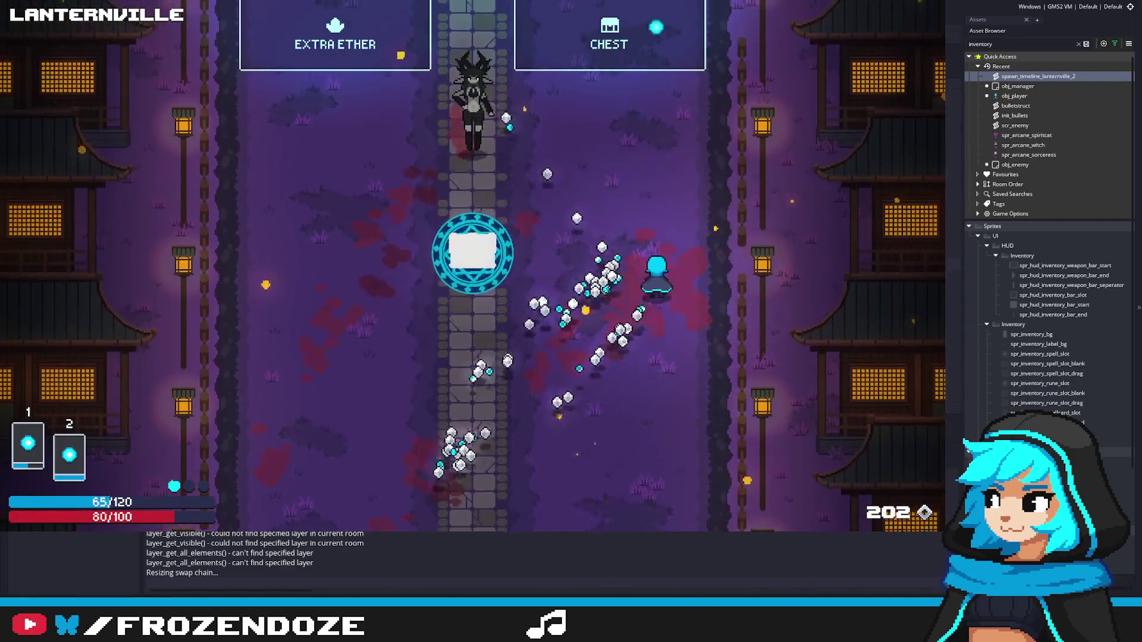
Step: Walk down-left onto the reward chest, toggling the spellcards inventory along the way
{"action": "key", "text": "s"}
{"action": "key", "text": "Tab"}
{"action": "key", "text": "Tab"}
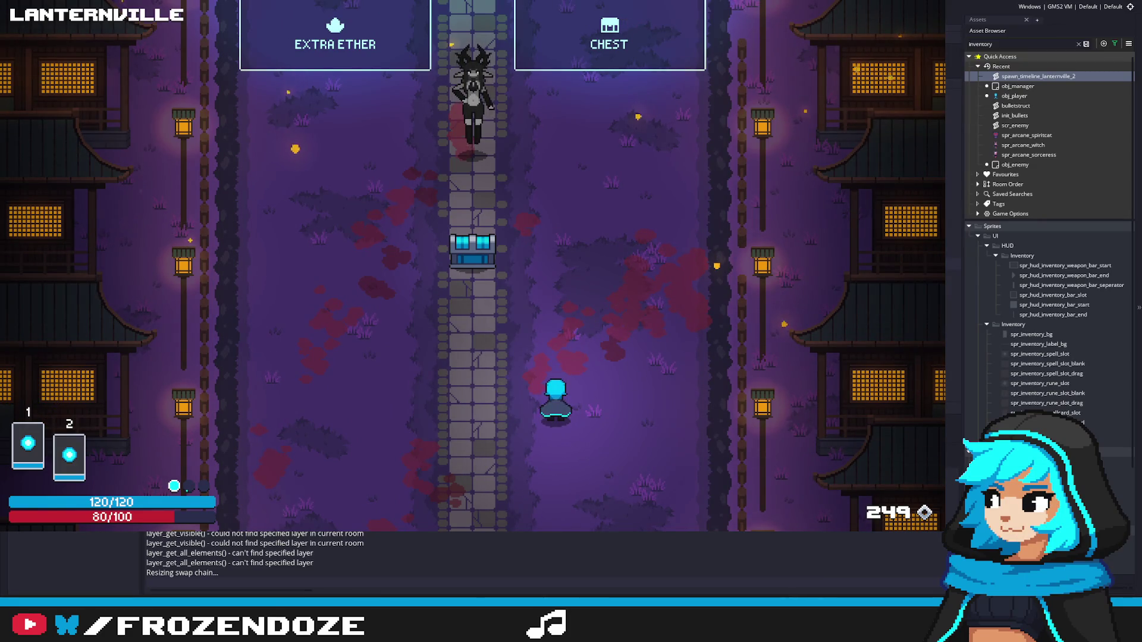
{"action": "key", "text": "Tab"}
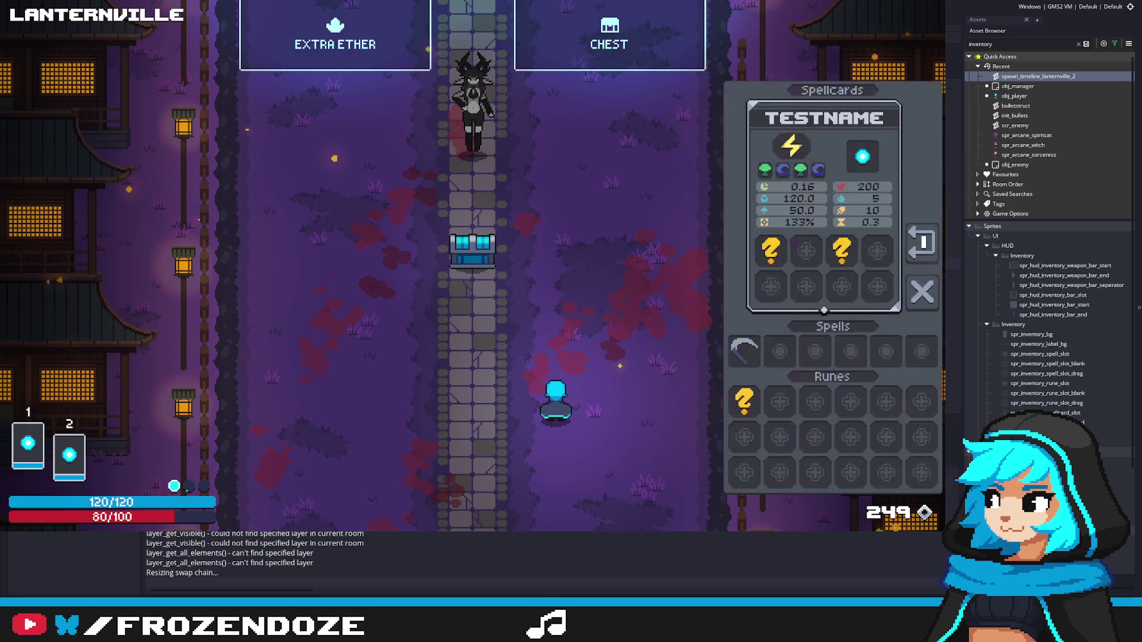
{"action": "key", "text": "Tab"}
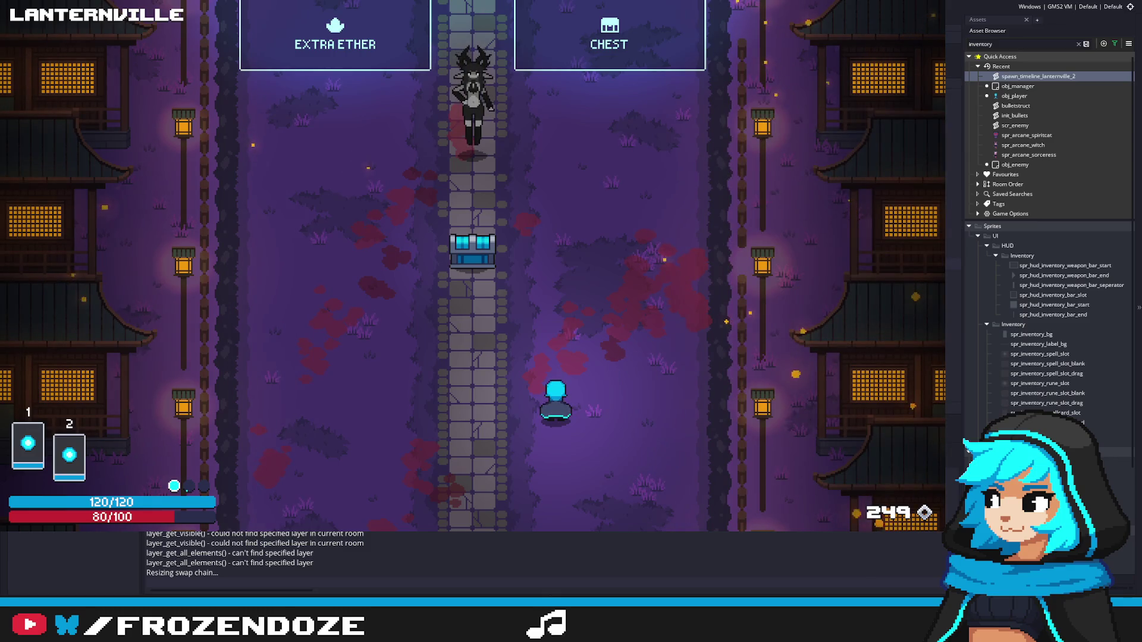
{"action": "key", "text": "i"}
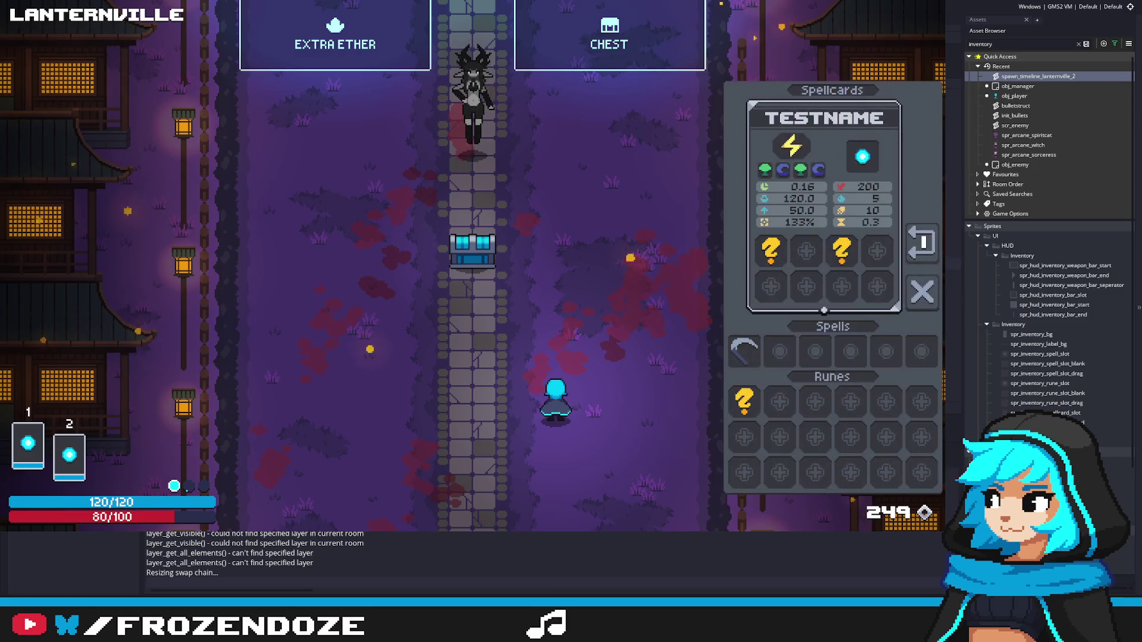
{"action": "key", "text": "w"}
{"action": "key", "text": "i"}
{"action": "key", "text": "i"}
{"action": "key", "text": "a"}
{"action": "key", "text": "i"}
{"action": "key", "text": "s"}
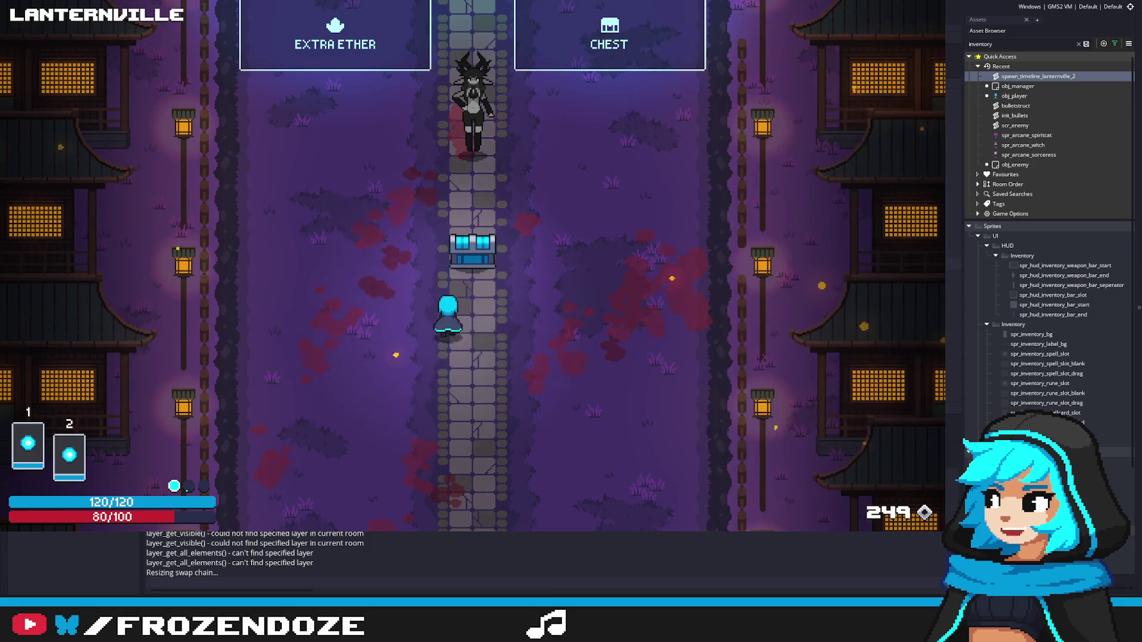
Step: Open the chest and walk around it to pick up the revealed rune
{"action": "key", "text": "w"}
{"action": "key", "text": "a"}
{"action": "key", "text": "s"}
{"action": "key", "text": "s"}
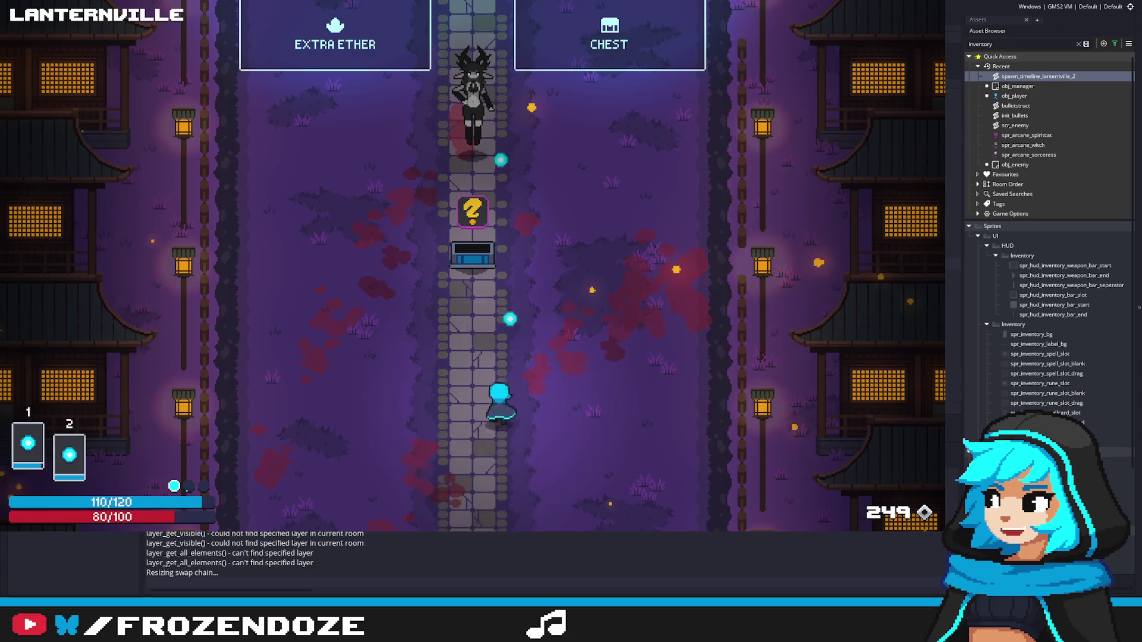
{"action": "key", "text": "a"}
{"action": "key", "text": "w"}
{"action": "key", "text": "d"}
{"action": "key", "text": "i"}
{"action": "key", "text": "i"}
{"action": "key", "text": "d"}
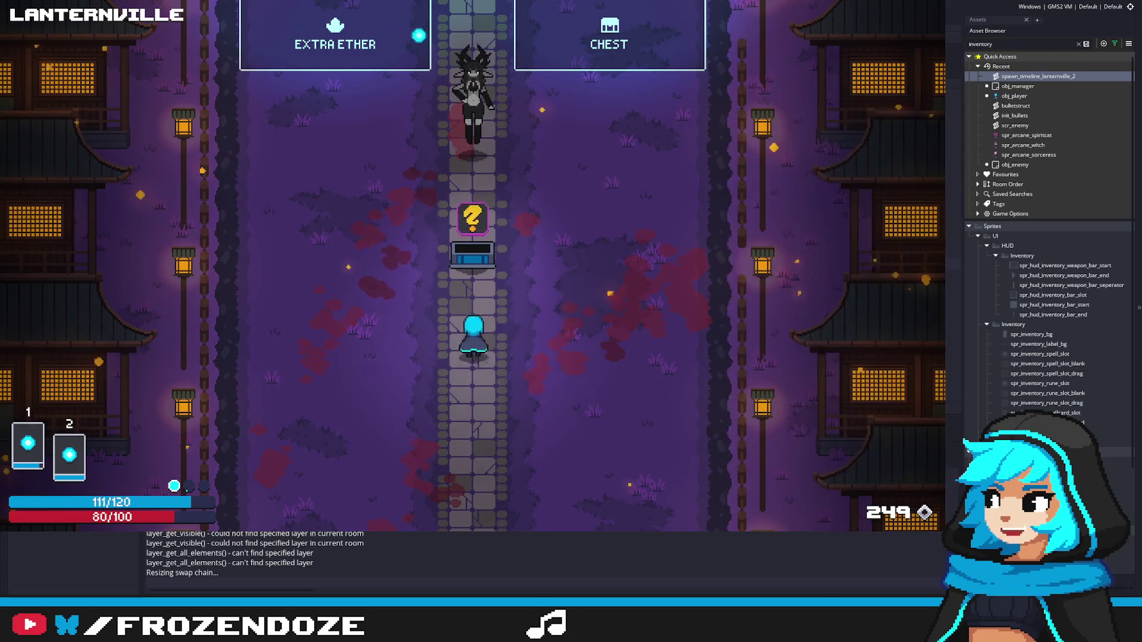
{"action": "key", "text": "s"}
{"action": "key", "text": "a"}
{"action": "key", "text": "w"}
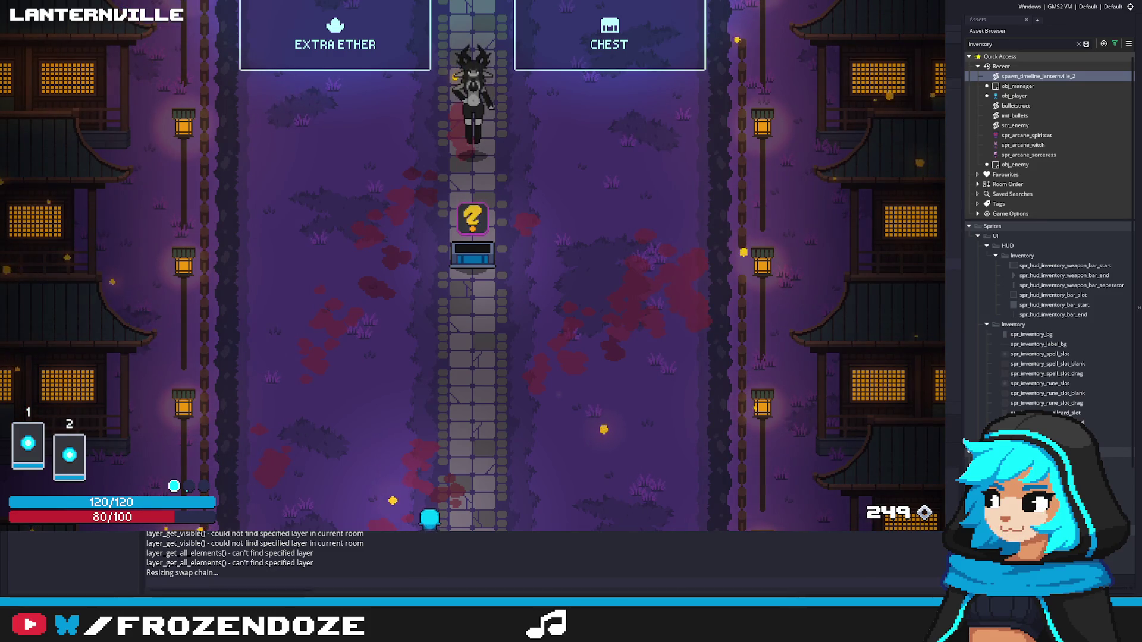
Step: Check the new rune in the inventory, then quit the test game with Escape
{"action": "key", "text": "w"}
{"action": "key", "text": "w"}
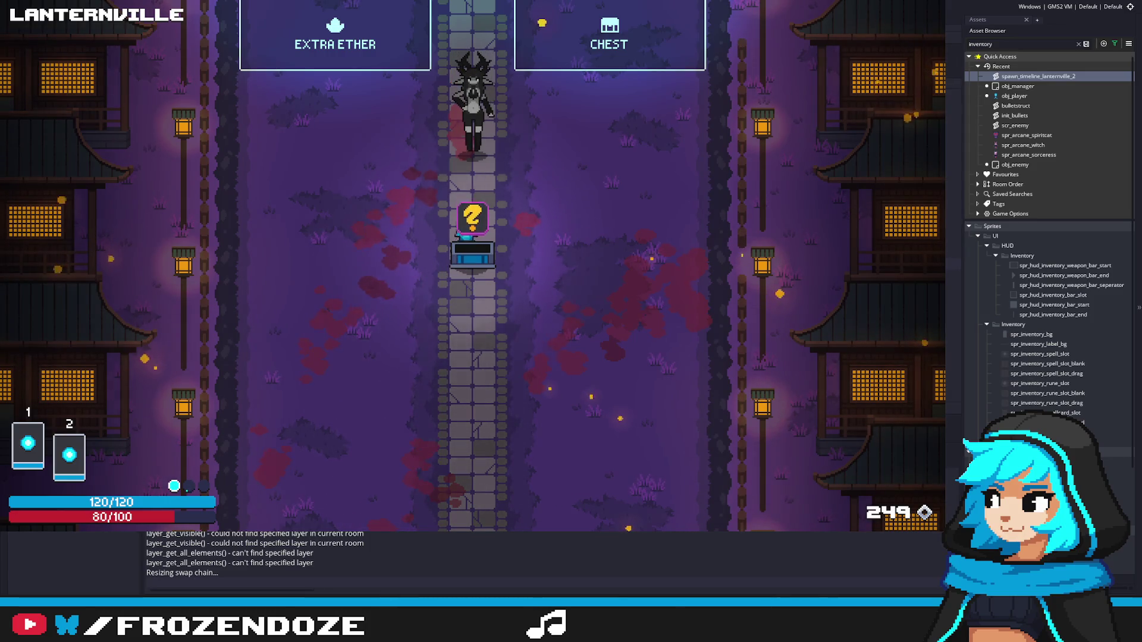
{"action": "key", "text": "i"}
{"action": "key", "text": "s"}
{"action": "key", "text": "a"}
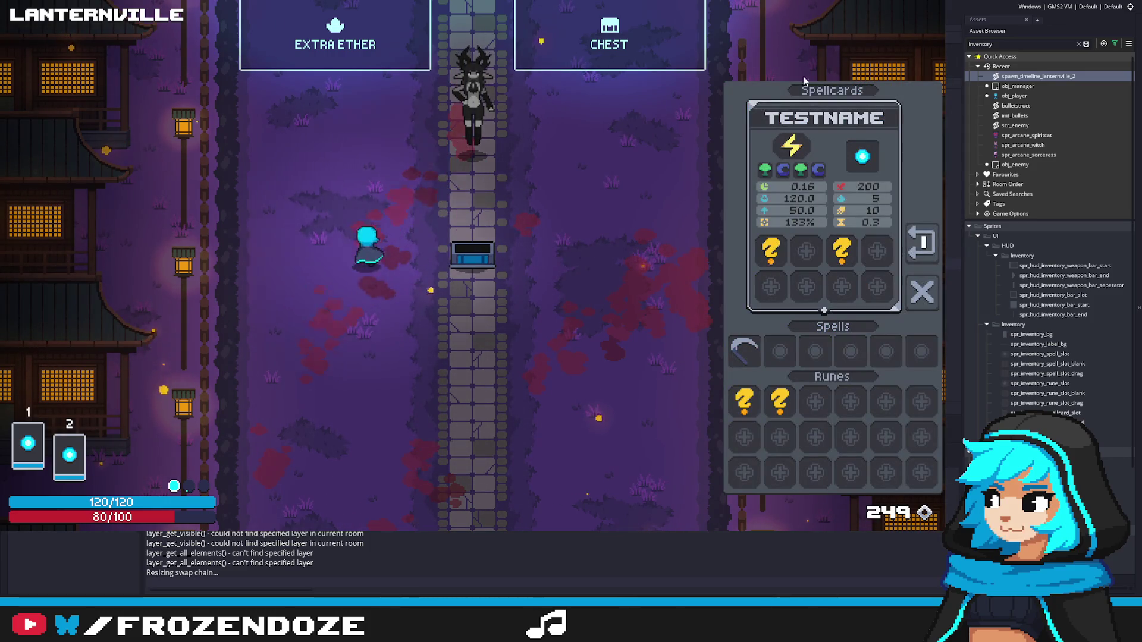
{"action": "key", "text": "d"}
{"action": "key", "text": "i"}
{"action": "key", "text": "w"}
{"action": "key", "text": "d"}
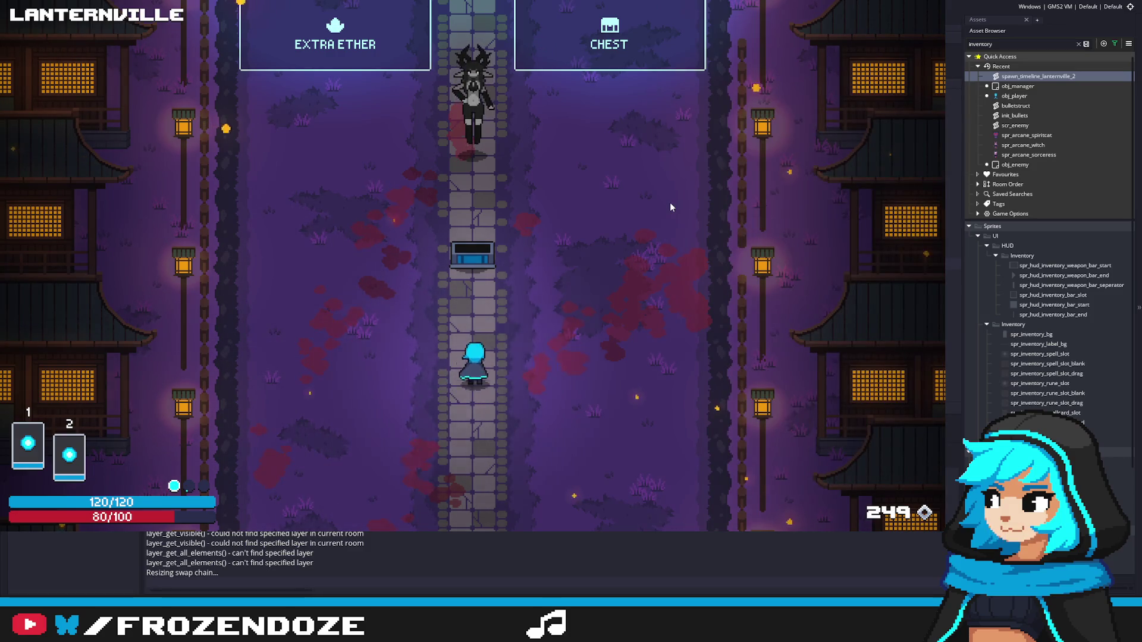
{"action": "key", "text": "Escape"}
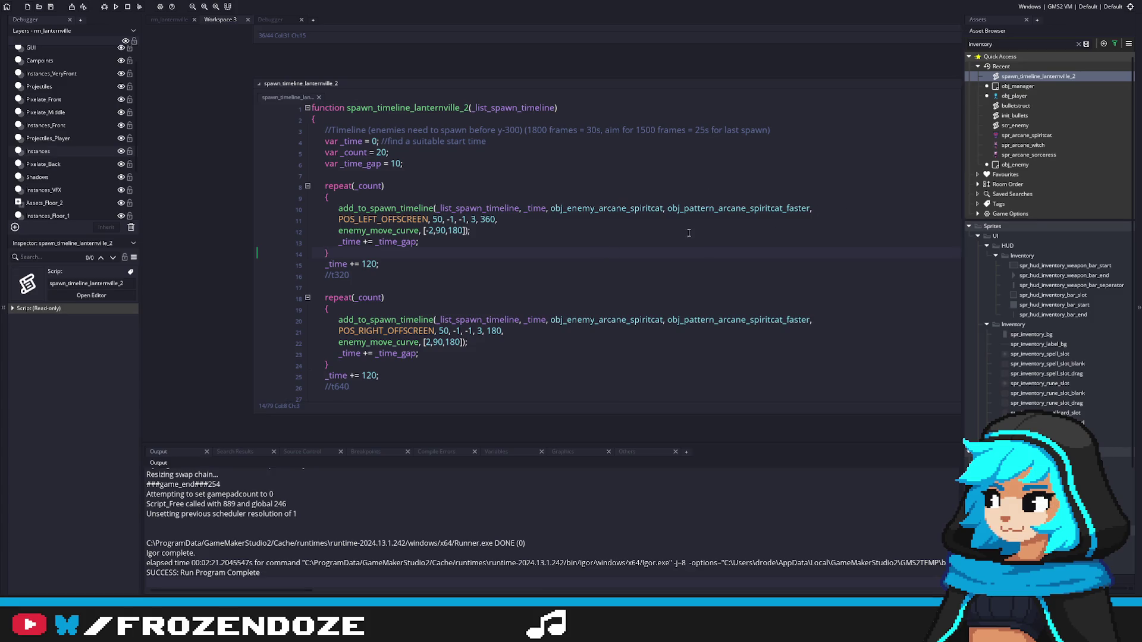
Step: Clear the 'inventory' asset filter and scroll down to Objects > Enemy
{"action": "scroll", "coordinate": [1062, 365], "scroll_direction": "down", "scroll_amount": 4}
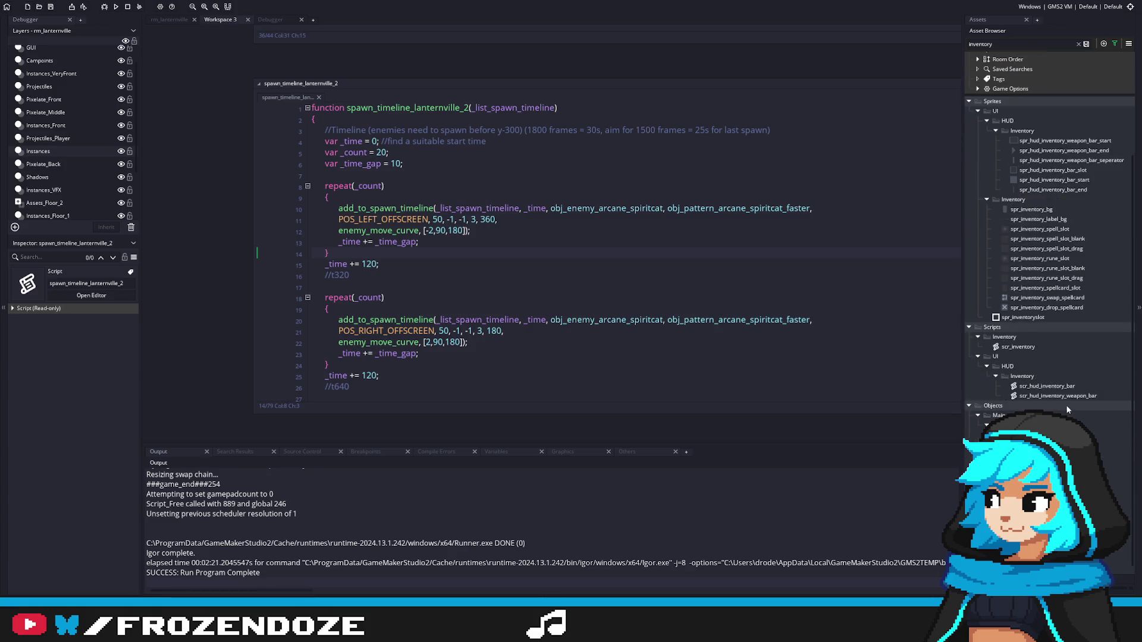
{"action": "left_click", "coordinate": [1078, 44]}
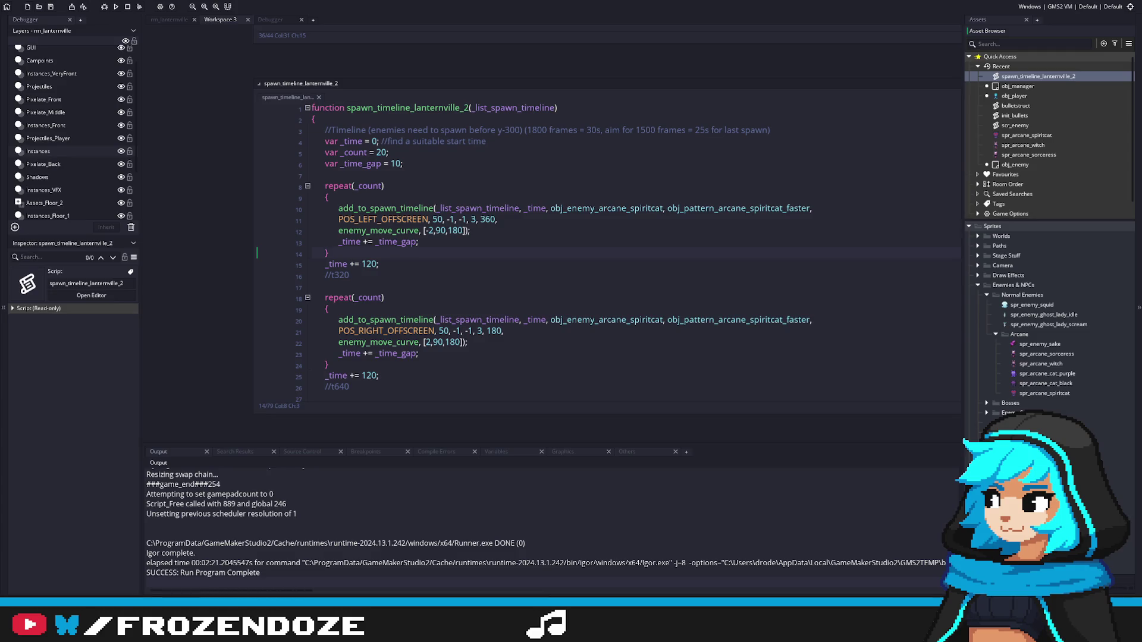
{"action": "scroll", "coordinate": [1124, 310], "scroll_direction": "down", "scroll_amount": 6}
{"action": "scroll", "coordinate": [1133, 244], "scroll_direction": "down", "scroll_amount": 15}
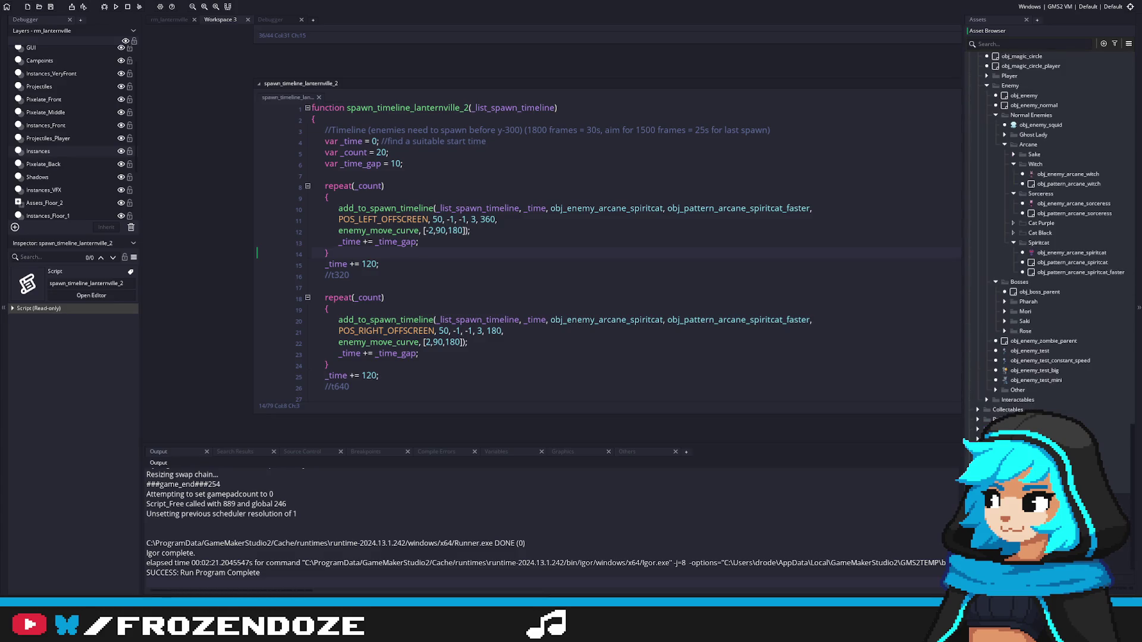
Step: Open obj_enemy_arcane_witch and inspect the lifeform_set_hp(3000) line in its Create code
{"action": "left_click", "coordinate": [1065, 174]}
{"action": "double_click", "coordinate": [1066, 176]}
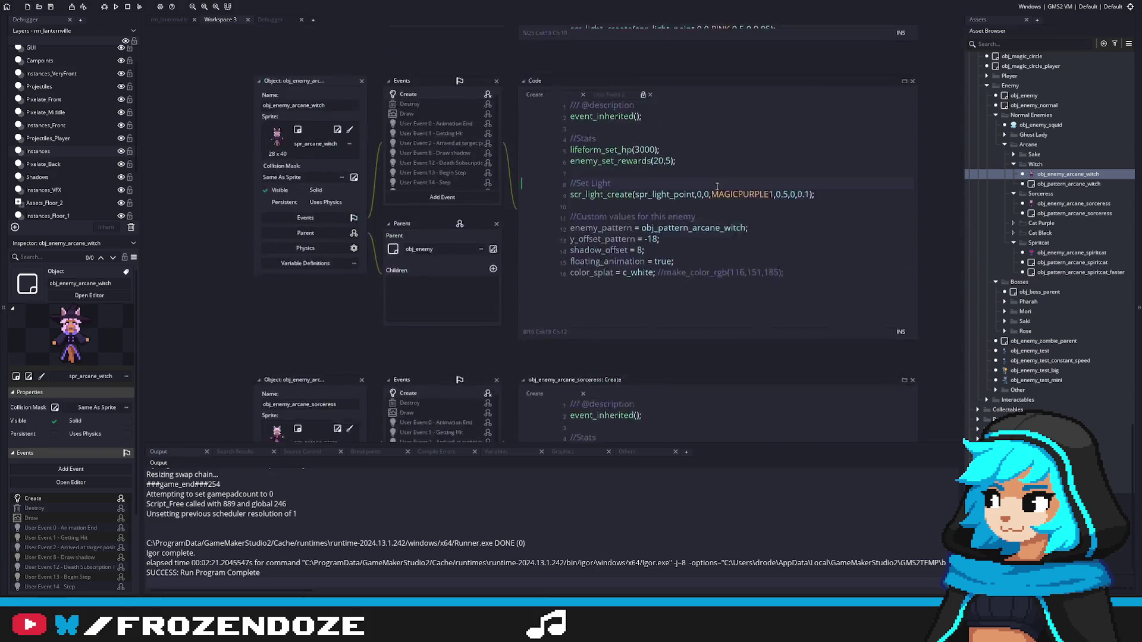
{"action": "left_click", "coordinate": [707, 181]}
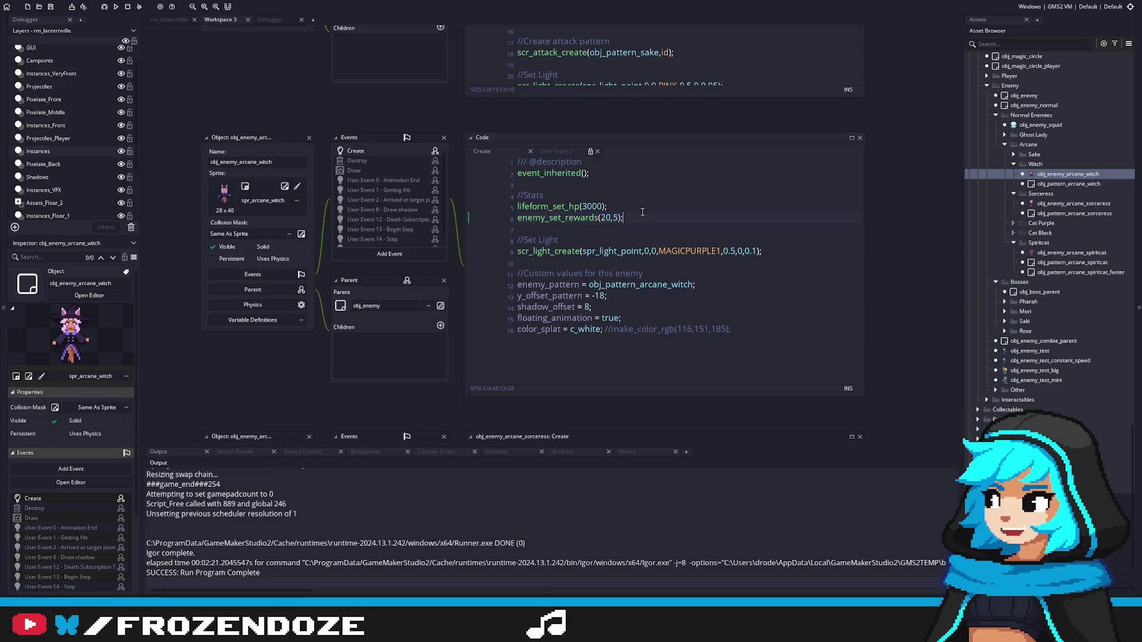
{"action": "left_click", "coordinate": [593, 206]}
{"action": "double_click", "coordinate": [586, 205]}
{"action": "key", "text": "Right"}
{"action": "key", "text": "Left"}
{"action": "key", "text": "Left"}
{"action": "key", "text": "Left"}
{"action": "left_click", "coordinate": [628, 207]}
{"action": "double_click", "coordinate": [1024, 95]}
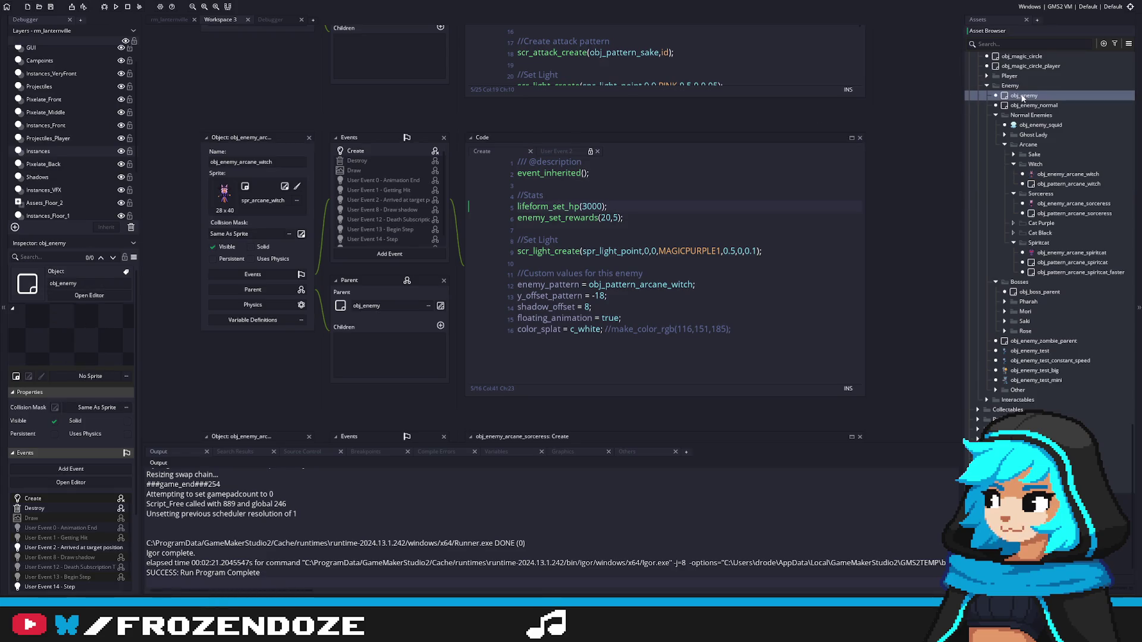
{"action": "scroll", "coordinate": [320, 116], "scroll_direction": "up", "scroll_amount": 1}
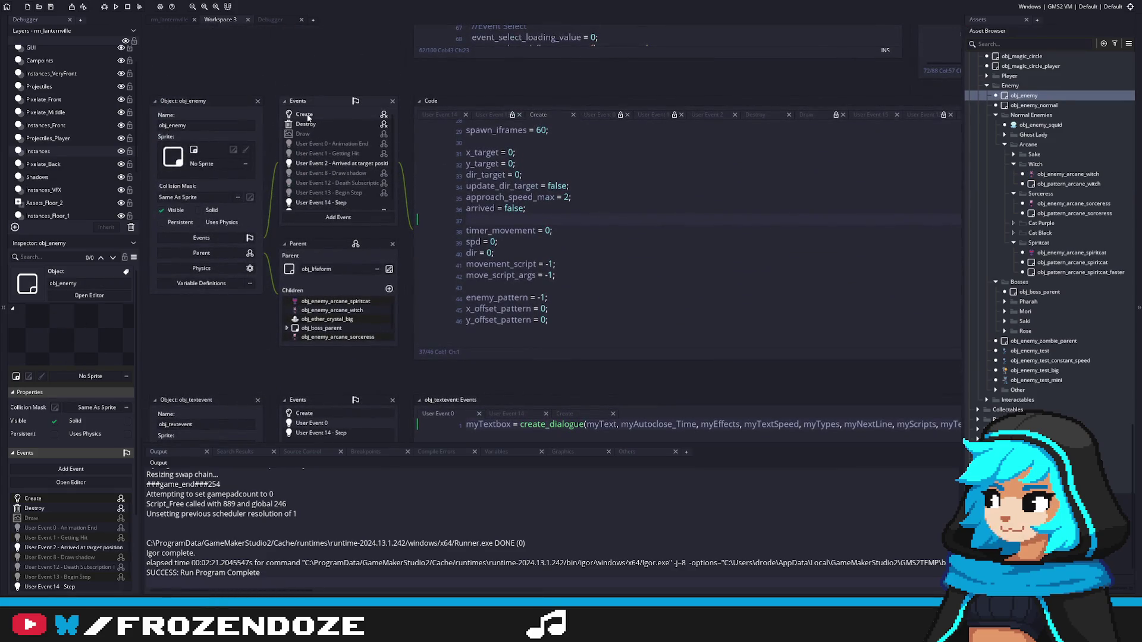
{"action": "scroll", "coordinate": [563, 289], "scroll_direction": "up", "scroll_amount": 10}
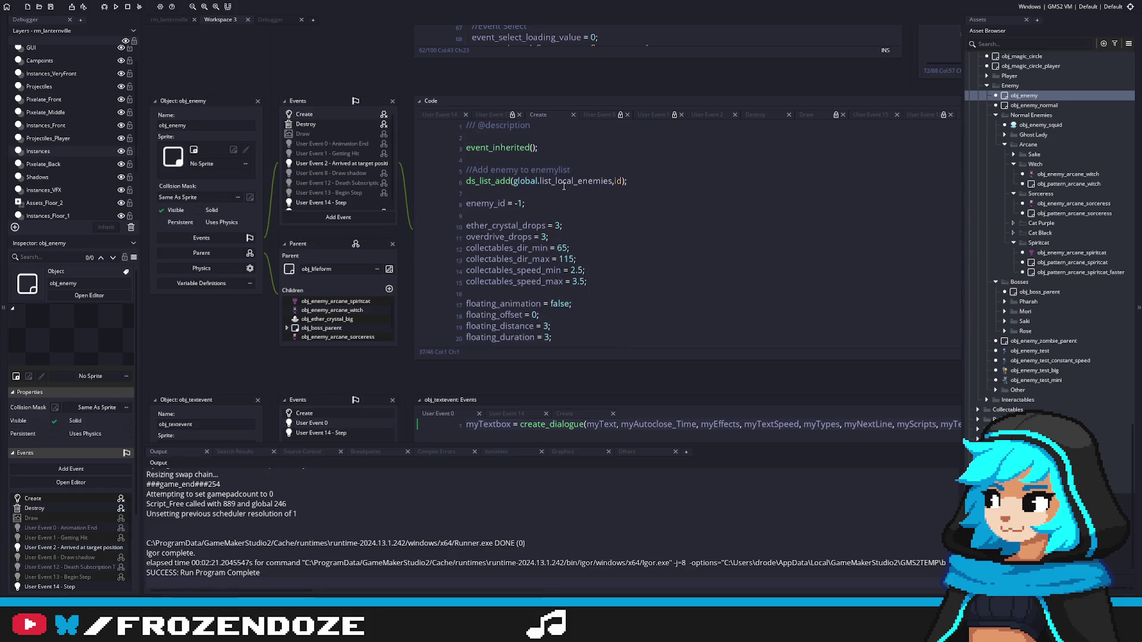
{"action": "scroll", "coordinate": [563, 189], "scroll_direction": "down", "scroll_amount": 9}
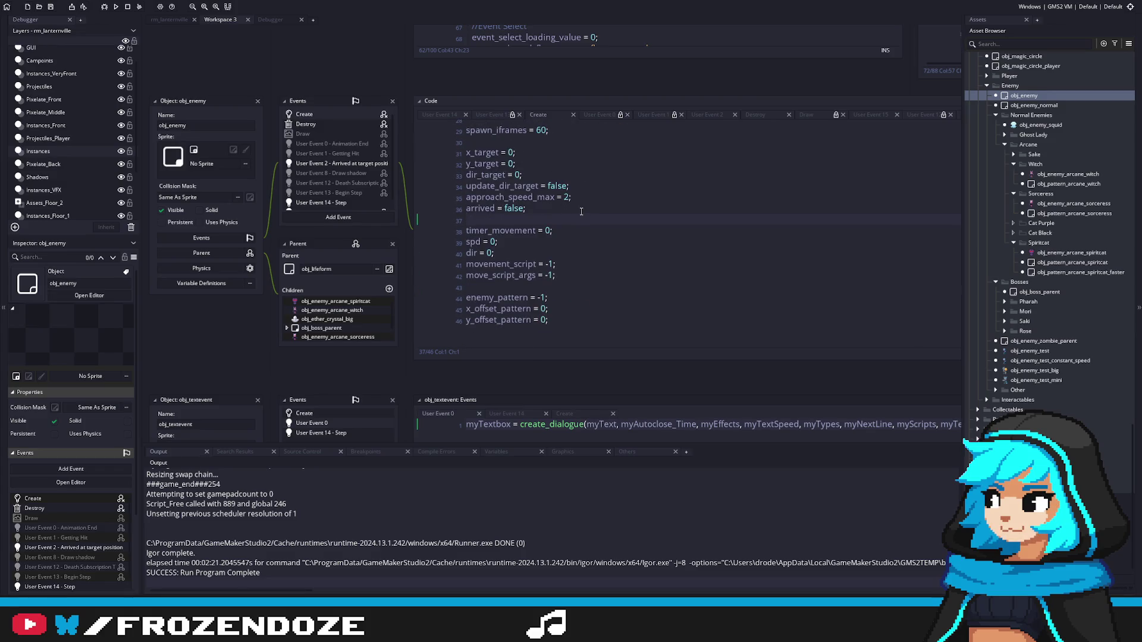
{"action": "left_click", "coordinate": [582, 270]}
{"action": "scroll", "coordinate": [592, 270], "scroll_direction": "up", "scroll_amount": 2}
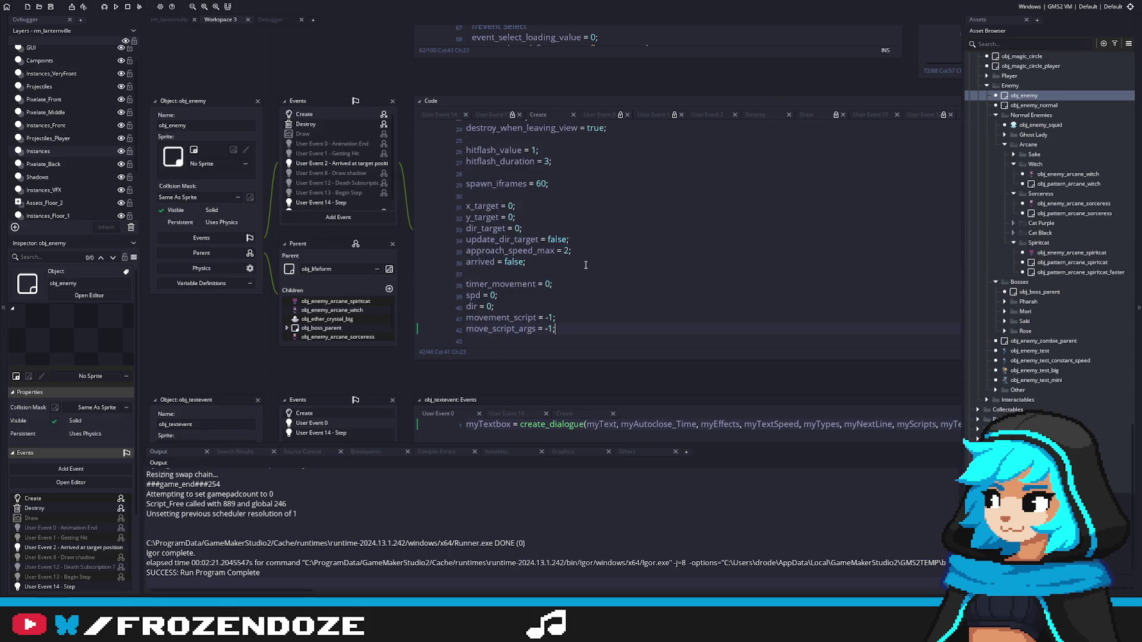
{"action": "scroll", "coordinate": [585, 265], "scroll_direction": "down", "scroll_amount": 2}
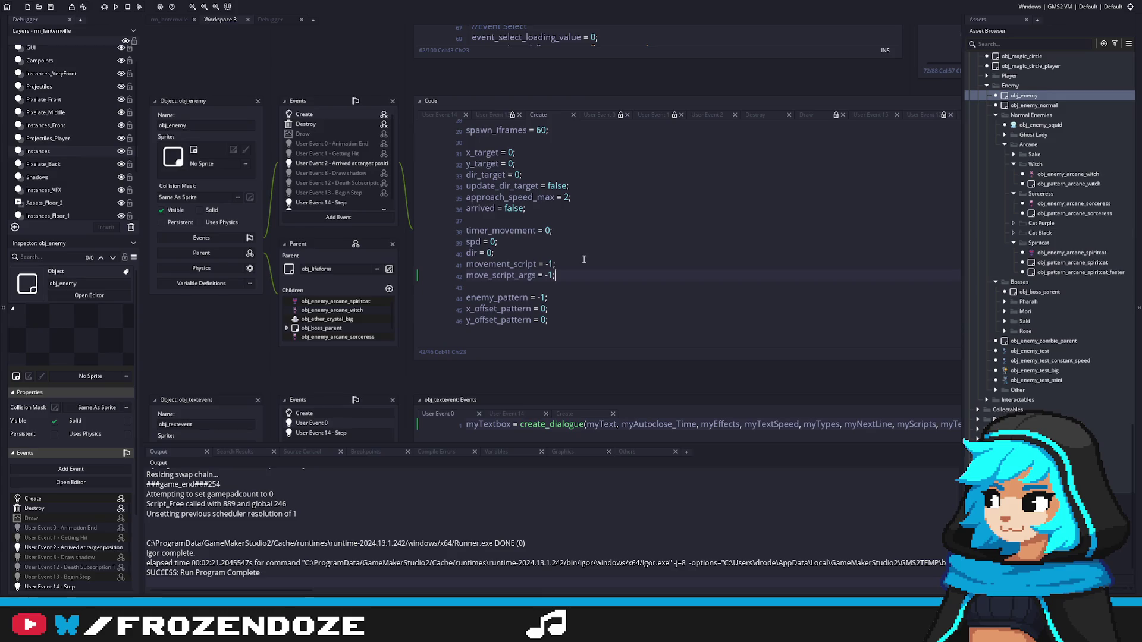
{"action": "scroll", "coordinate": [583, 260], "scroll_direction": "down", "scroll_amount": 3}
{"action": "scroll", "coordinate": [565, 250], "scroll_direction": "up", "scroll_amount": 4}
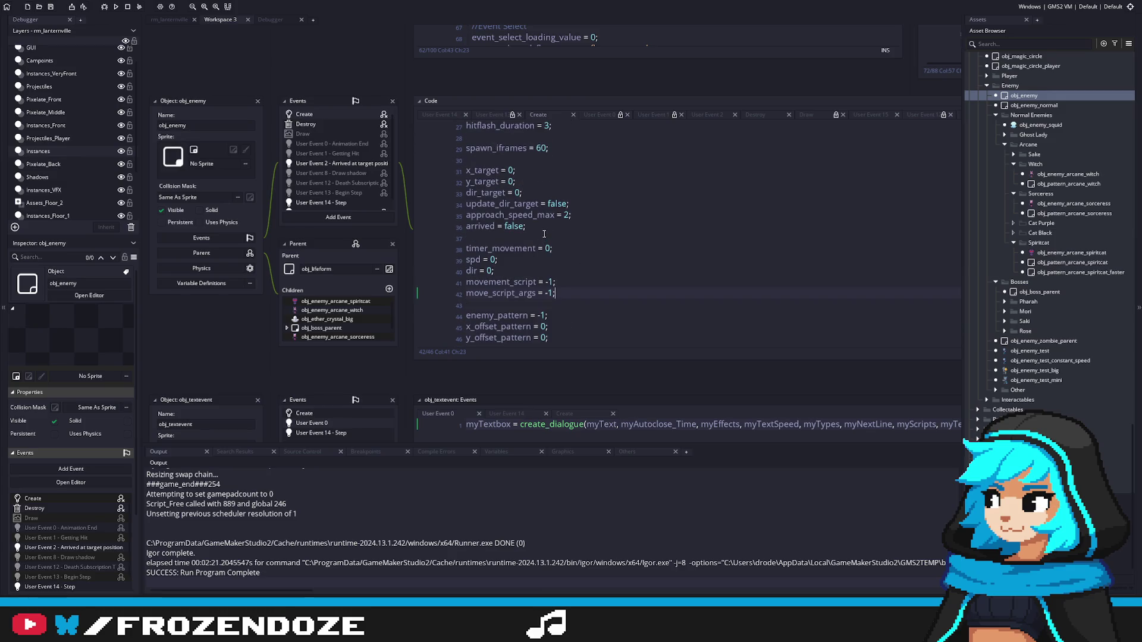
{"action": "scroll", "coordinate": [543, 233], "scroll_direction": "up", "scroll_amount": 10}
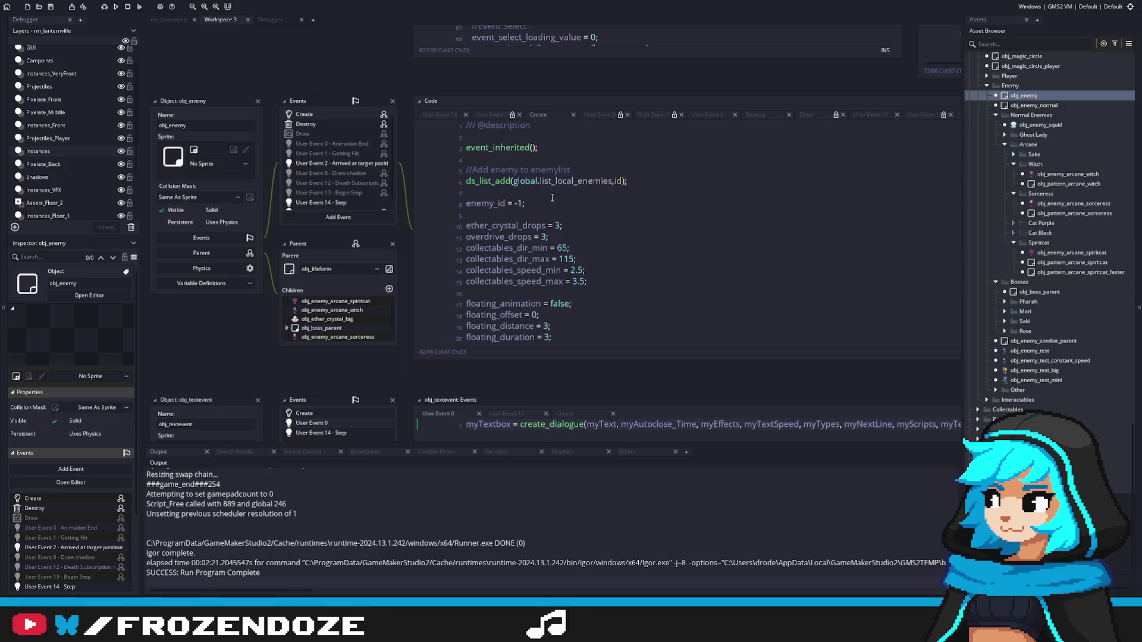
{"action": "scroll", "coordinate": [552, 198], "scroll_direction": "down", "scroll_amount": 10}
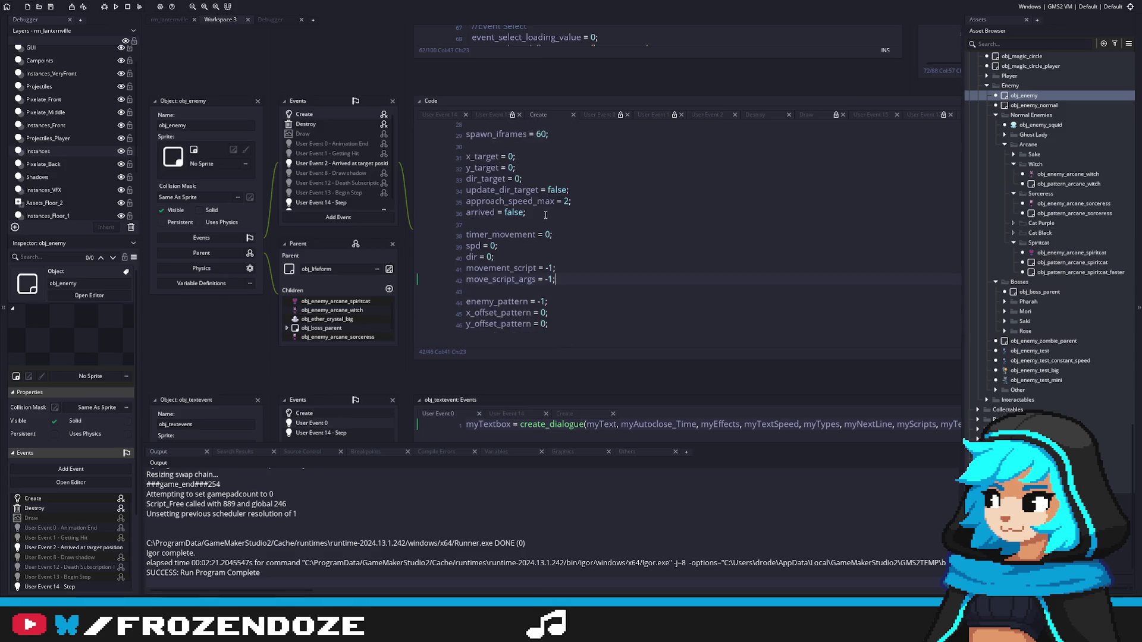
{"action": "scroll", "coordinate": [545, 215], "scroll_direction": "up", "scroll_amount": 10}
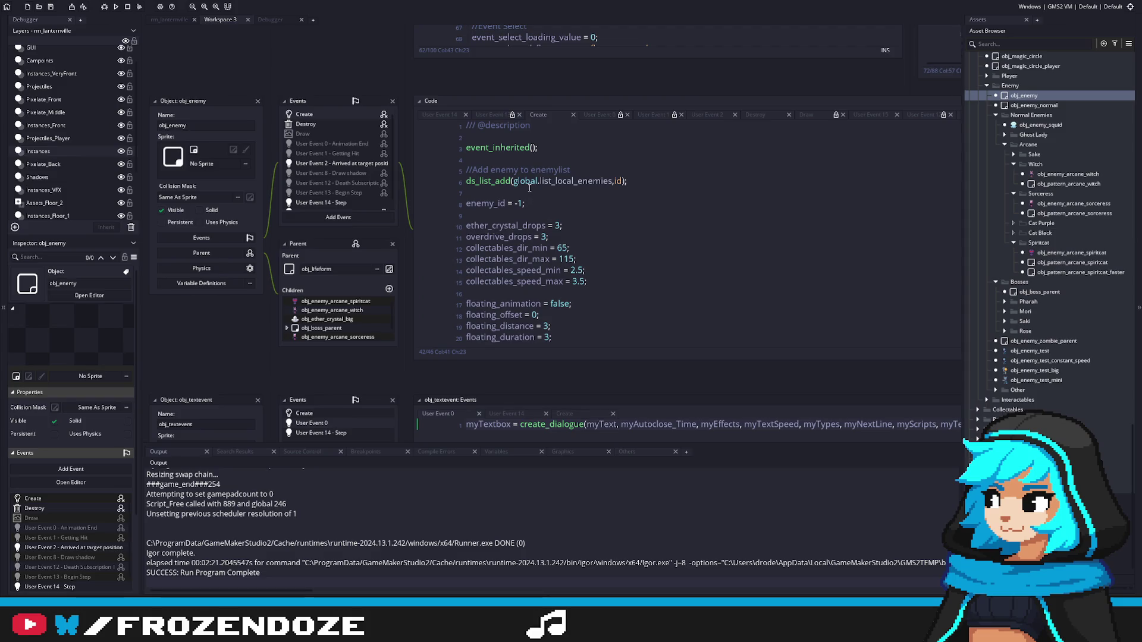
{"action": "left_click", "coordinate": [642, 203]}
Step: Add the line level = 1; beneath enemy_id = -1 in obj_enemy's Create code
{"action": "key", "text": "Return"}
{"action": "key", "text": "Return"}
{"action": "type", "text": "enemy_"}
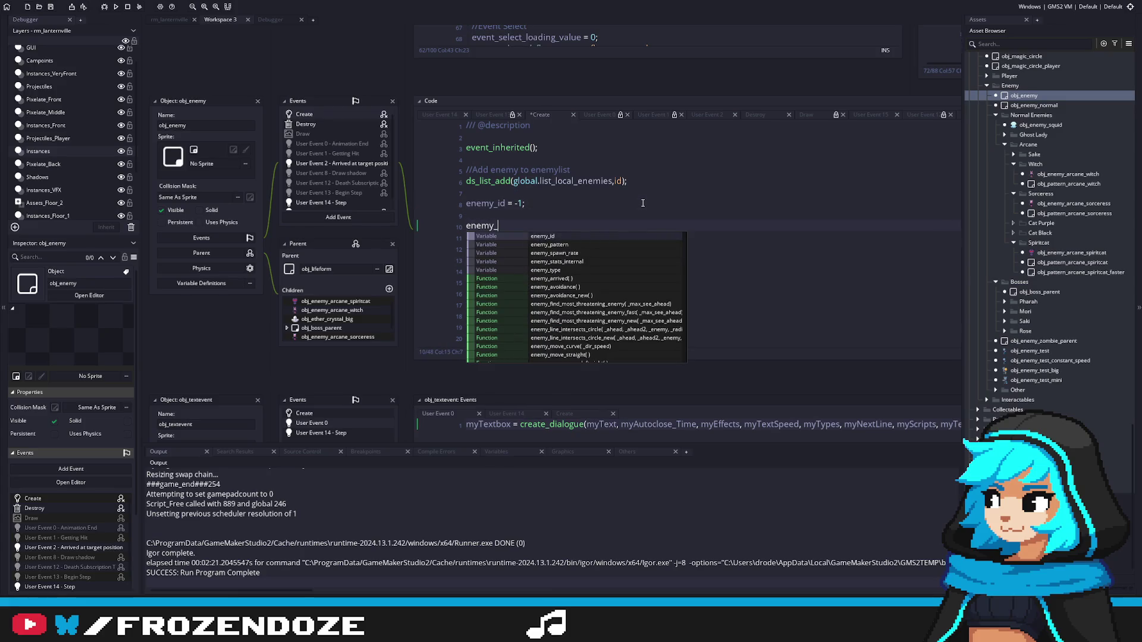
{"action": "type", "text": "level"}
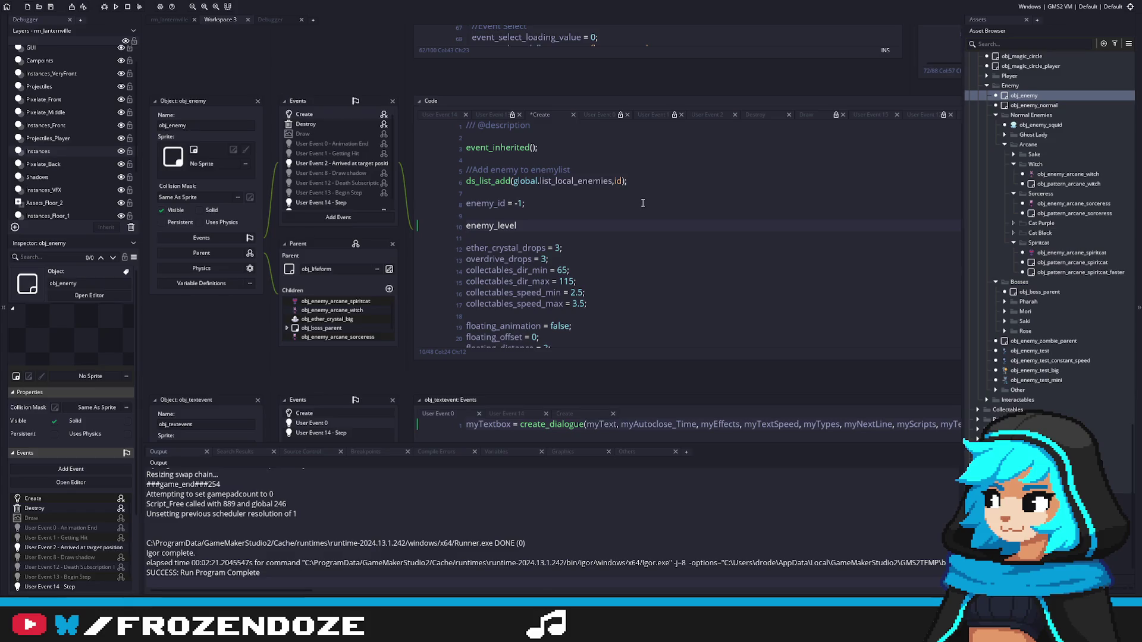
{"action": "key", "text": "BackSpace"}
{"action": "key", "text": "BackSpace"}
{"action": "key", "text": "BackSpace"}
{"action": "type", "text": "level = "}
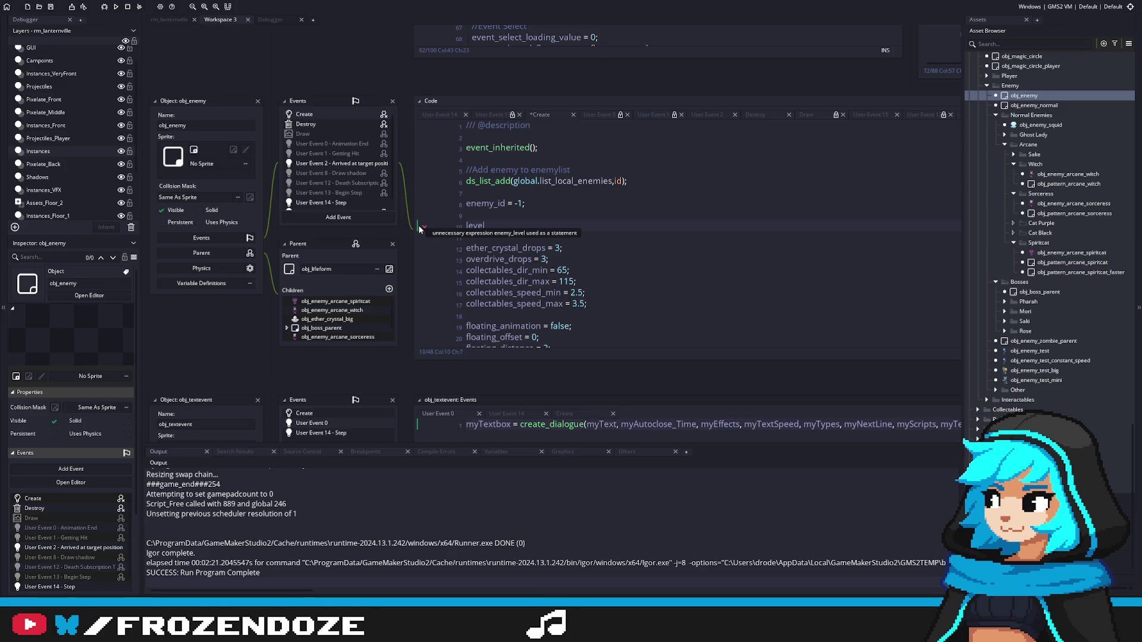
{"action": "type", "text": "1;"}
{"action": "double_click", "coordinate": [470, 226]}
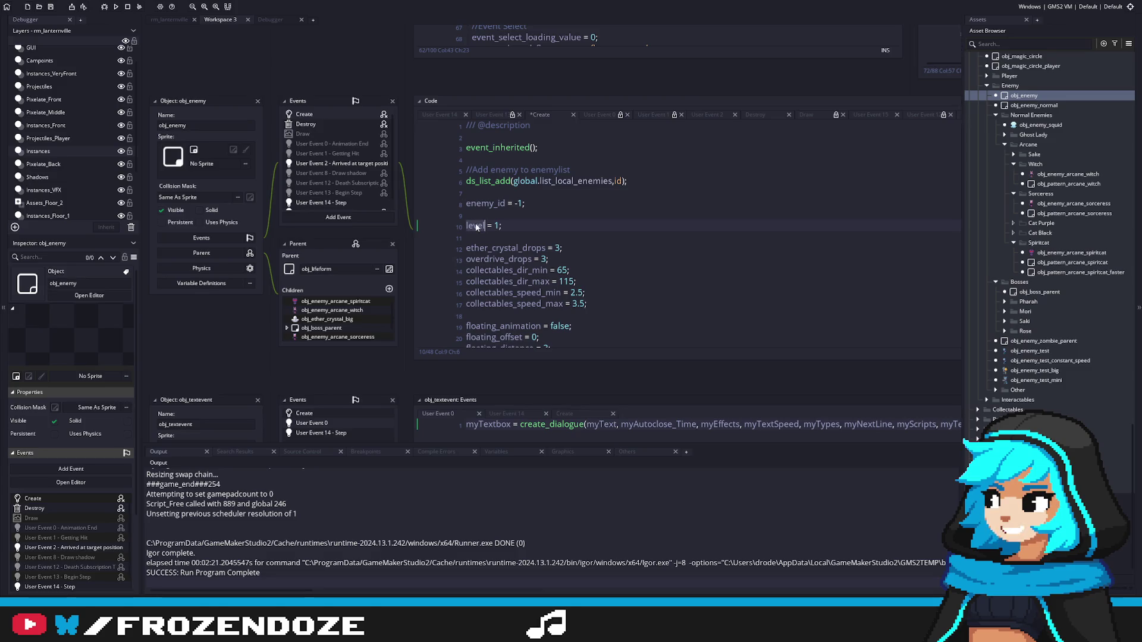
Step: Open obj_enemy_arcane_witch and jump to the lifeform_set_hp definition in scr_lifeform
{"action": "left_click", "coordinate": [521, 225]}
{"action": "left_click", "coordinate": [1014, 165]}
{"action": "left_click", "coordinate": [1014, 183]}
{"action": "double_click", "coordinate": [1068, 193]}
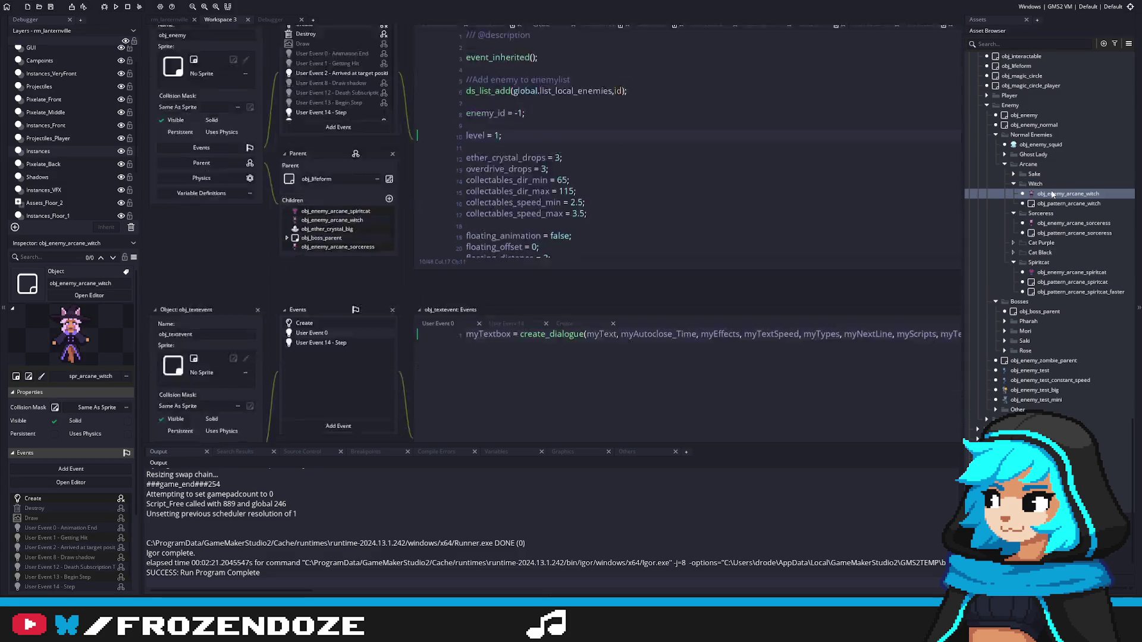
{"action": "middle_click", "coordinate": [485, 169]}
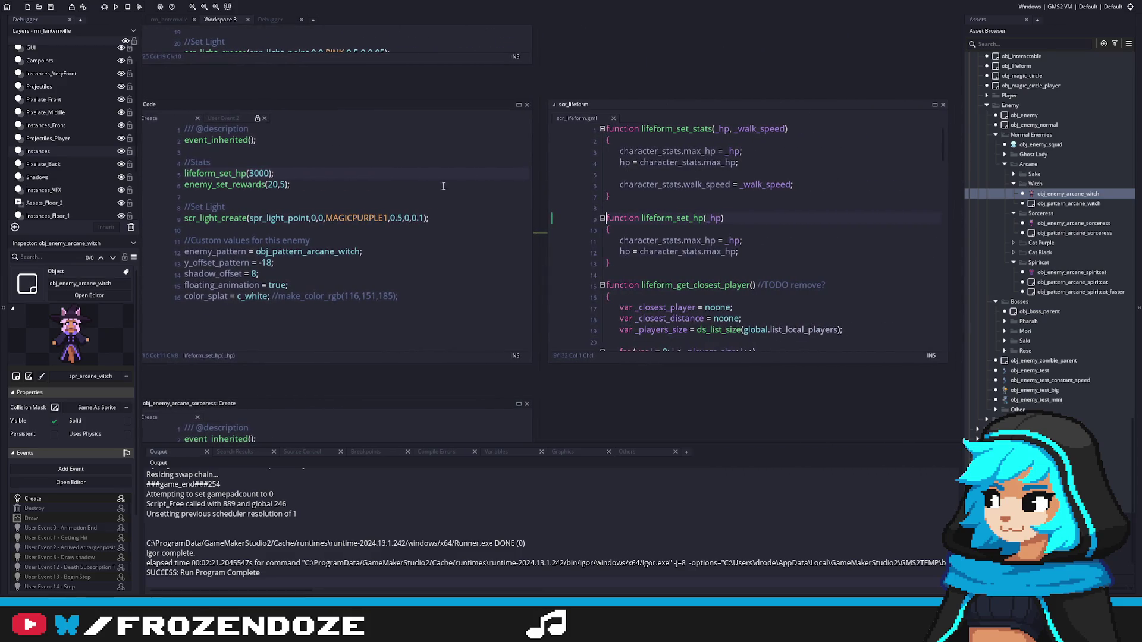
{"action": "left_click", "coordinate": [443, 186]}
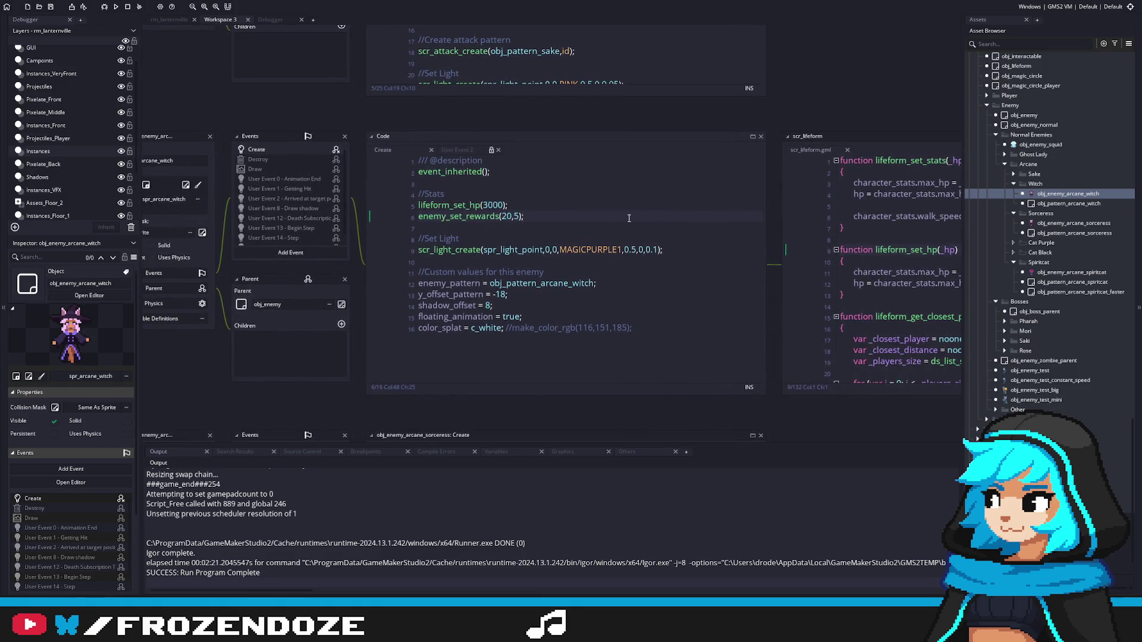
{"action": "left_click_drag", "start_coordinate": [628, 218], "coordinate": [490, 214]}
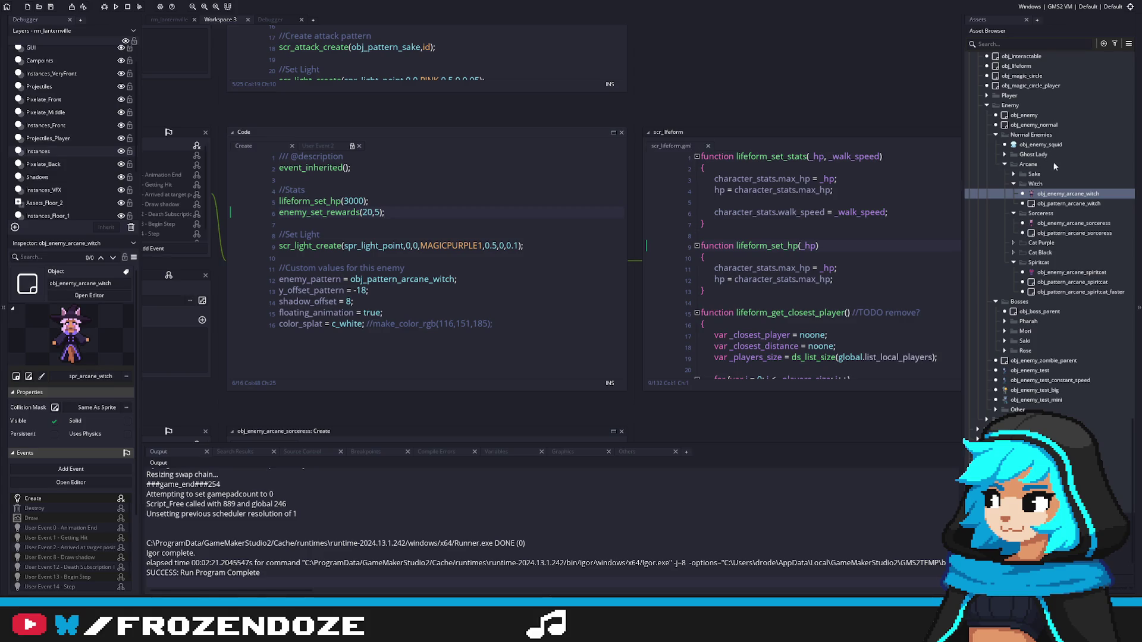
Step: Undo the added level = 1; line in obj_enemy's Create code
{"action": "double_click", "coordinate": [1024, 115]}
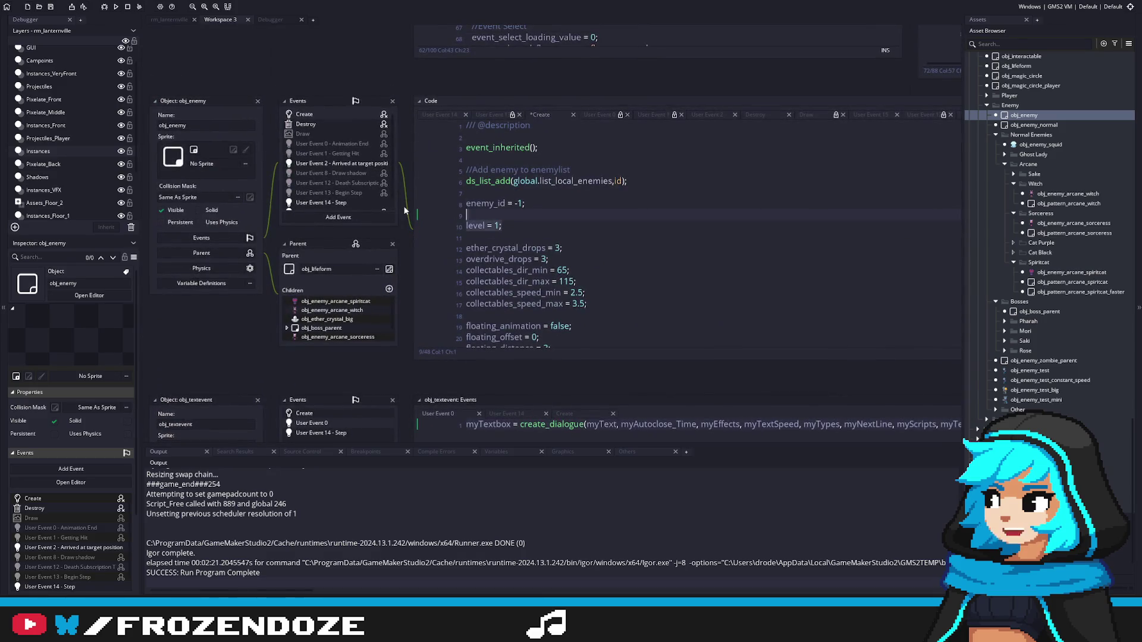
{"action": "key", "text": "ctrl+z"}
{"action": "double_click", "coordinate": [1067, 193]}
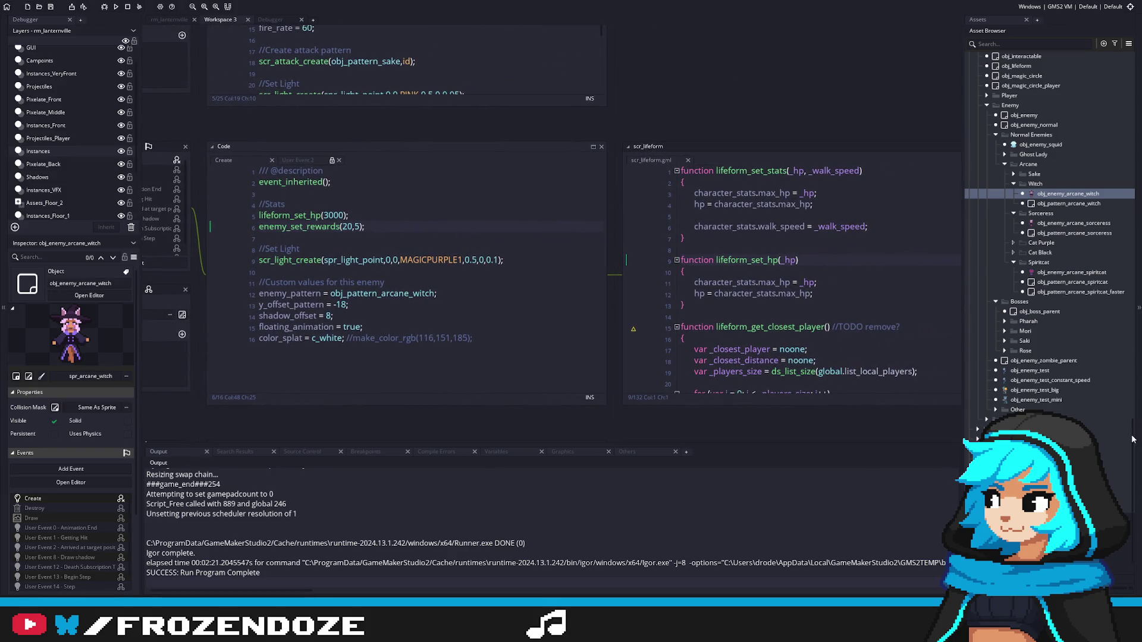
{"action": "scroll", "coordinate": [1104, 77], "scroll_direction": "up", "scroll_amount": 15}
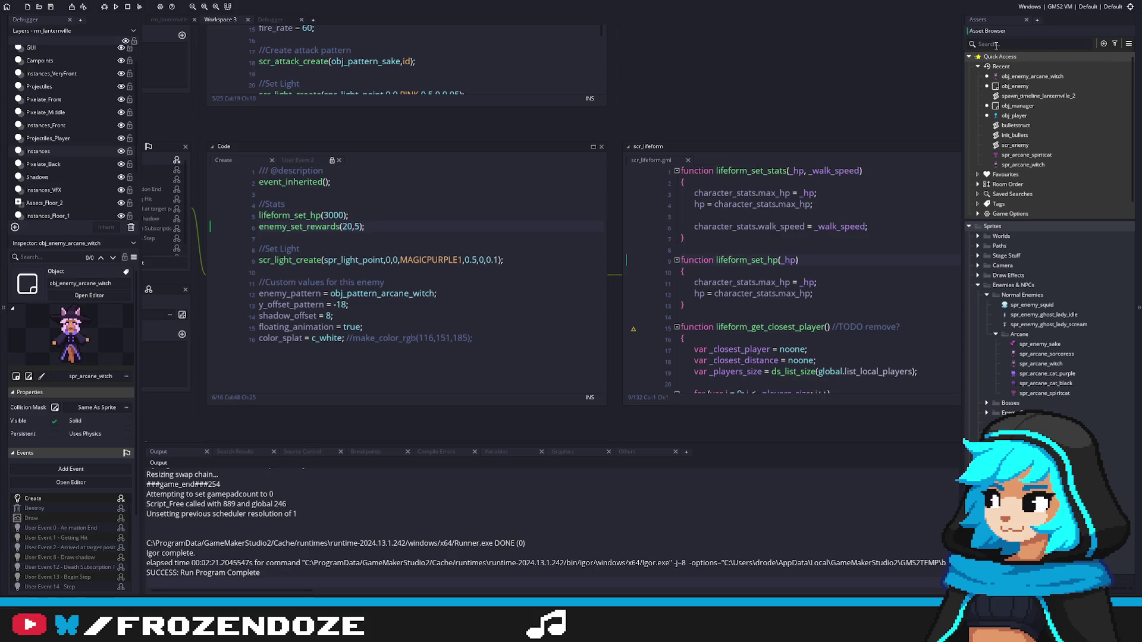
Step: Search the assets for 'floor_manag' and open obj_floor_manager
{"action": "left_click", "coordinate": [992, 44]}
{"action": "type", "text": "floor_mana"}
{"action": "type", "text": "g"}
{"action": "double_click", "coordinate": [1033, 285]}
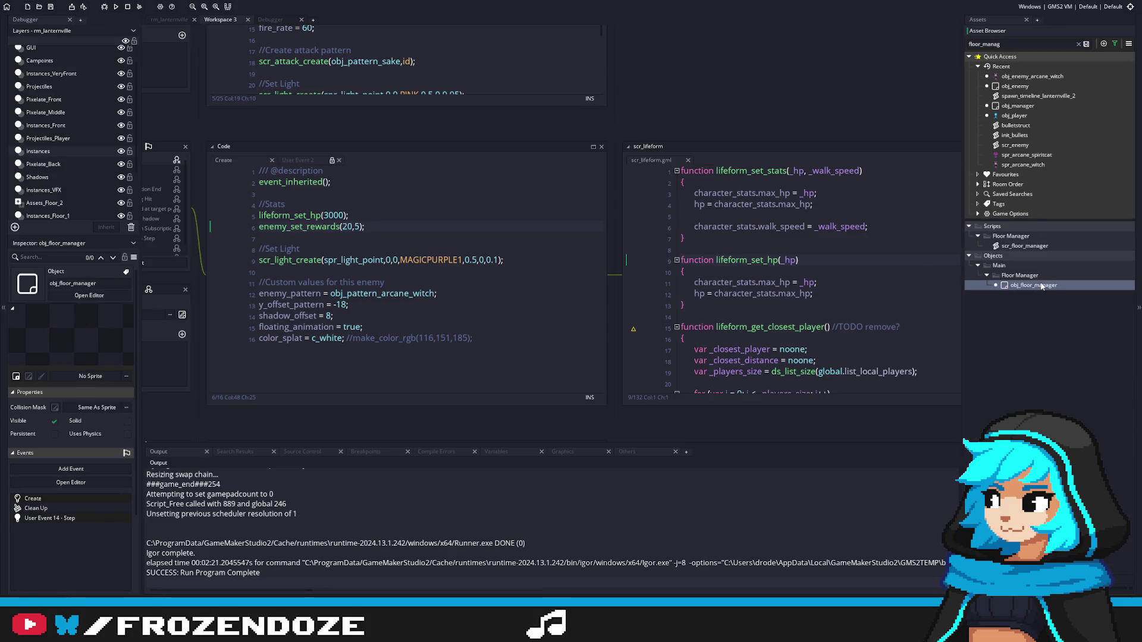
Step: Review obj_floor_manager's Create code and select the spawn_interval variable
{"action": "left_click", "coordinate": [672, 304]}
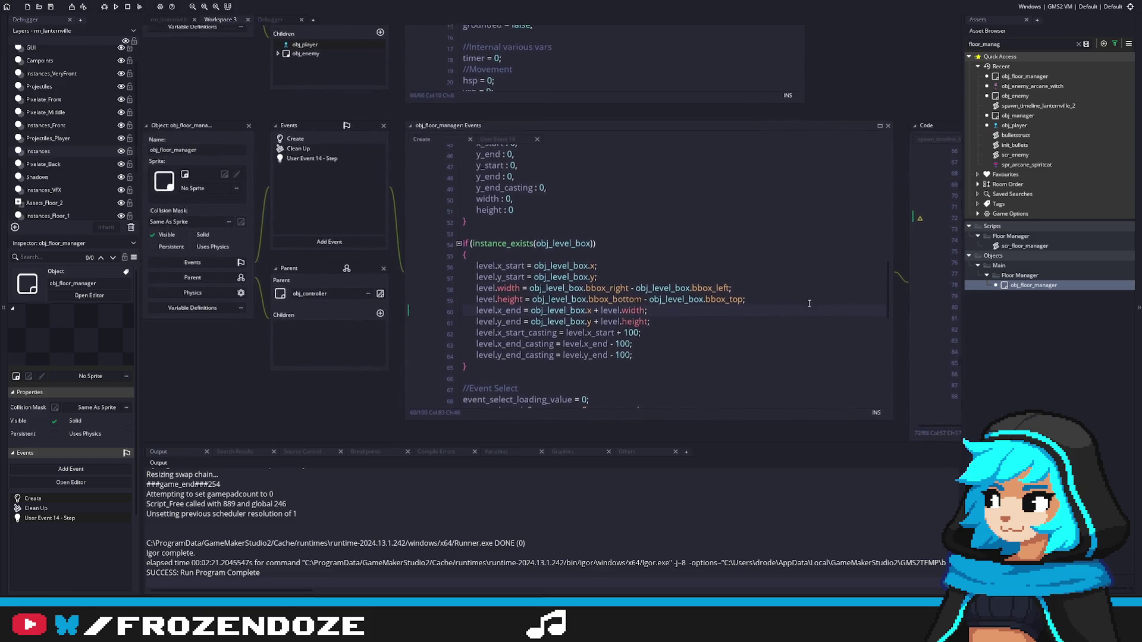
{"action": "left_click", "coordinate": [810, 303]}
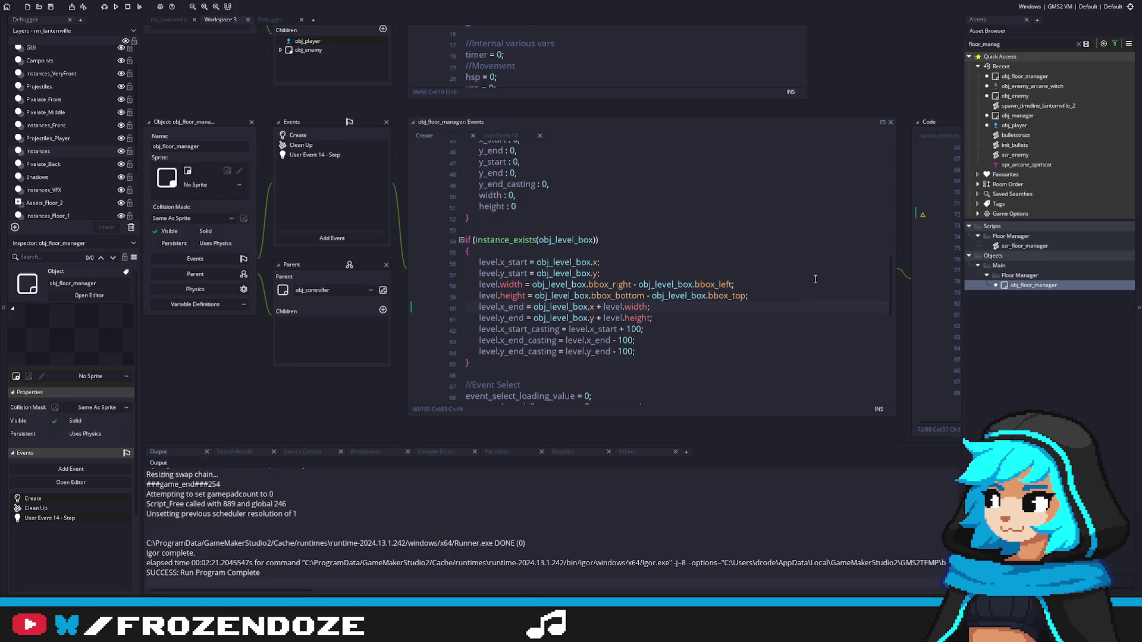
{"action": "left_click_drag", "start_coordinate": [887, 293], "coordinate": [865, 158]}
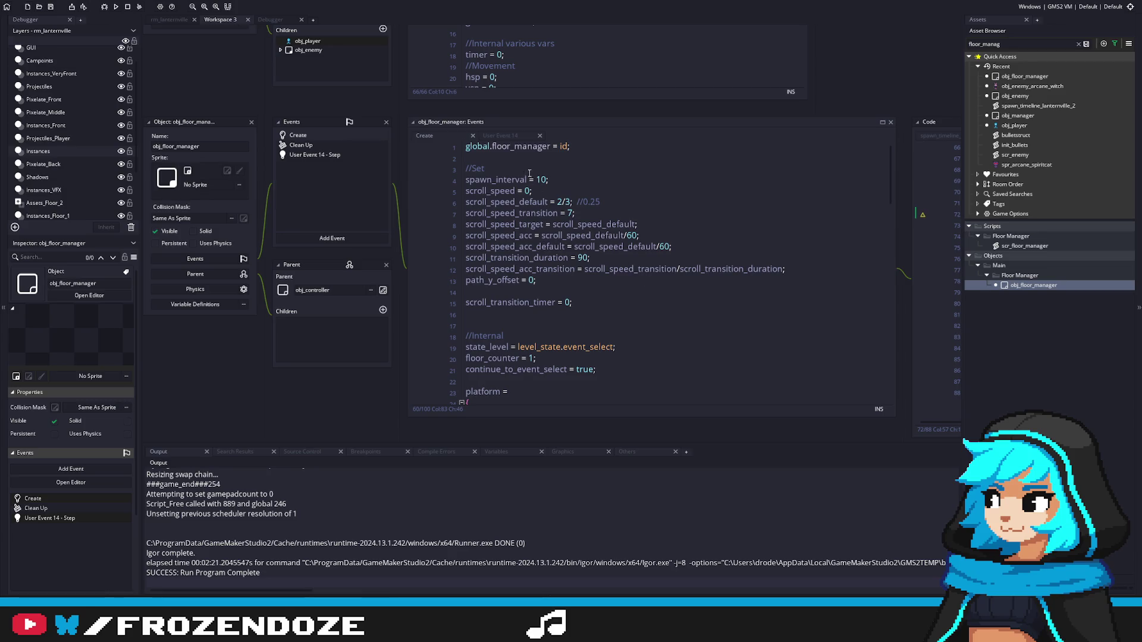
{"action": "double_click", "coordinate": [501, 179]}
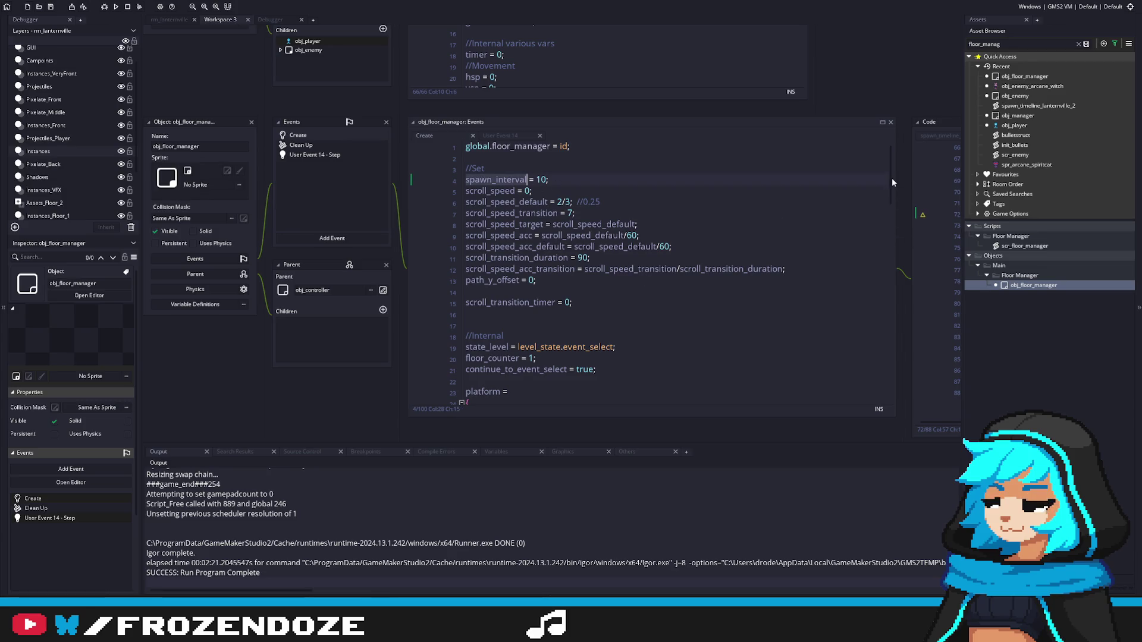
Step: View the floor manager's User Event 14 step code, then return to its Create code
{"action": "mouse_move", "coordinate": [891, 177]}
{"action": "left_mouse_down"}
{"action": "mouse_move", "coordinate": [892, 387]}
{"action": "mouse_move", "coordinate": [881, 108]}
{"action": "mouse_move", "coordinate": [880, 383]}
{"action": "mouse_move", "coordinate": [869, 103]}
{"action": "left_mouse_up"}
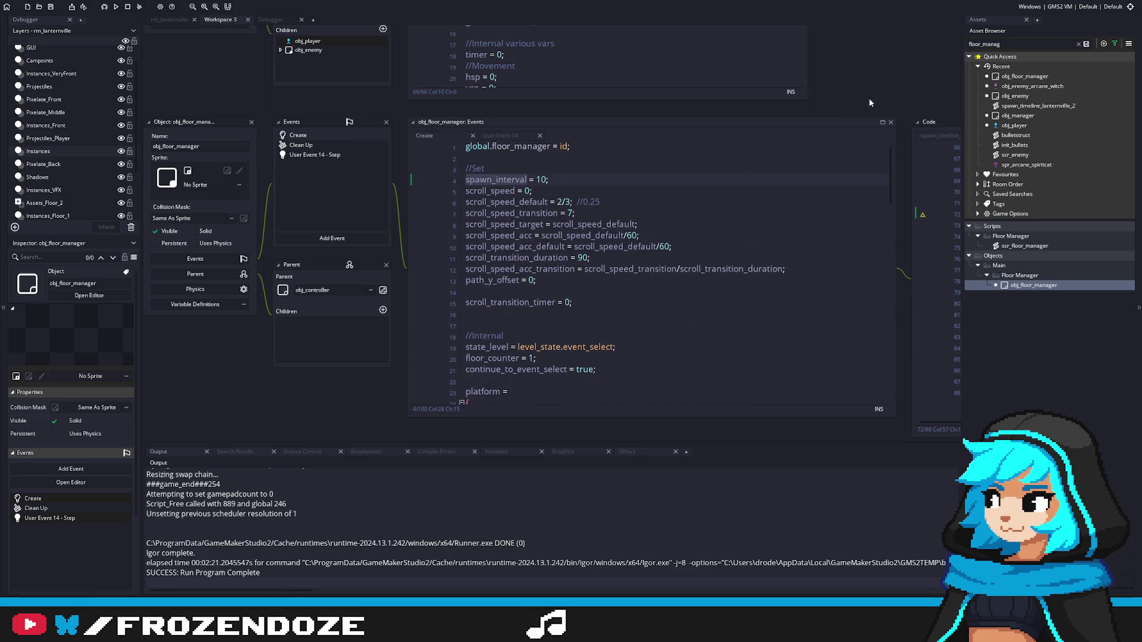
{"action": "left_click", "coordinate": [322, 155]}
{"action": "left_click_drag", "start_coordinate": [888, 347], "coordinate": [875, 165]}
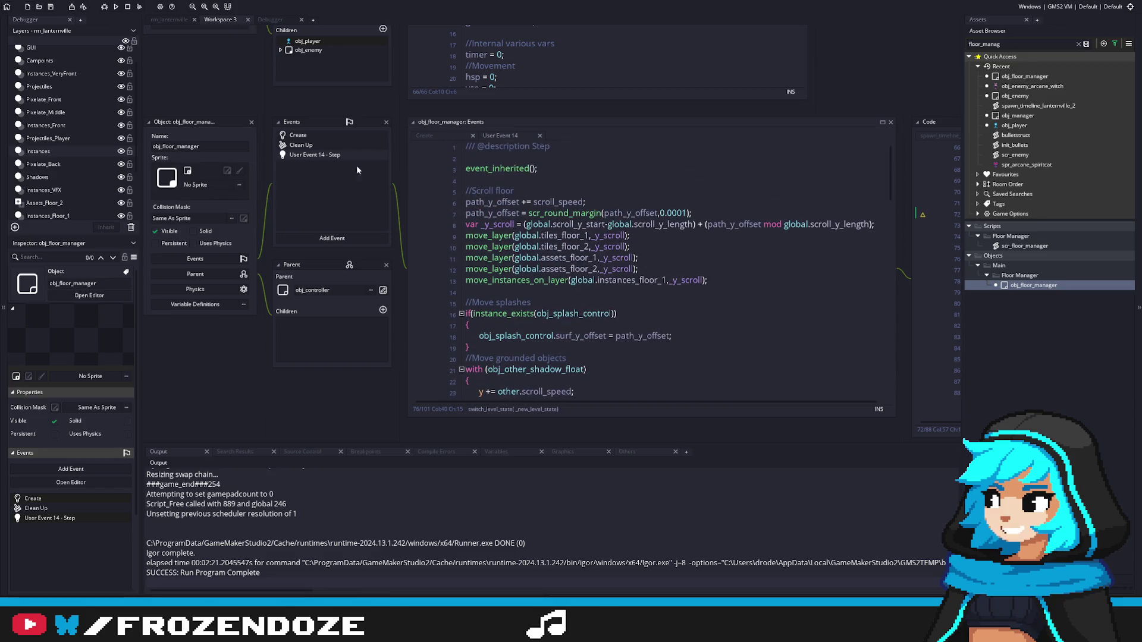
{"action": "left_click", "coordinate": [424, 136]}
Step: Search the project for spawn_interval and check its three uses, including spawn_ball's step code
{"action": "double_click", "coordinate": [499, 180]}
{"action": "key", "text": "ctrl+shift+f"}
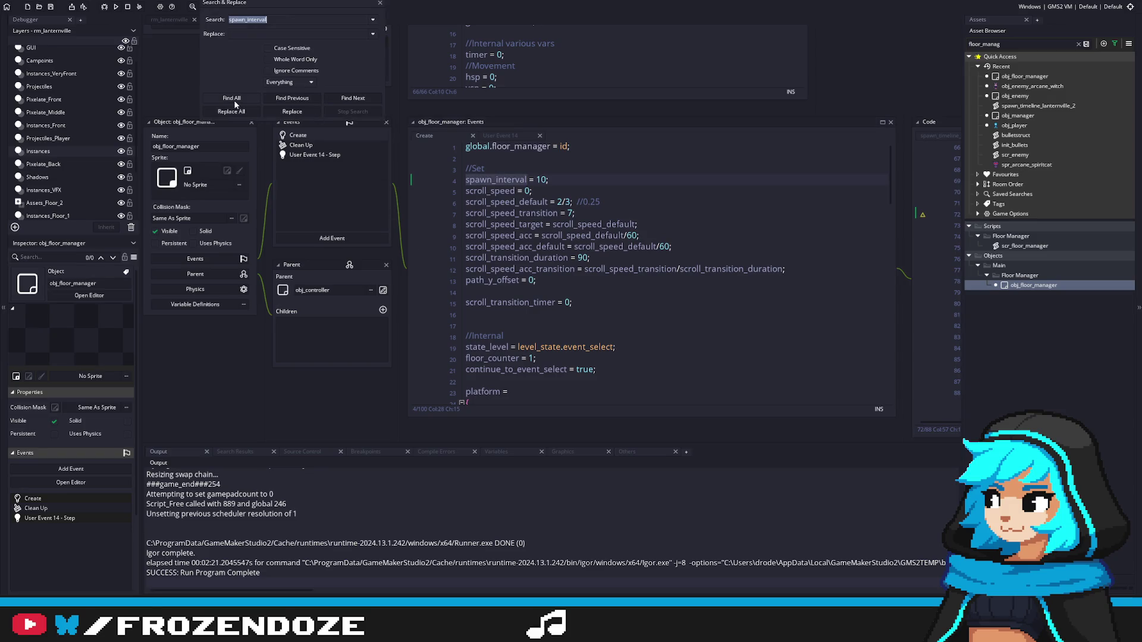
{"action": "key", "text": "Return"}
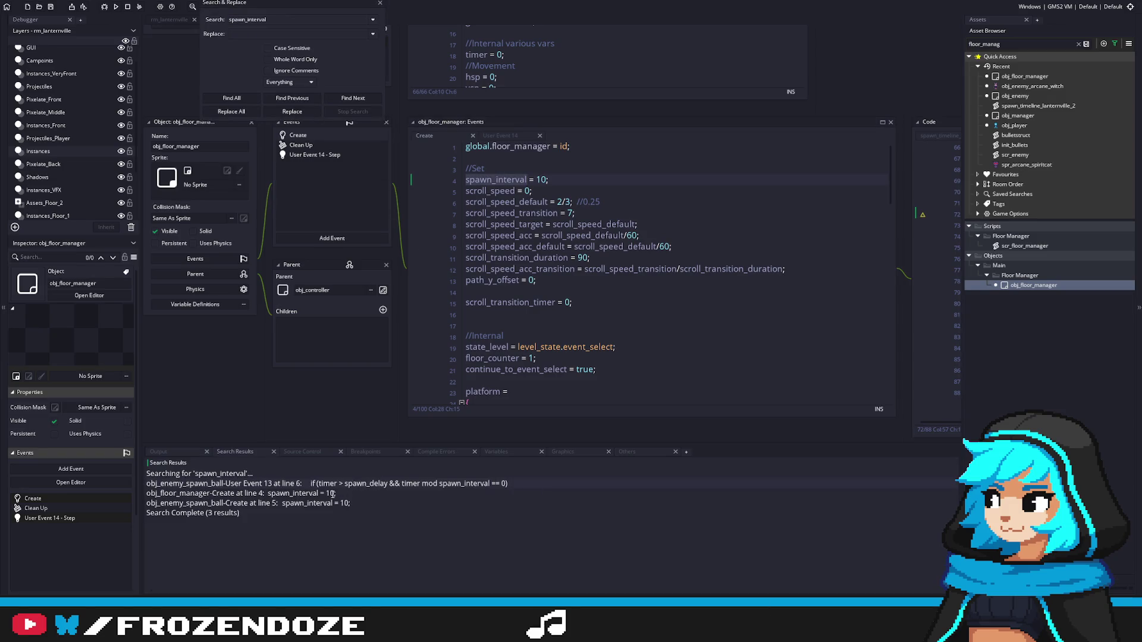
{"action": "double_click", "coordinate": [332, 503]}
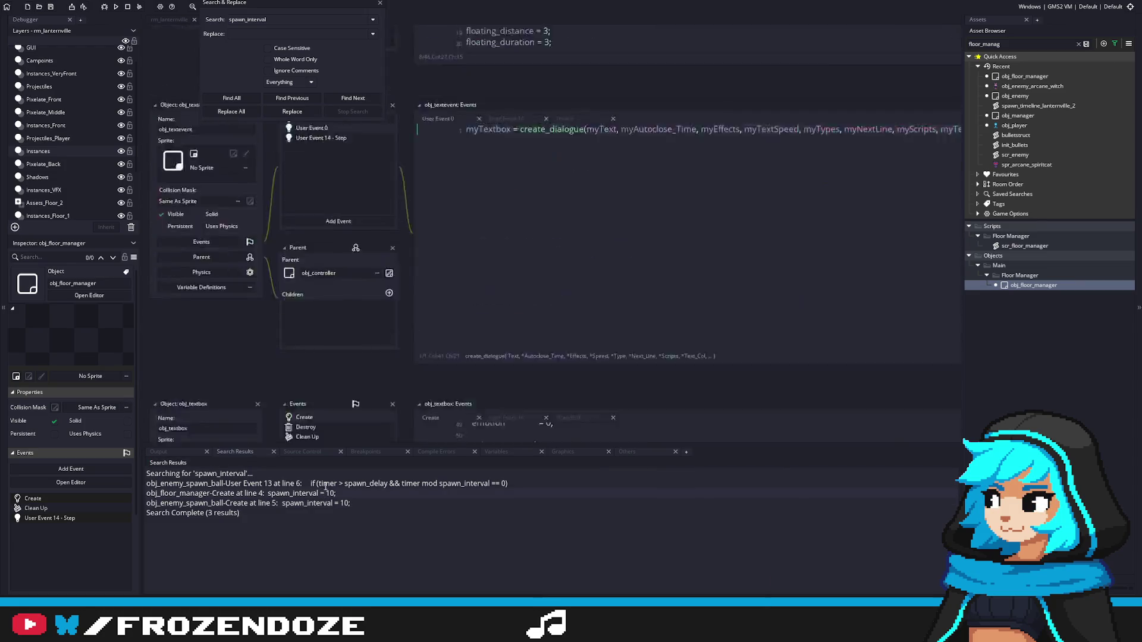
{"action": "double_click", "coordinate": [326, 484]}
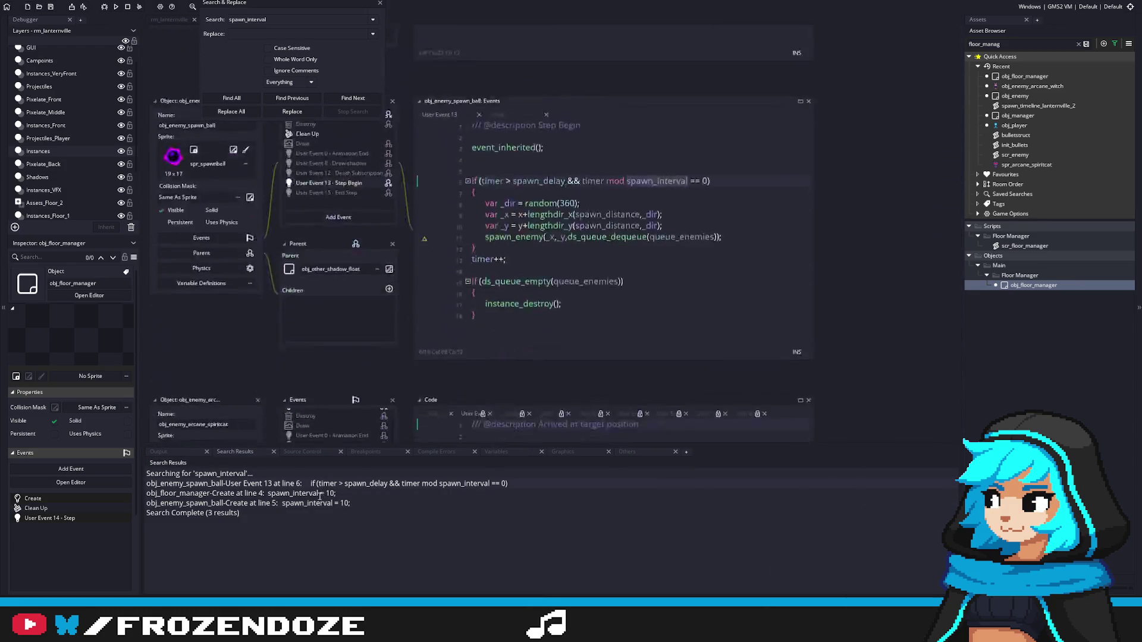
{"action": "double_click", "coordinate": [320, 494]}
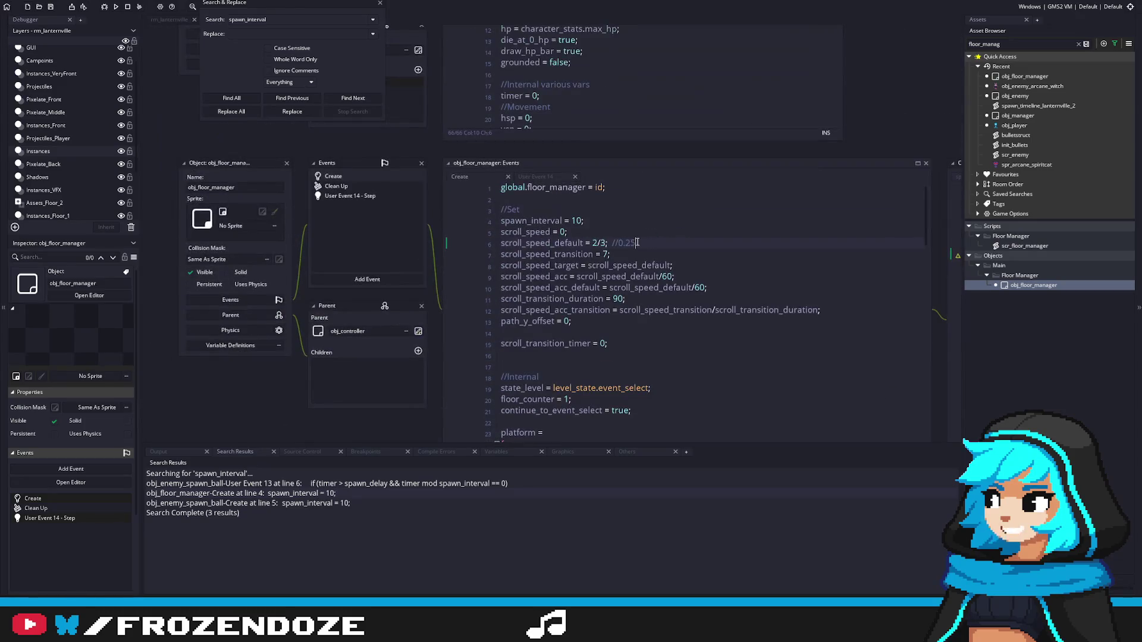
Step: Delete the spawn_interval = 10 line from obj_floor_manager's Create code
{"action": "left_click", "coordinate": [610, 223]}
{"action": "left_click_drag", "start_coordinate": [610, 222], "coordinate": [593, 206]}
{"action": "key", "text": "BackSpace"}
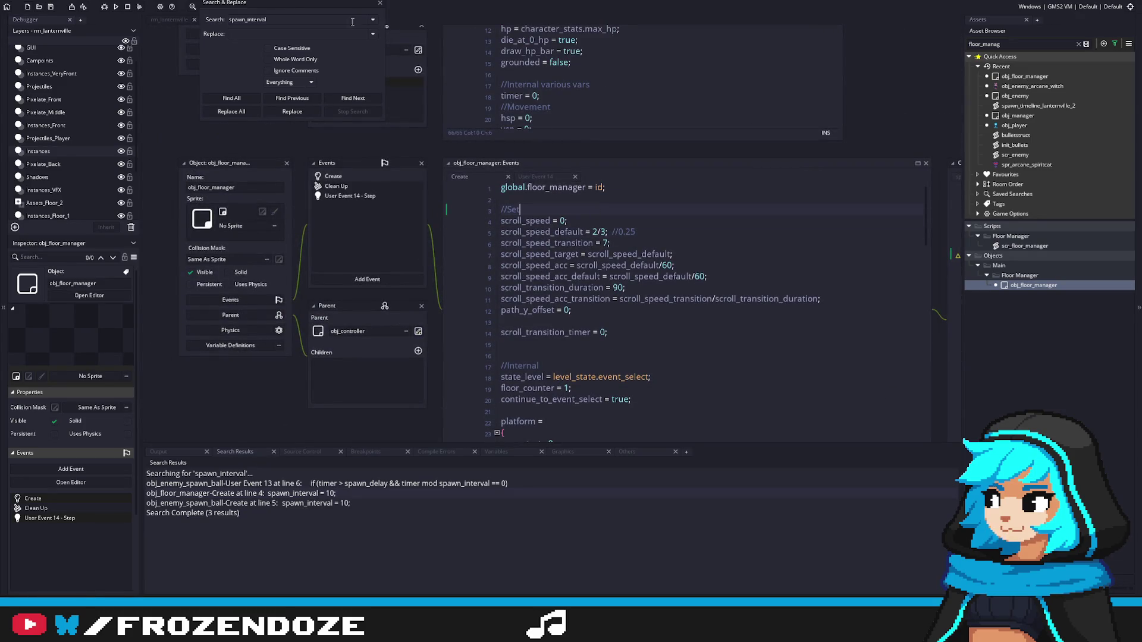
{"action": "left_click", "coordinate": [380, 5]}
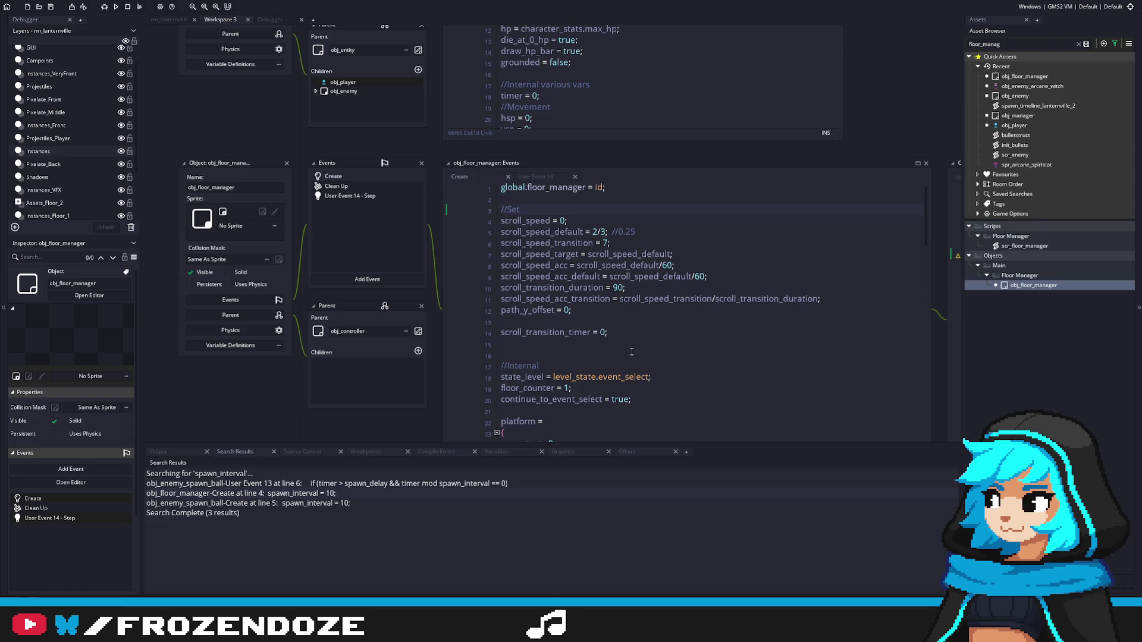
{"action": "scroll", "coordinate": [544, 203], "scroll_direction": "down", "scroll_amount": 3}
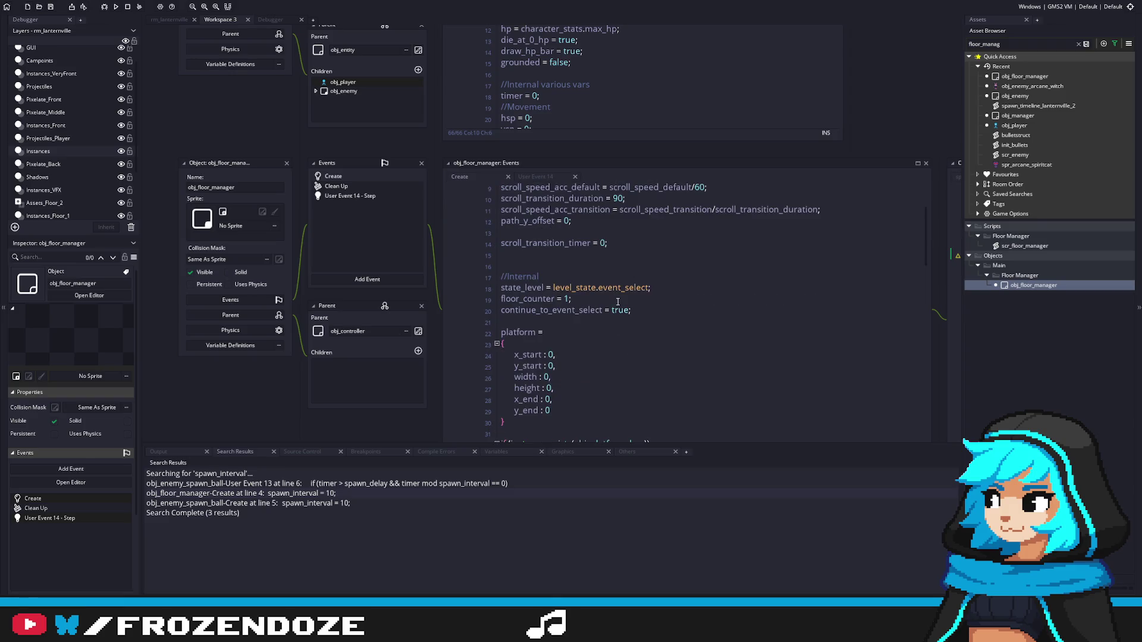
{"action": "left_click", "coordinate": [611, 277]}
{"action": "scroll", "coordinate": [650, 286], "scroll_direction": "down", "scroll_amount": 1}
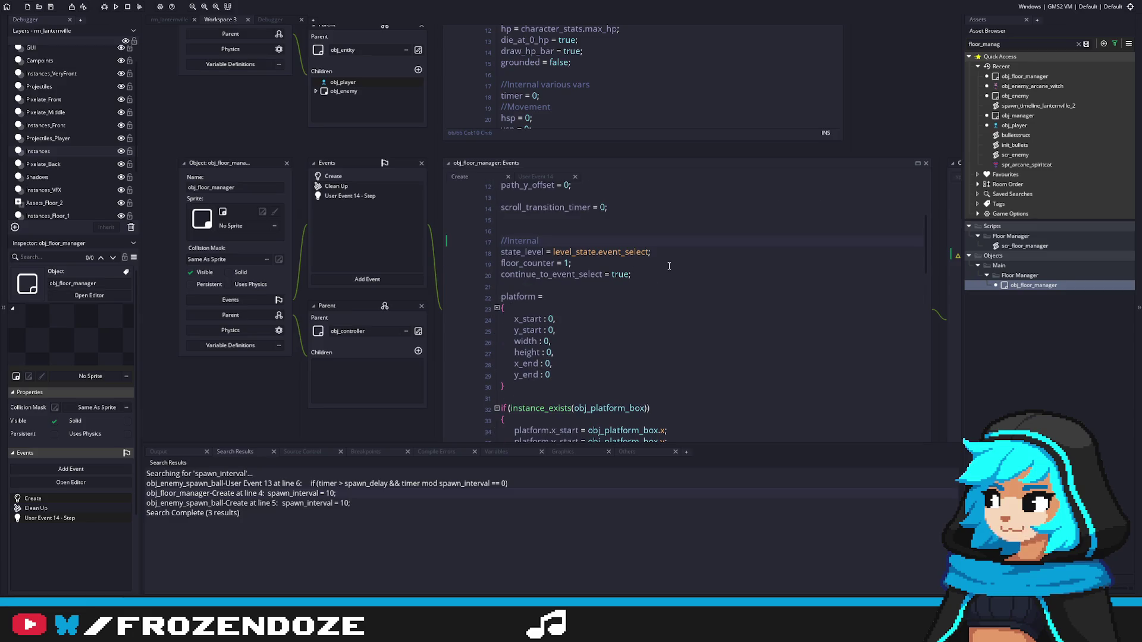
Step: Add enemy_power_level = 1; on a new line under //Internal in the Create code
{"action": "key", "text": "Return"}
{"action": "type", "text": "enemy"}
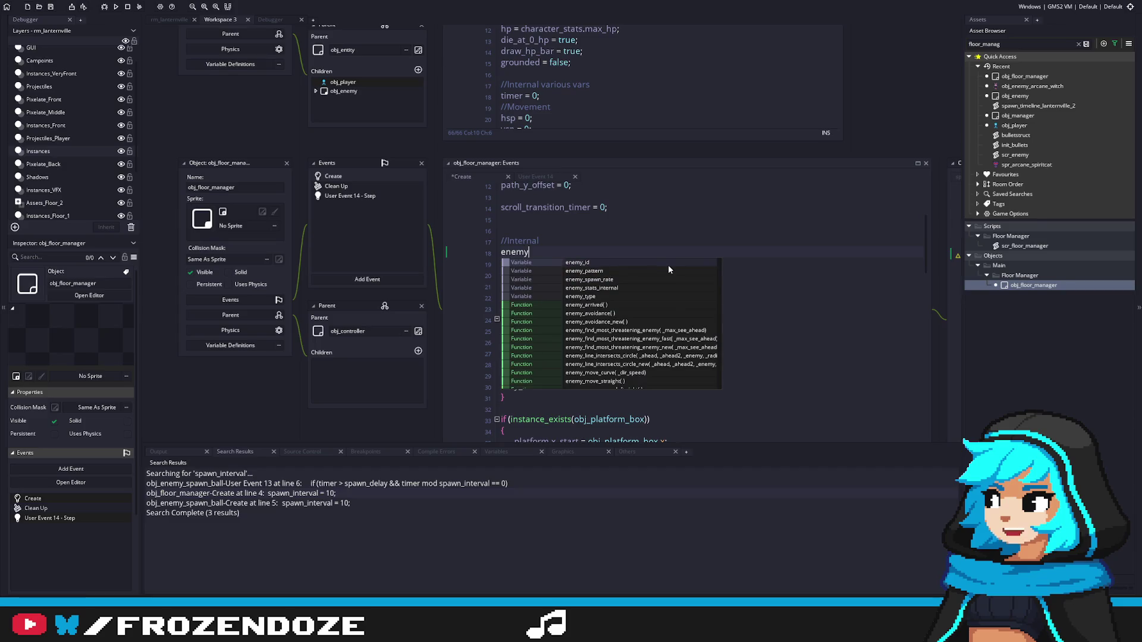
{"action": "type", "text": "_level ="}
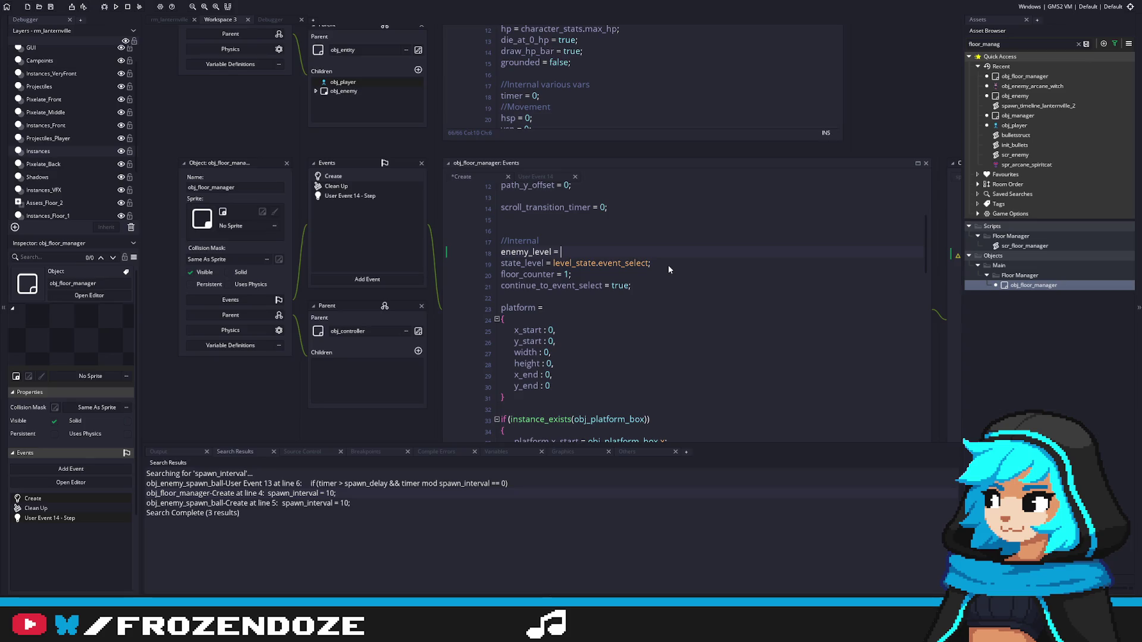
{"action": "left_click", "coordinate": [531, 252]}
{"action": "type", "text": "power_"}
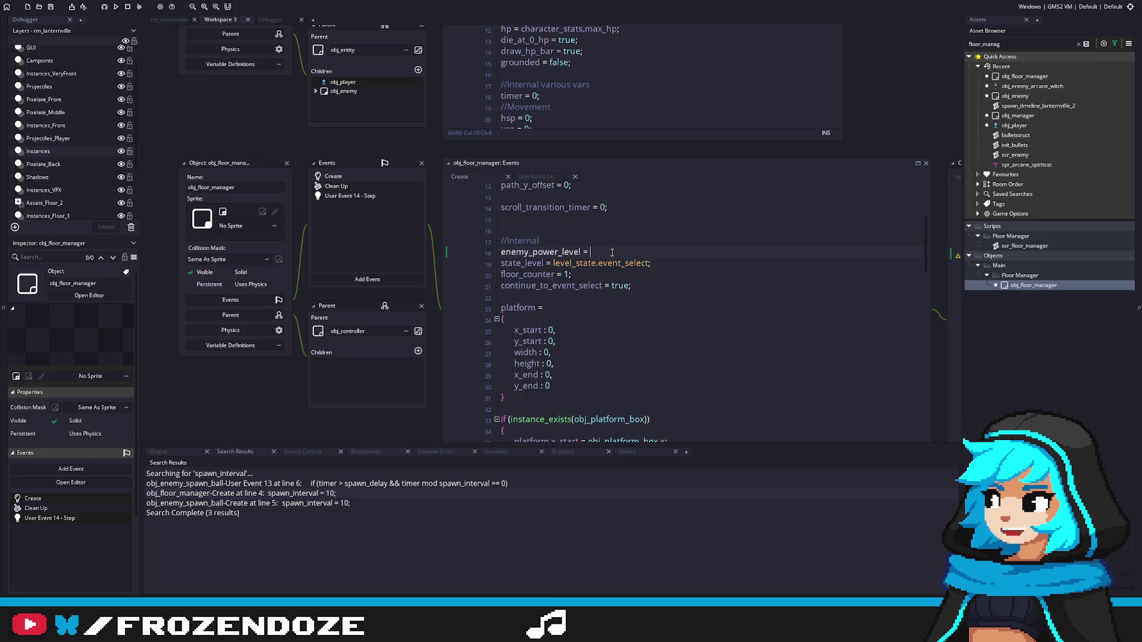
{"action": "left_click", "coordinate": [611, 252]}
{"action": "type", "text": "1;"}
Step: Undo the accidental edits so line 18 reads enemy_power_level = 1; again
{"action": "double_click", "coordinate": [555, 253]}
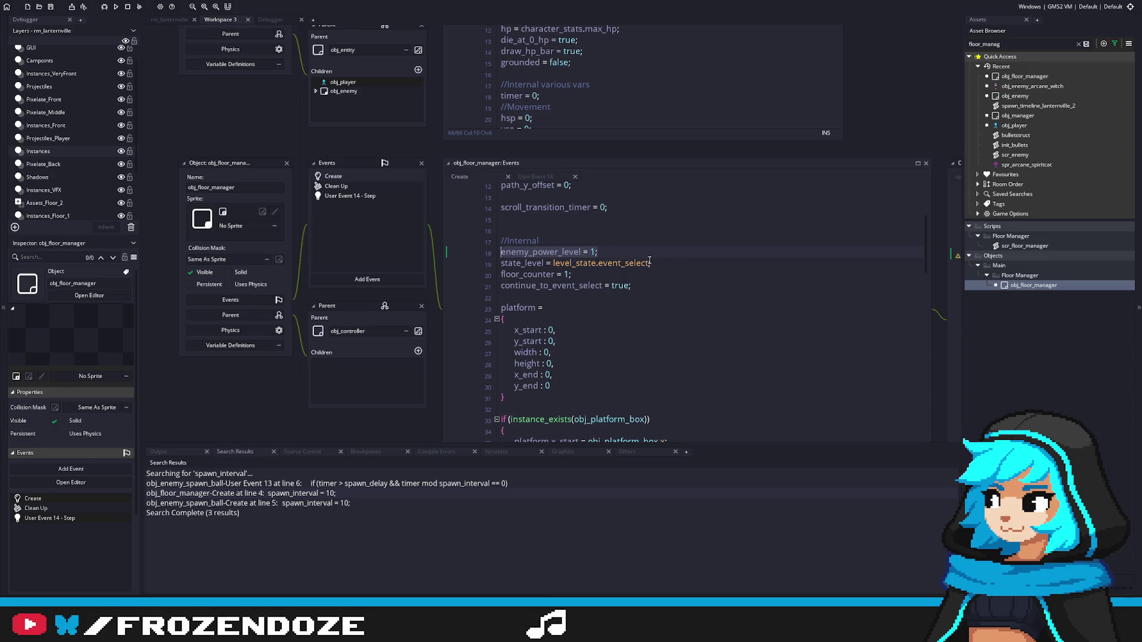
{"action": "key", "text": "shift+End"}
{"action": "key", "text": "BackSpace"}
{"action": "key", "text": "ctrl+z"}
{"action": "key", "text": "ctrl+y"}
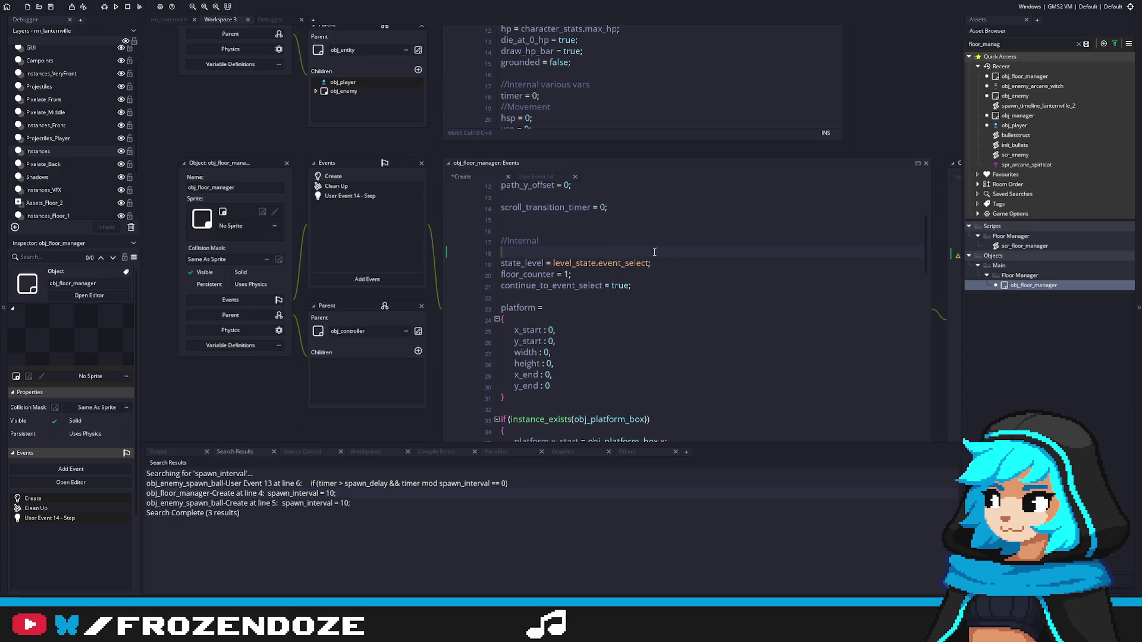
{"action": "key", "text": "ctrl+z"}
{"action": "key", "text": "End"}
{"action": "scroll", "coordinate": [659, 329], "scroll_direction": "down", "scroll_amount": 3}
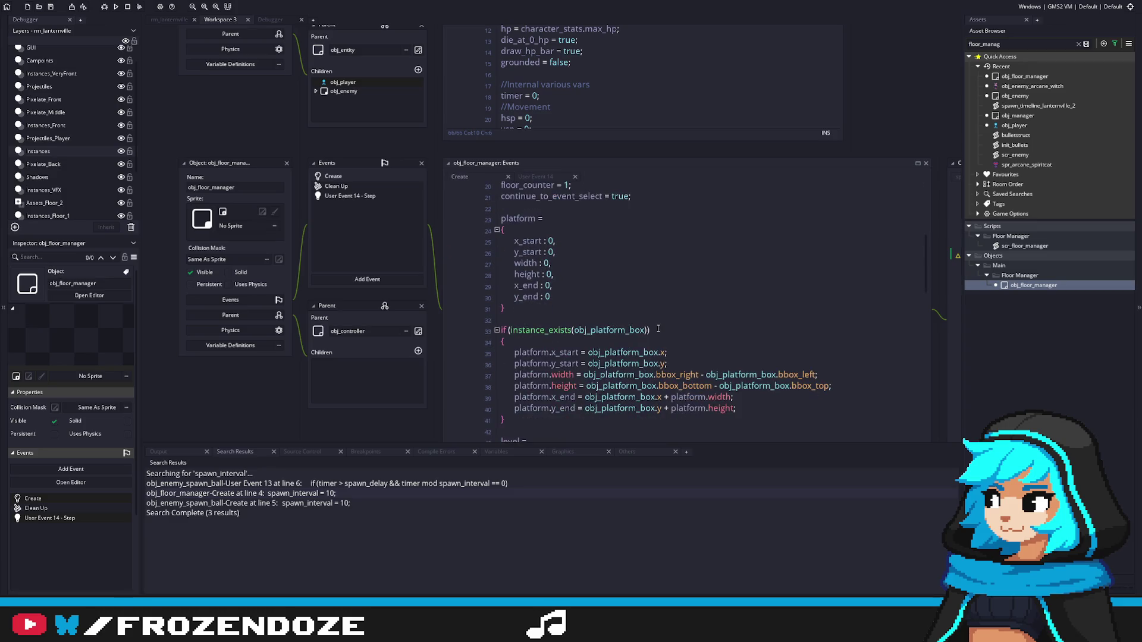
{"action": "scroll", "coordinate": [657, 329], "scroll_direction": "up", "scroll_amount": 4}
{"action": "double_click", "coordinate": [533, 270]}
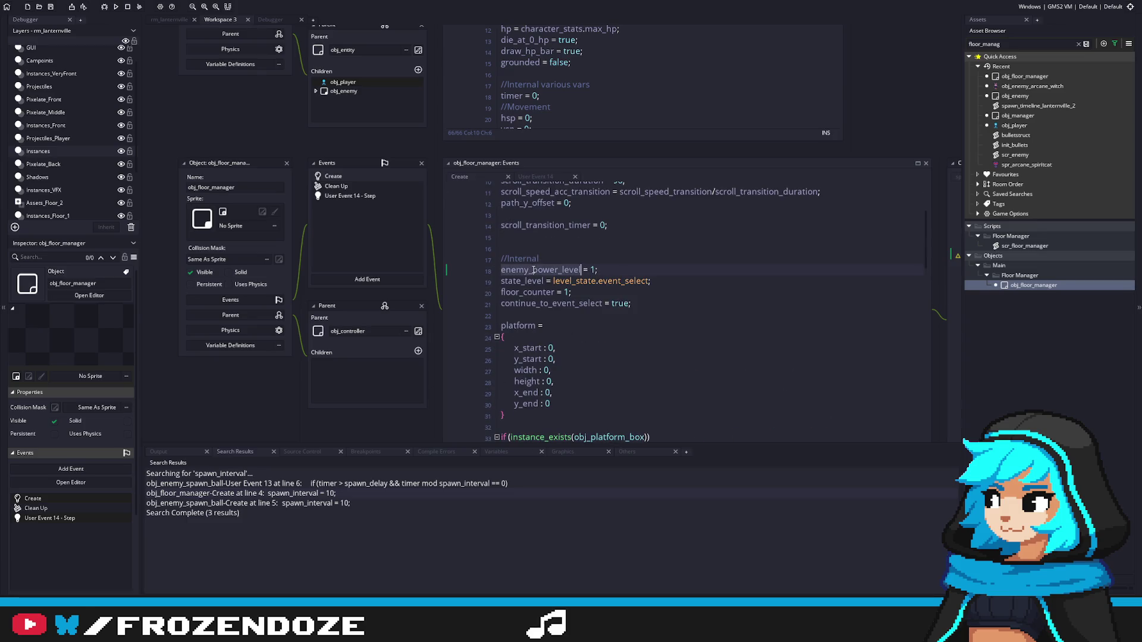
Step: Go through the User Event 14 code and open the advance_spawn_timeline function definition
{"action": "scroll", "coordinate": [564, 297], "scroll_direction": "down", "scroll_amount": 5}
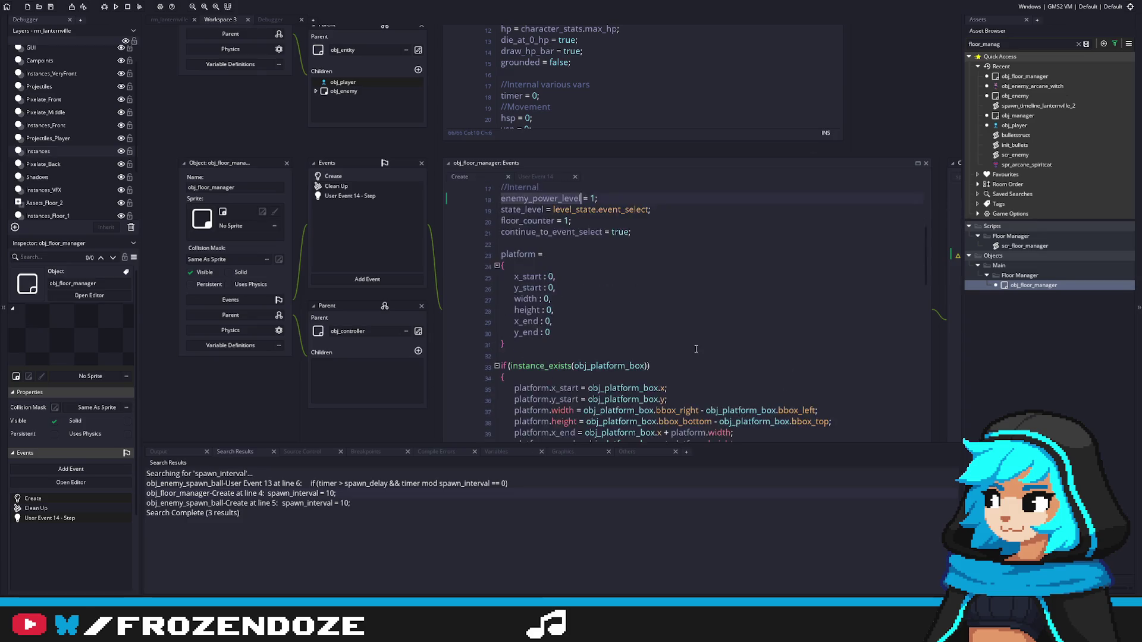
{"action": "left_click", "coordinate": [376, 198]}
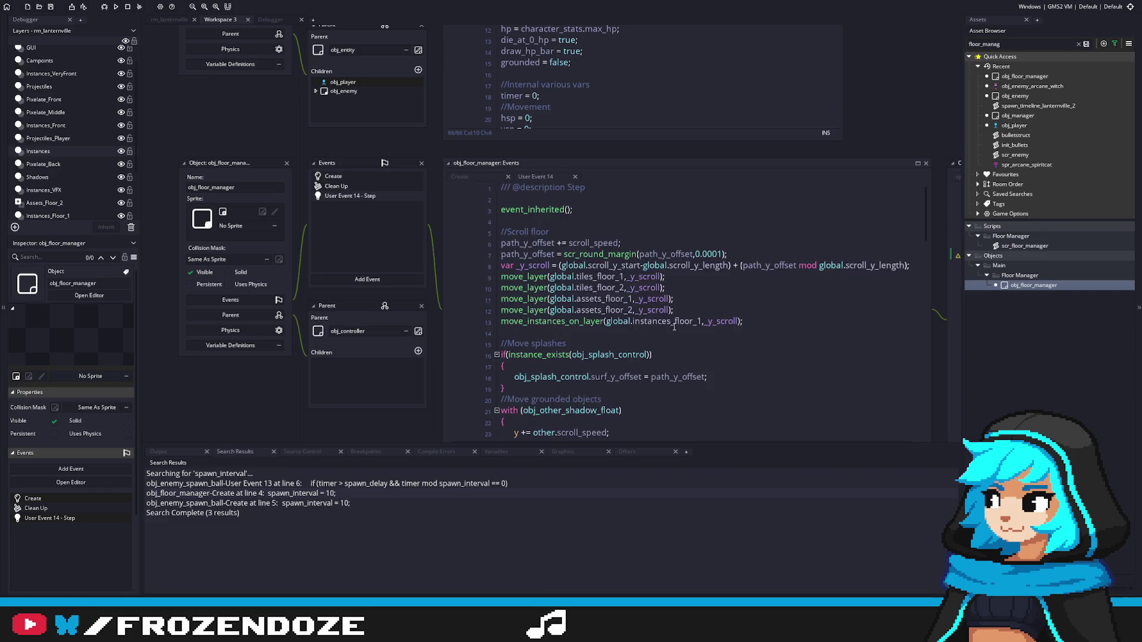
{"action": "scroll", "coordinate": [675, 339], "scroll_direction": "down", "scroll_amount": 5}
{"action": "scroll", "coordinate": [675, 340], "scroll_direction": "down", "scroll_amount": 3}
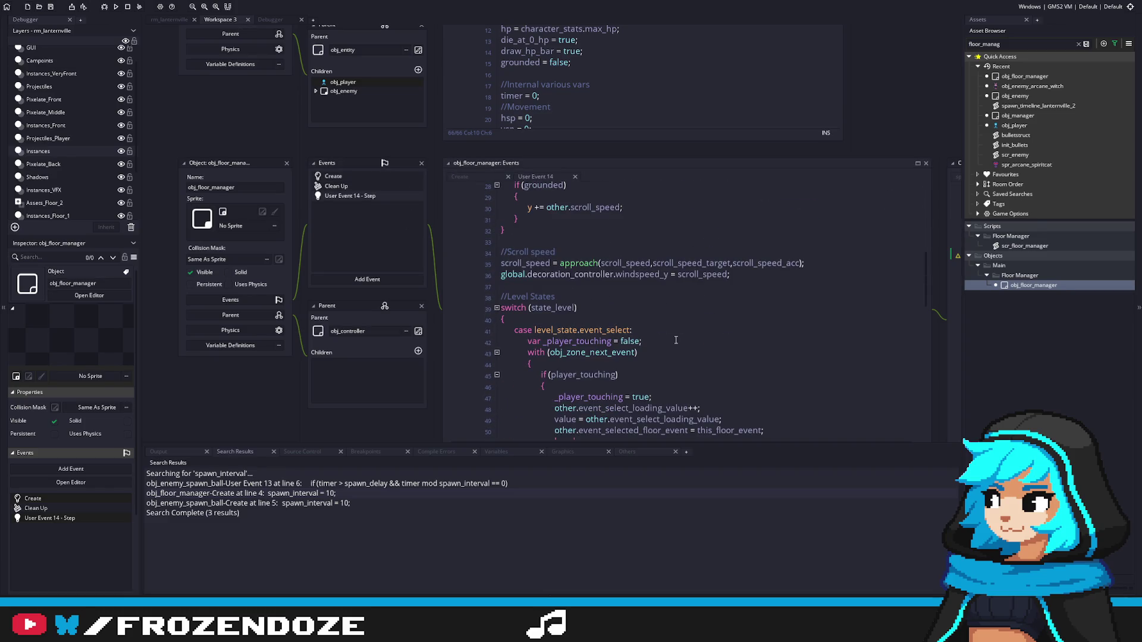
{"action": "scroll", "coordinate": [675, 340], "scroll_direction": "down", "scroll_amount": 10}
{"action": "scroll", "coordinate": [676, 339], "scroll_direction": "down", "scroll_amount": 3}
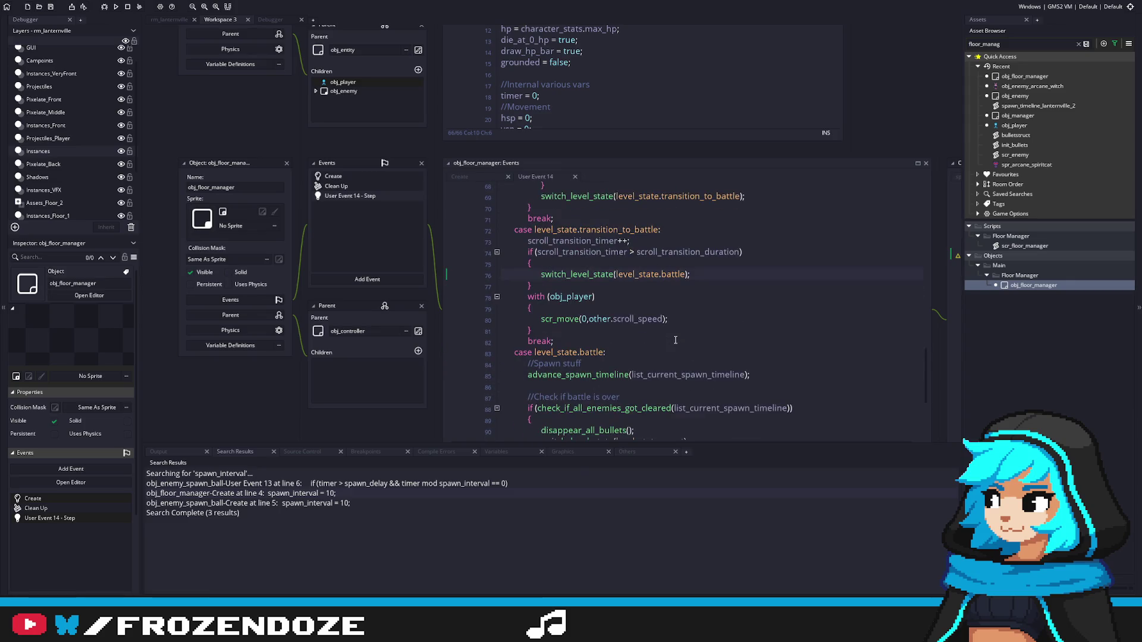
{"action": "scroll", "coordinate": [675, 339], "scroll_direction": "down", "scroll_amount": 2}
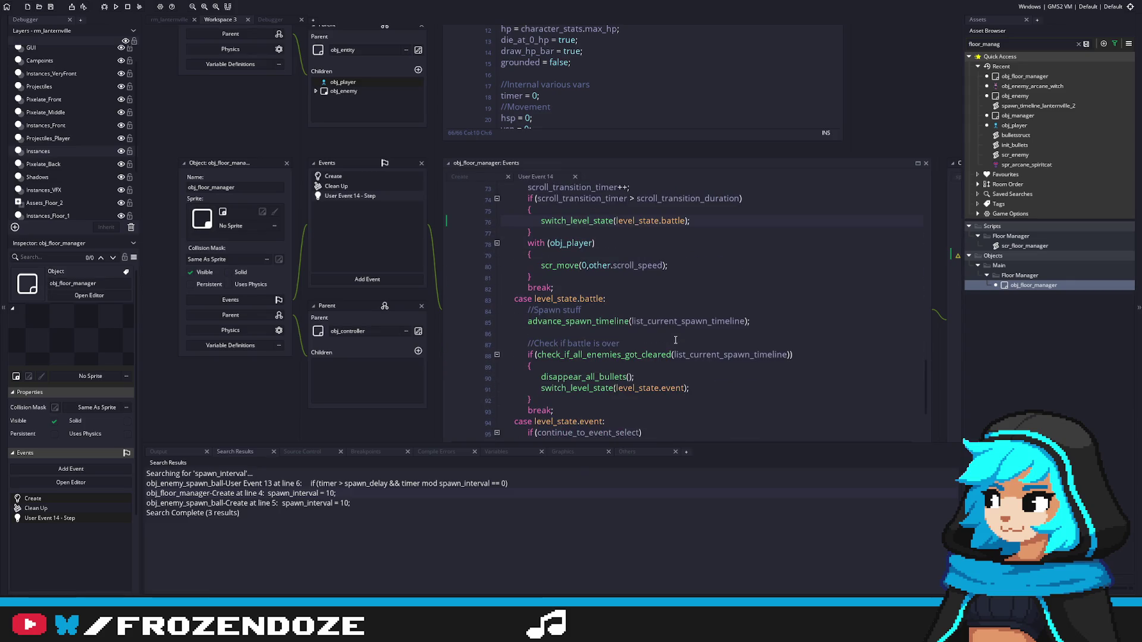
{"action": "scroll", "coordinate": [618, 367], "scroll_direction": "down", "scroll_amount": 3}
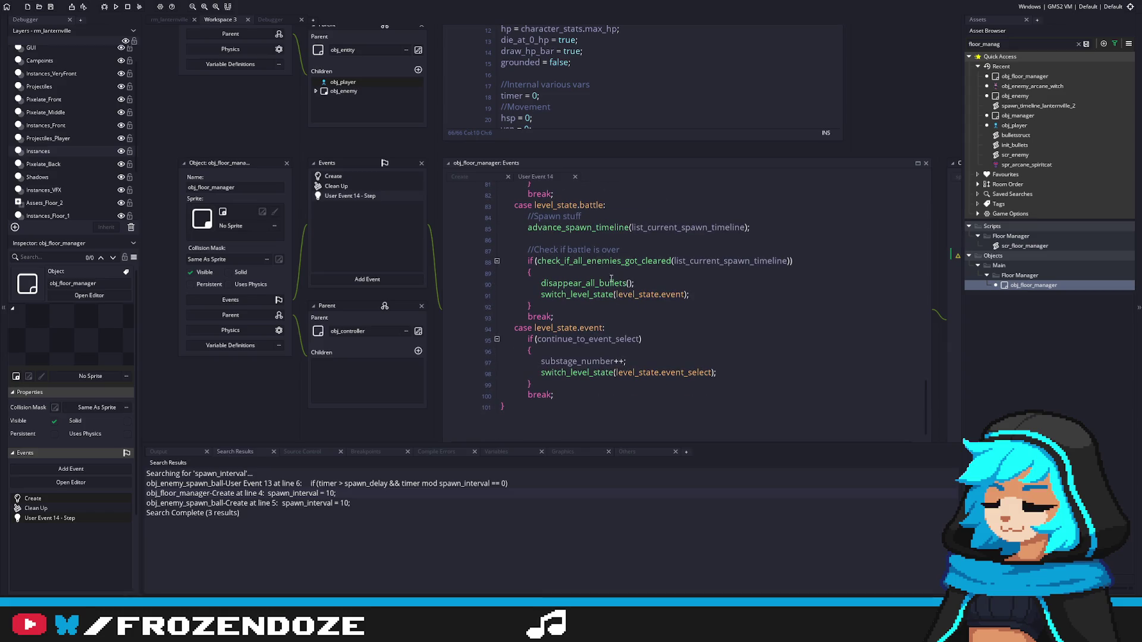
{"action": "left_click", "coordinate": [597, 228]}
{"action": "middle_click", "coordinate": [592, 232]}
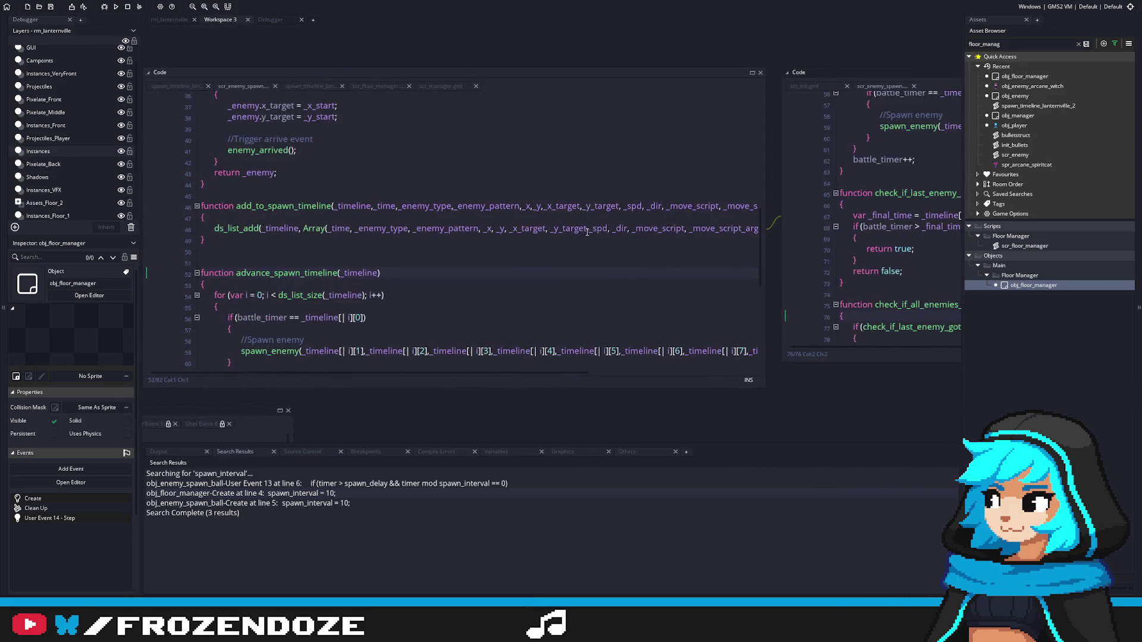
Step: Open the spawn_enemy function and inspect its global.floor_manager and _enemy references
{"action": "scroll", "coordinate": [524, 239], "scroll_direction": "down", "scroll_amount": 3}
{"action": "middle_click", "coordinate": [270, 262]}
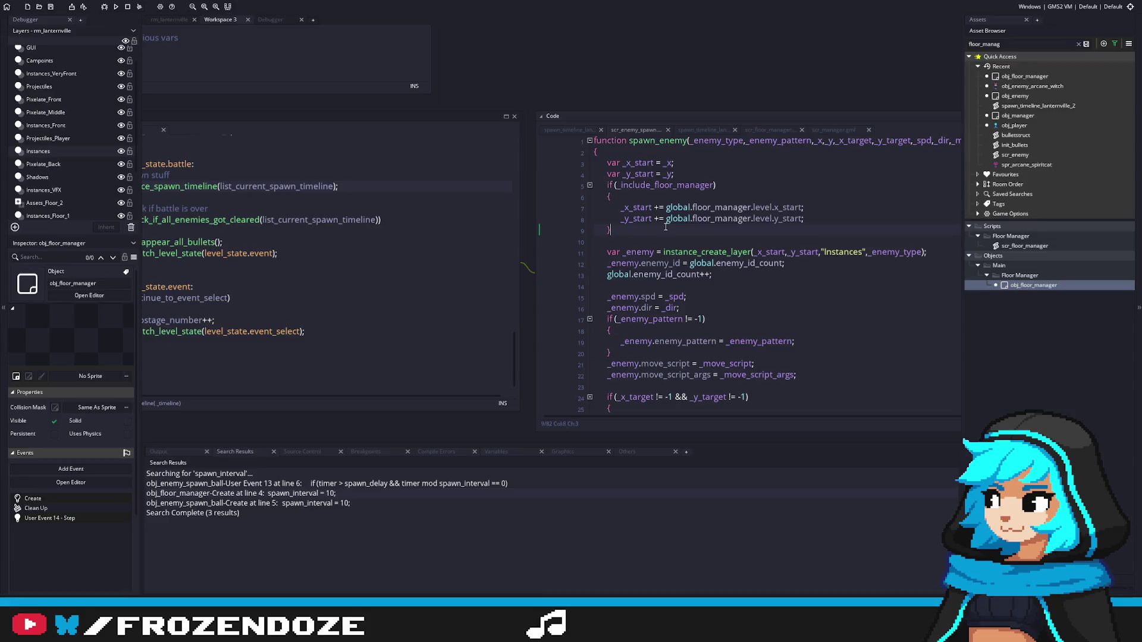
{"action": "left_click_drag", "start_coordinate": [666, 219], "coordinate": [749, 220]}
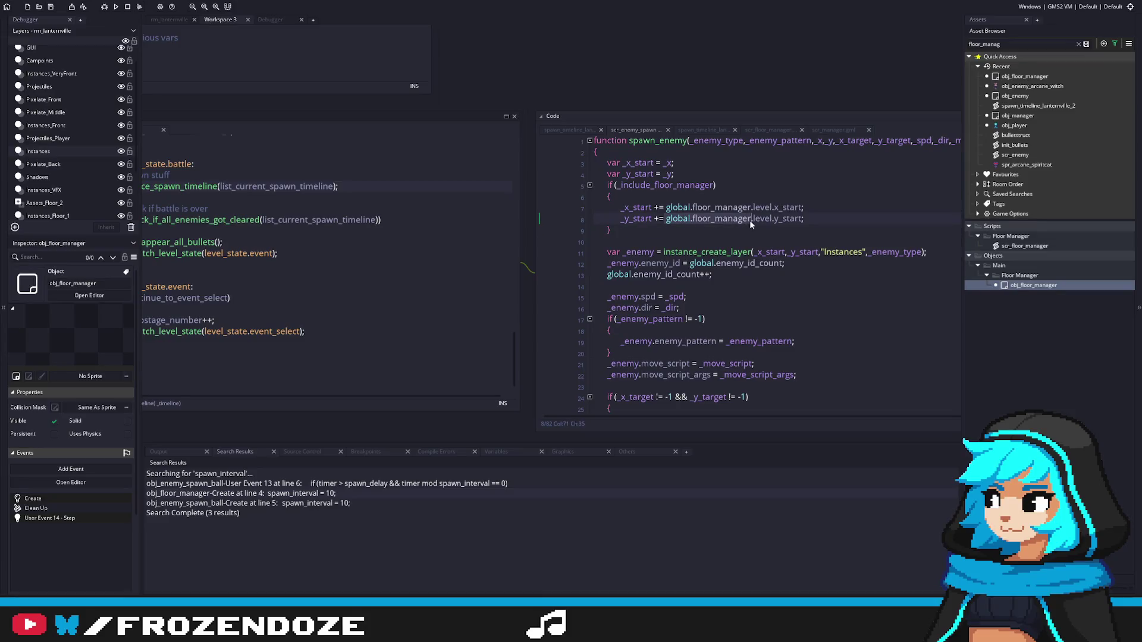
{"action": "left_click_drag", "start_coordinate": [666, 219], "coordinate": [751, 221]}
{"action": "scroll", "coordinate": [773, 256], "scroll_direction": "down", "scroll_amount": 3}
{"action": "scroll", "coordinate": [783, 274], "scroll_direction": "up", "scroll_amount": 3}
{"action": "double_click", "coordinate": [637, 252]}
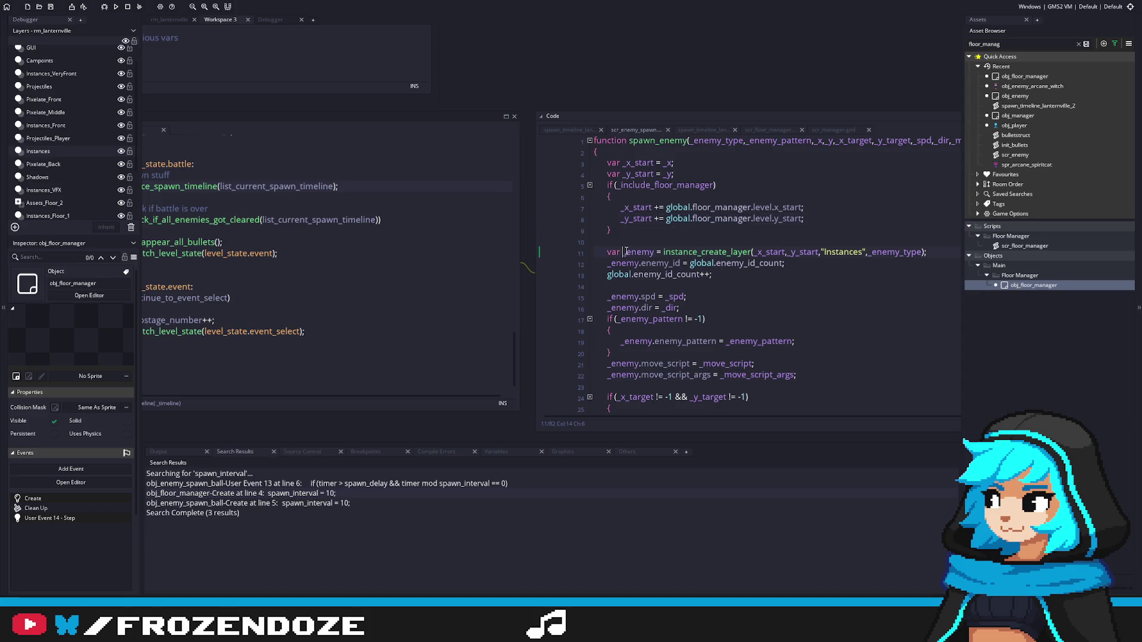
Step: After global.enemy_id_count++, add a '//Scale enemy hp' comment above an unfinished '_enemy.hp =' line
{"action": "left_click", "coordinate": [720, 289]}
{"action": "key", "text": "Return"}
{"action": "key", "text": "Return"}
{"action": "key", "text": "Up"}
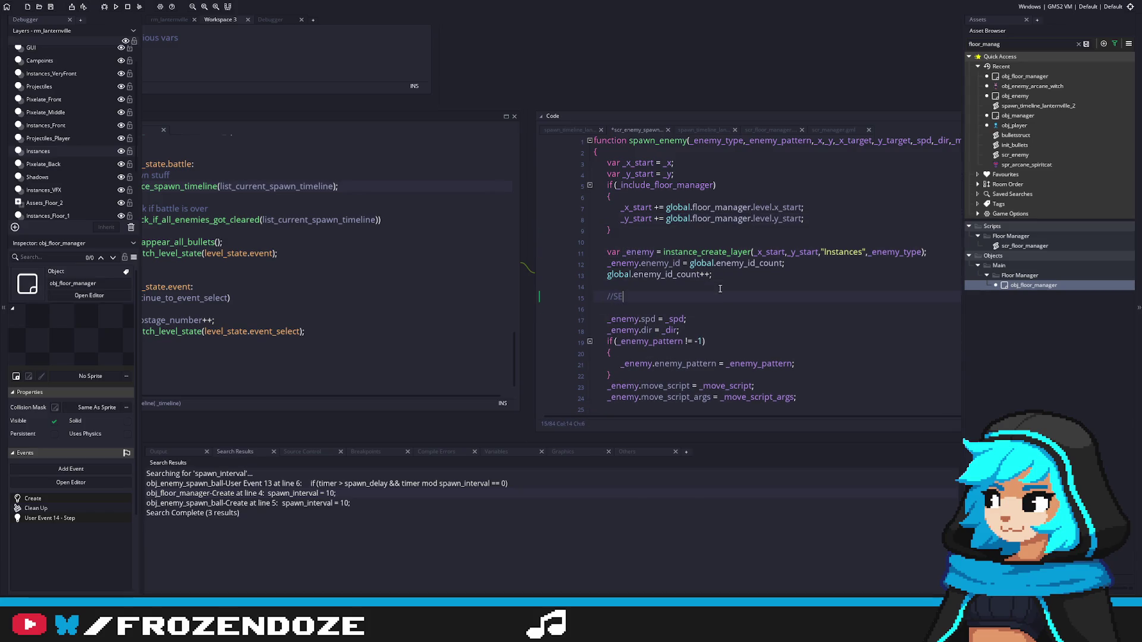
{"action": "type", "text": "_enemy.hp ="}
{"action": "key", "text": "Home"}
{"action": "key", "text": "Return"}
{"action": "key", "text": "Up"}
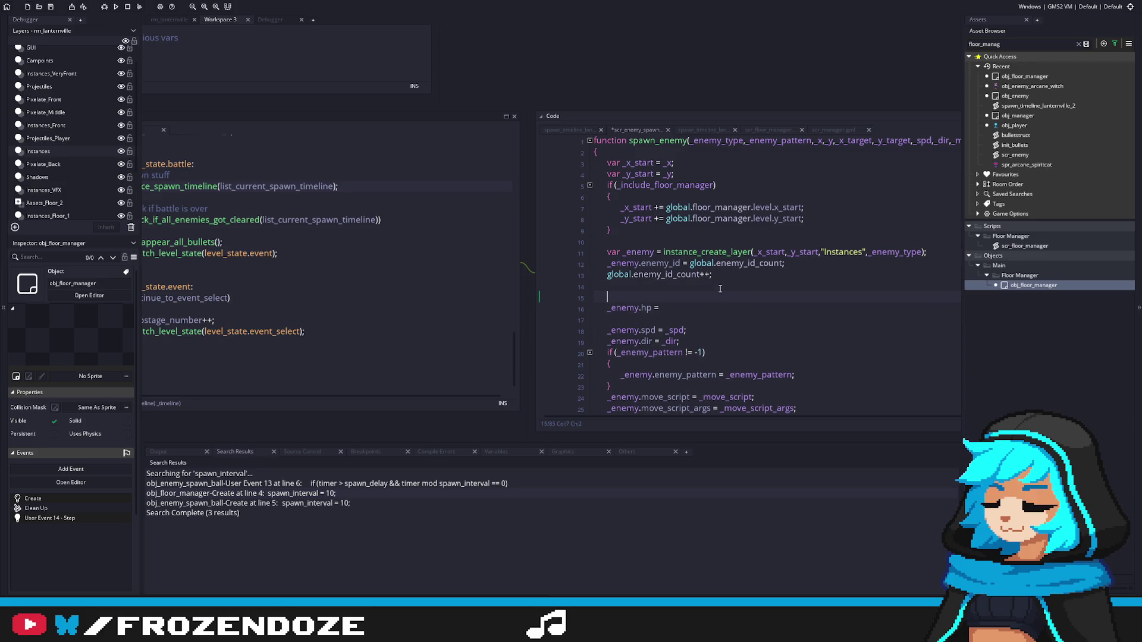
{"action": "type", "text": "//S"}
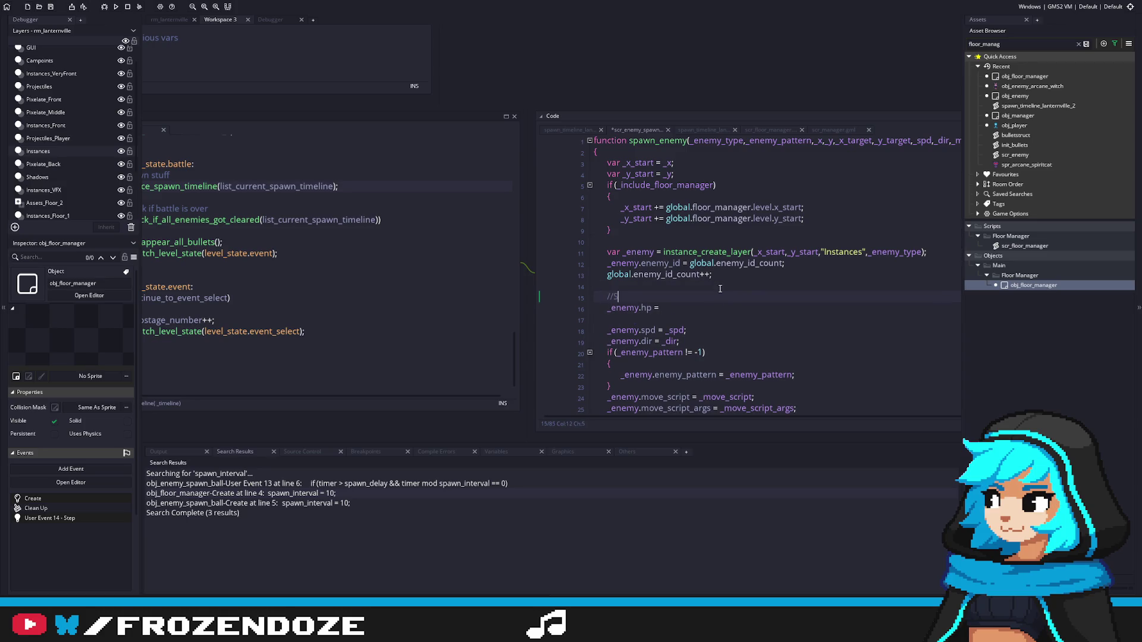
{"action": "type", "text": "cale enemy hp"}
{"action": "key", "text": "Down"}
{"action": "type", "text": "global.floor_manager"}
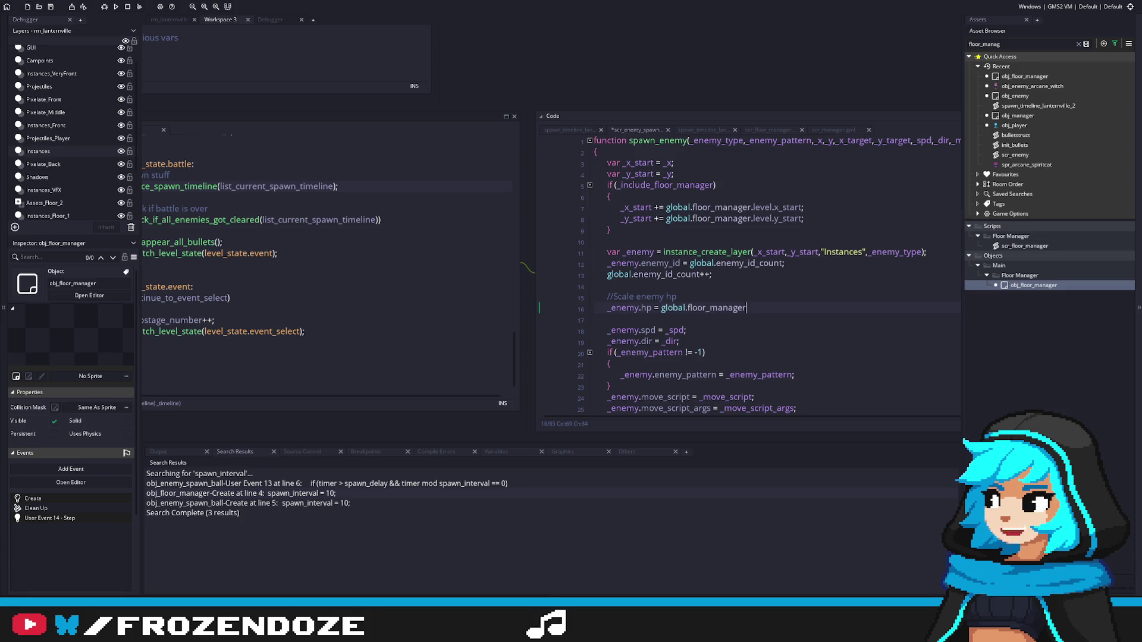
{"action": "key", "text": "ctrl+z"}
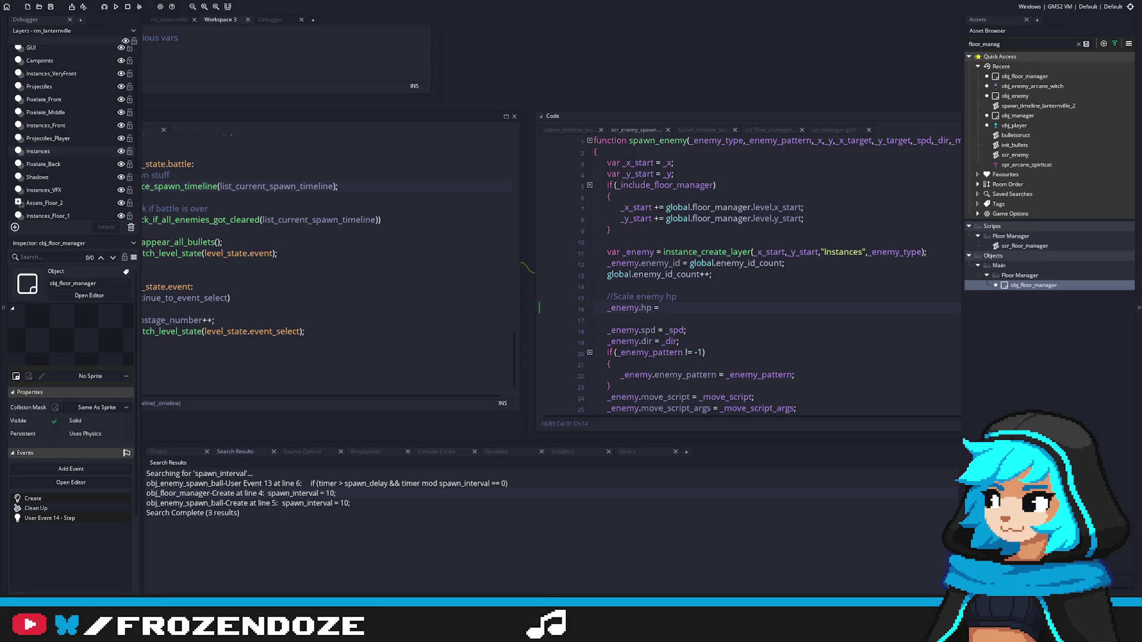
Step: Paste _enemy.hp = round(base_hp * power(1 + scaling, room_num)) onto line 16 of spawn_enemy and check base_hp
{"action": "type", "text": "round(base_hp * power(1 + scaling, room_num));"}
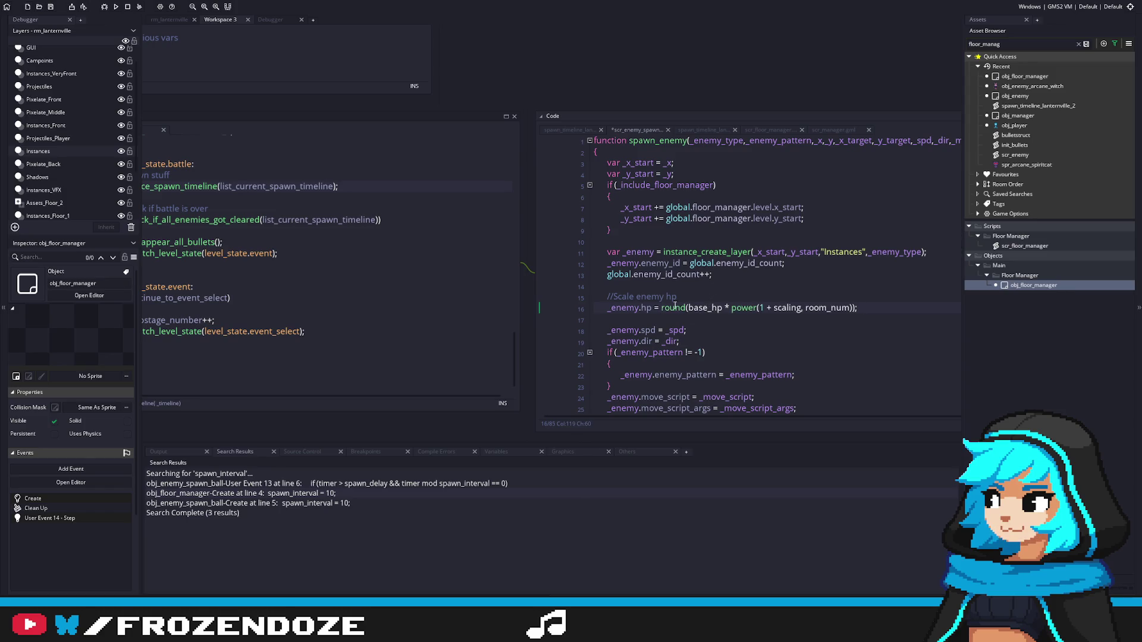
{"action": "key", "text": "ctrl+Left"}
{"action": "key", "text": "ctrl+Left"}
{"action": "key", "text": "ctrl+Left"}
{"action": "double_click", "coordinate": [702, 309]}
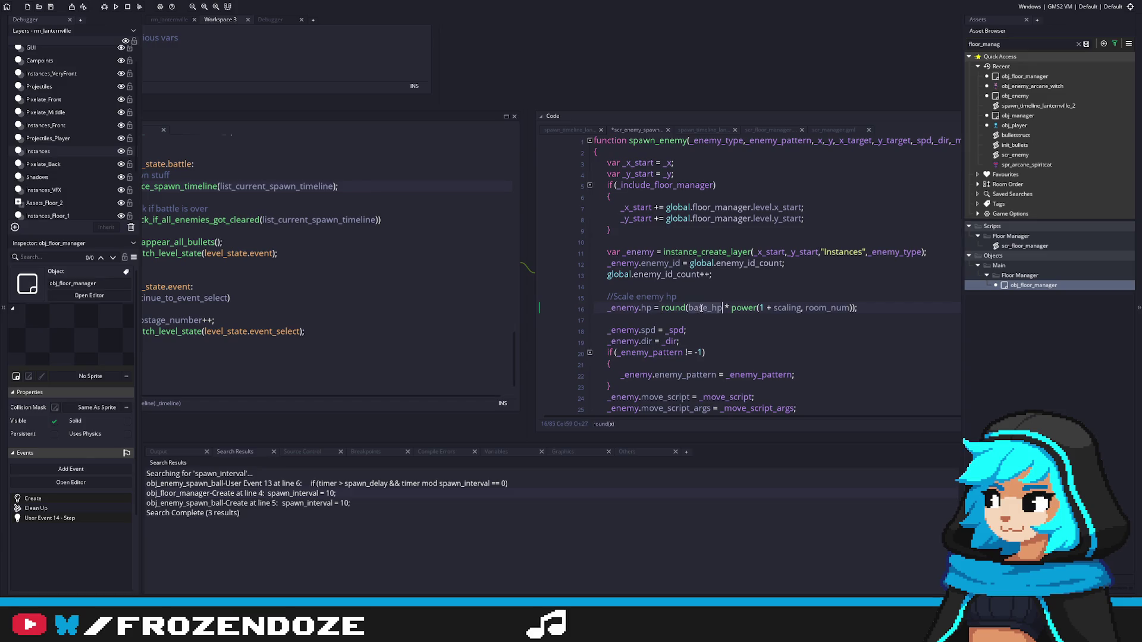
{"action": "left_click", "coordinate": [654, 308]}
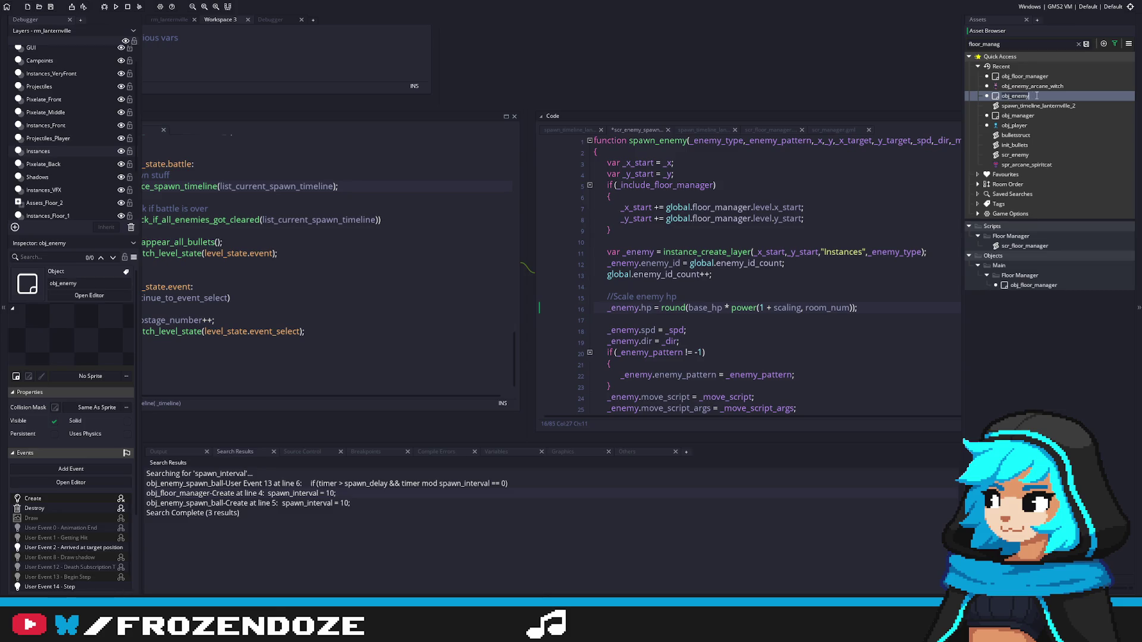
Step: Open obj_enemy's Create code and scroll through it
{"action": "left_click", "coordinate": [1034, 106]}
{"action": "double_click", "coordinate": [1038, 97]}
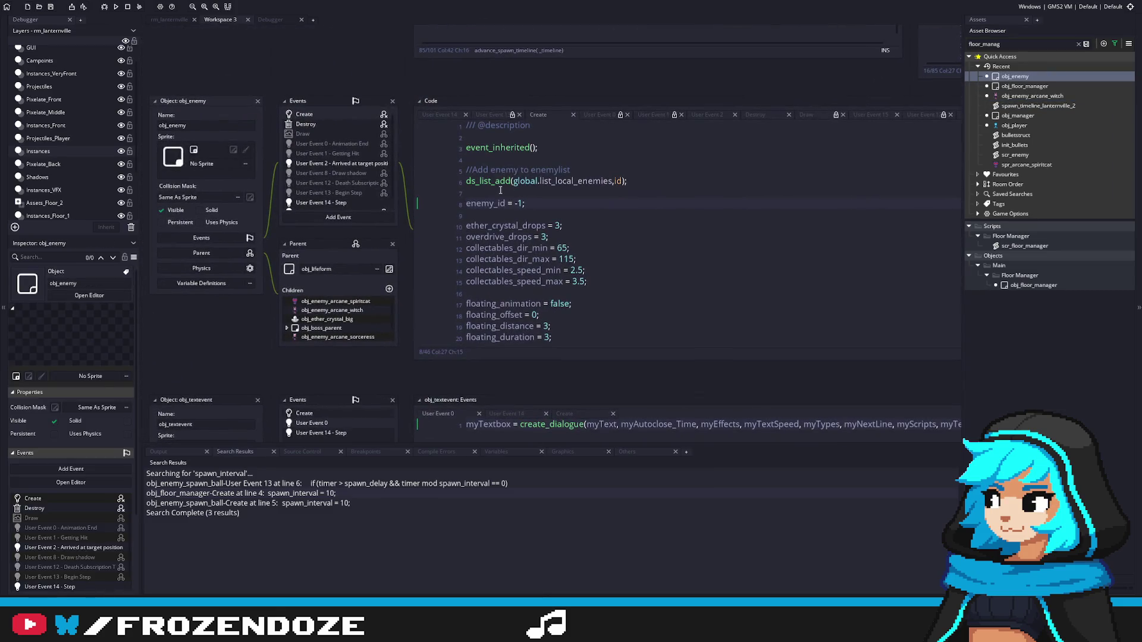
{"action": "scroll", "coordinate": [517, 202], "scroll_direction": "down", "scroll_amount": 6}
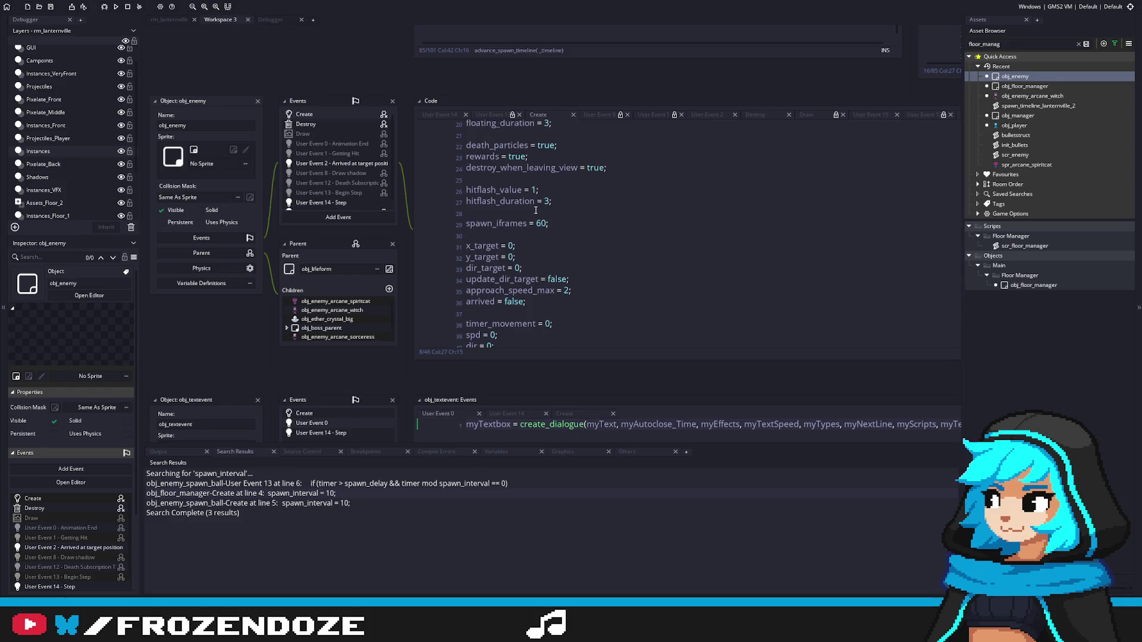
{"action": "scroll", "coordinate": [535, 210], "scroll_direction": "down", "scroll_amount": 3}
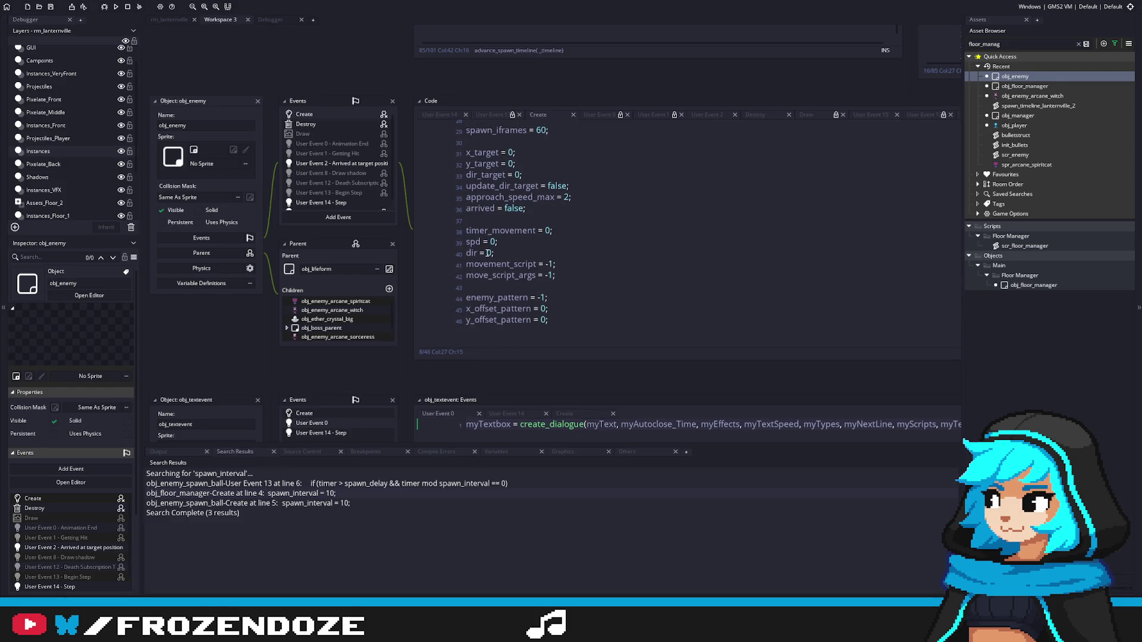
{"action": "scroll", "coordinate": [487, 253], "scroll_direction": "up", "scroll_amount": 6}
{"action": "scroll", "coordinate": [486, 252], "scroll_direction": "up", "scroll_amount": 3}
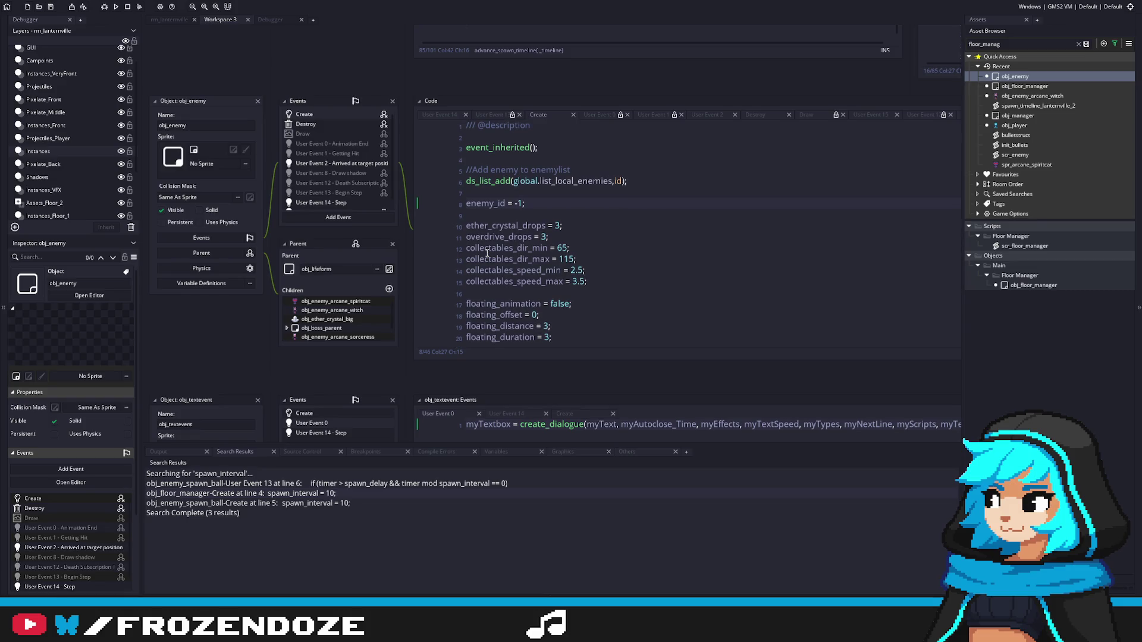
Step: Search the assets for 'lifeform' and open obj_lifeform's Create code to check its max_hp uses
{"action": "key", "text": "ctrl+a"}
{"action": "type", "text": "lifeform"}
{"action": "double_click", "coordinate": [1024, 275]}
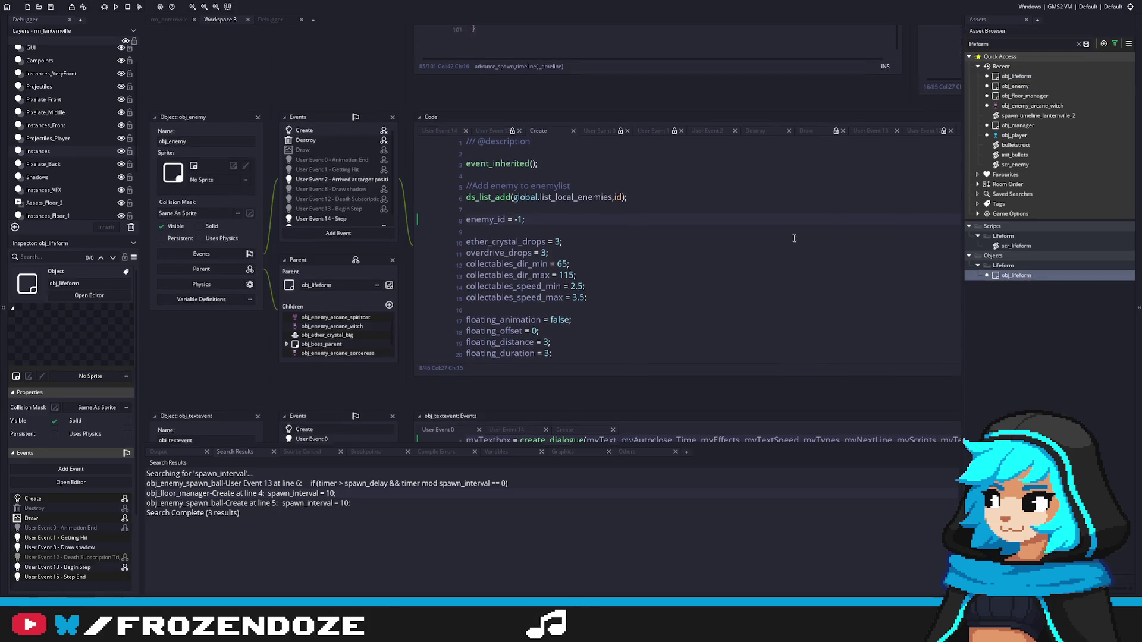
{"action": "left_click", "coordinate": [518, 204]}
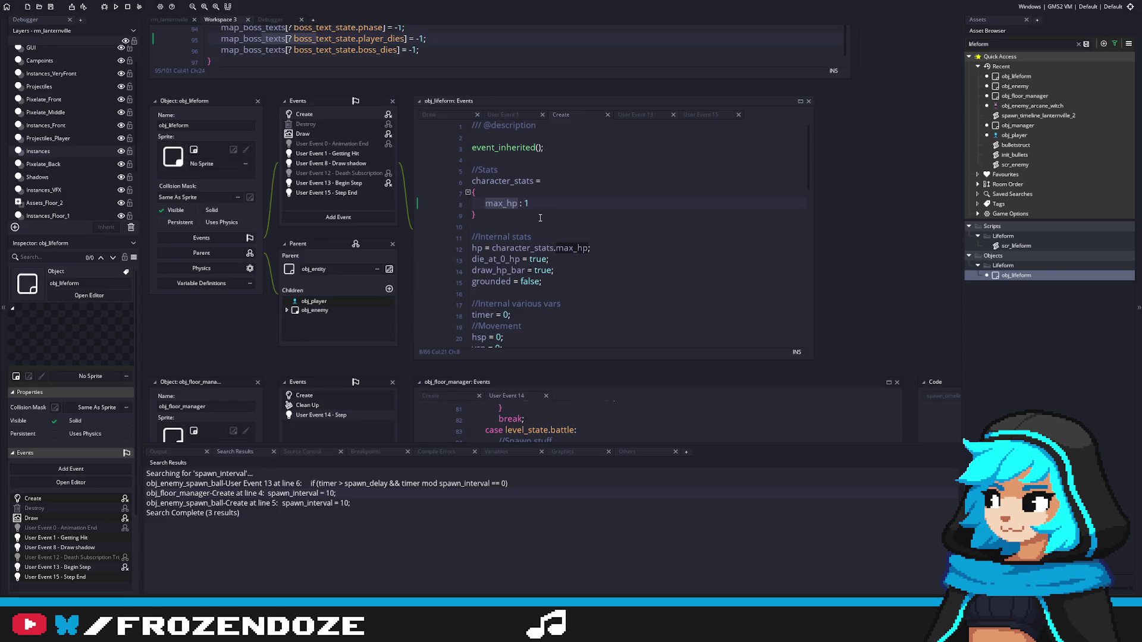
{"action": "left_click", "coordinate": [535, 218]}
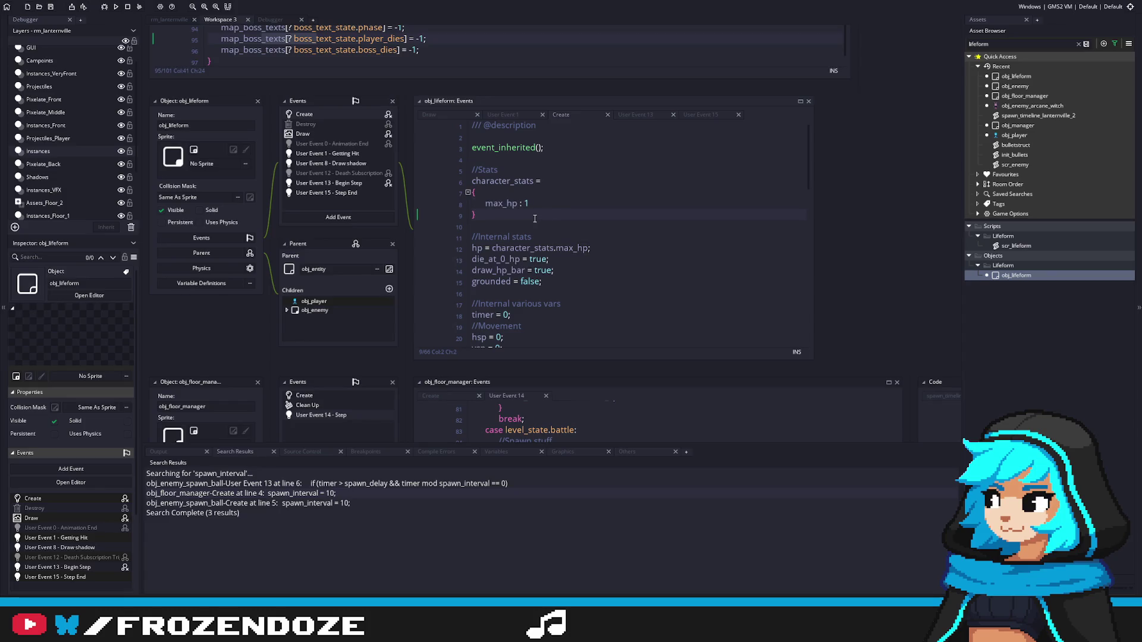
{"action": "double_click", "coordinate": [1032, 105]}
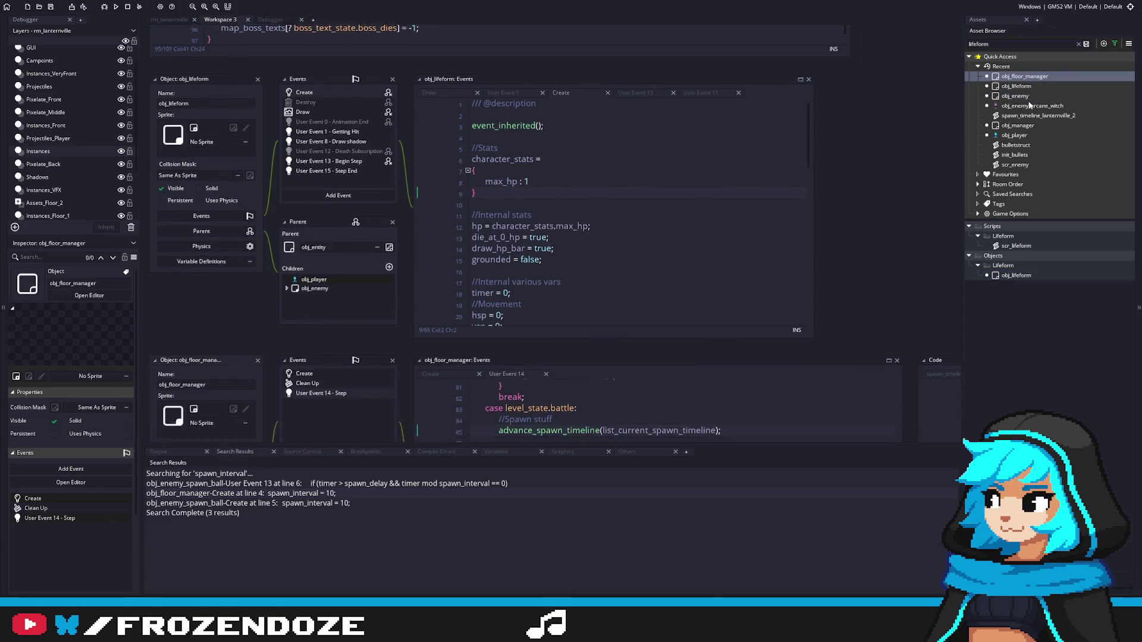
{"action": "middle_click", "coordinate": [512, 180]}
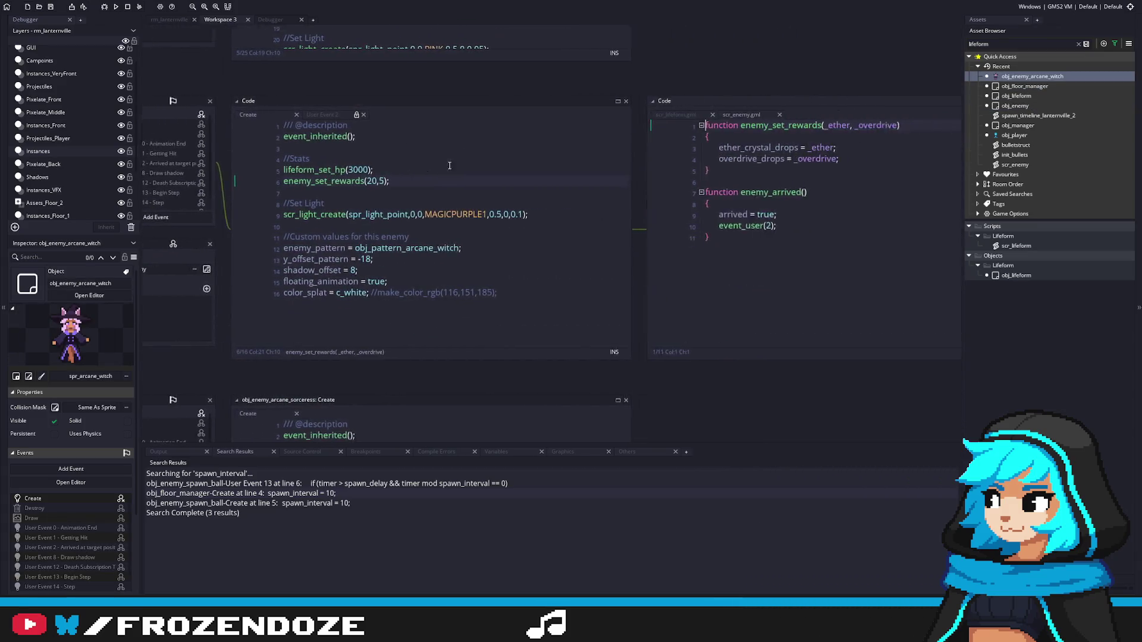
{"action": "middle_click", "coordinate": [270, 170]}
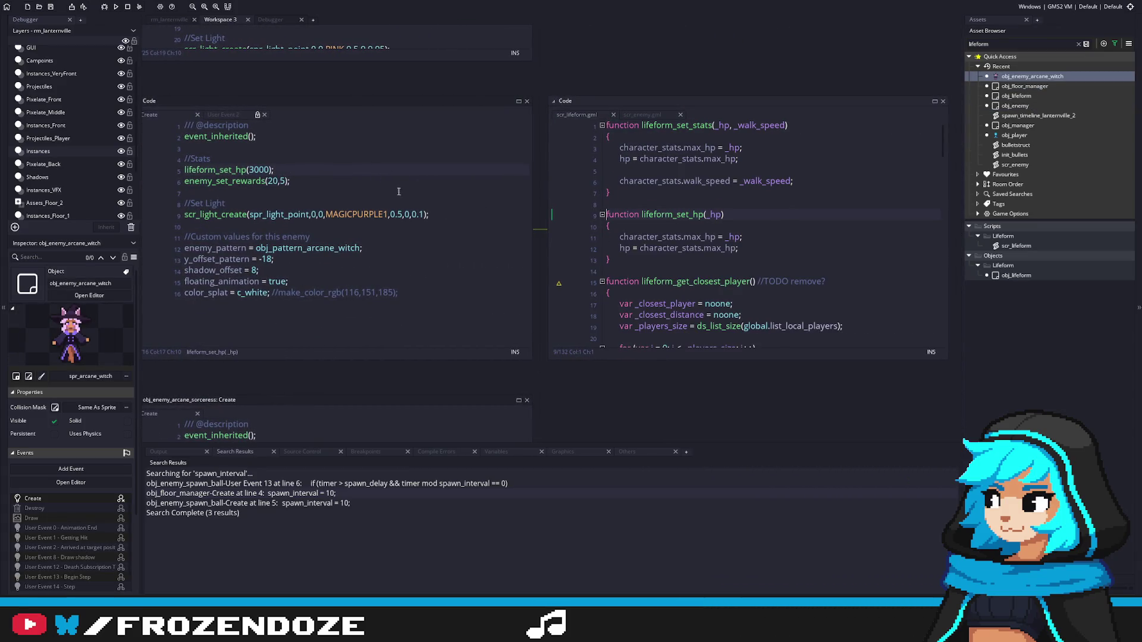
{"action": "left_click", "coordinate": [681, 236]}
{"action": "double_click", "coordinate": [689, 236]}
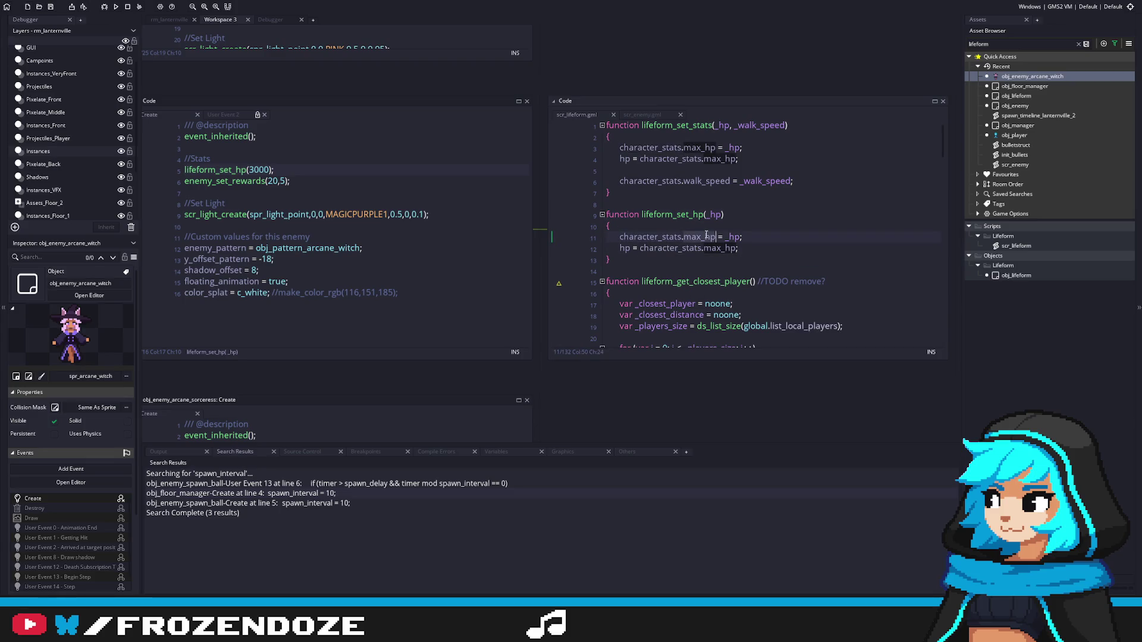
{"action": "left_click", "coordinate": [765, 244]}
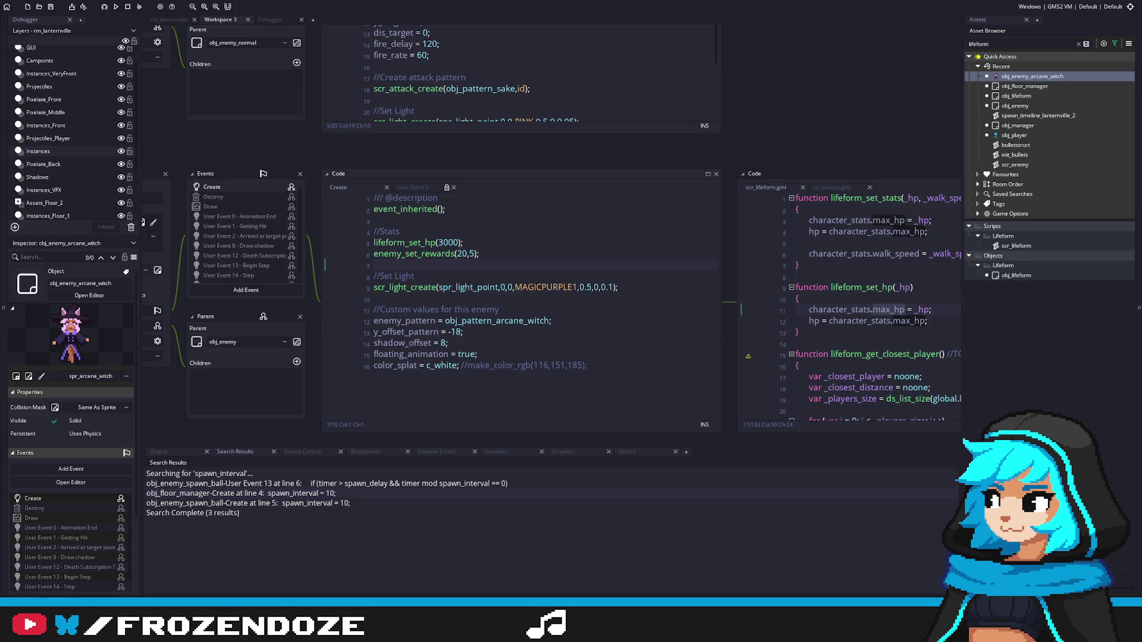
{"action": "double_click", "coordinate": [1015, 96]}
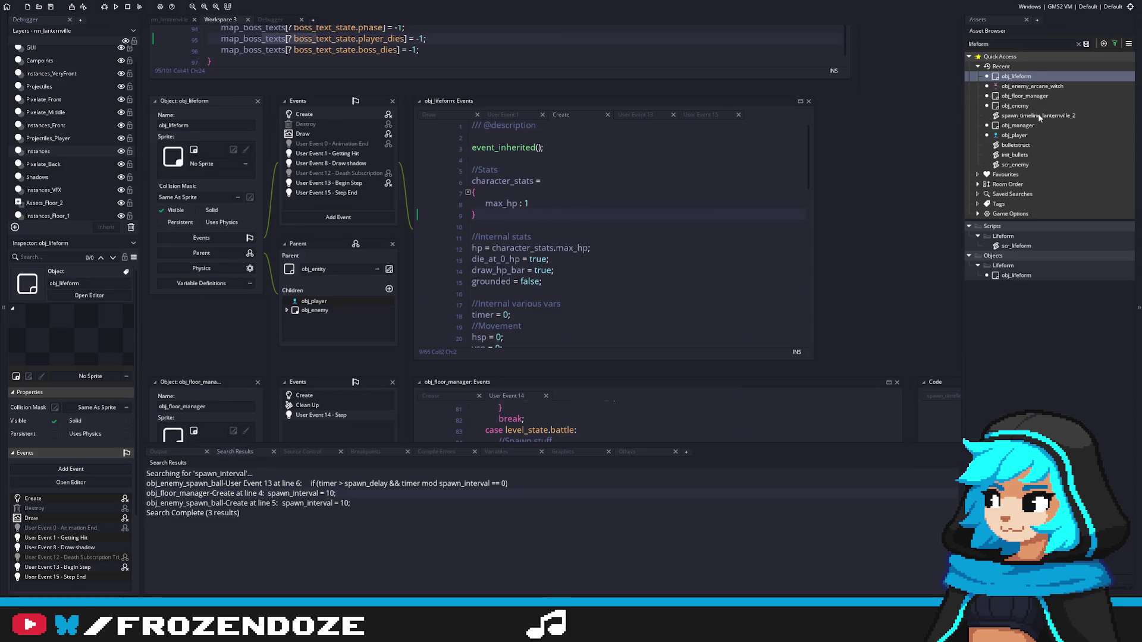
Step: Review the arcane witch's Create code and max_hp inside scr_lifeform's lifeform_set_stats
{"action": "double_click", "coordinate": [1021, 87]}
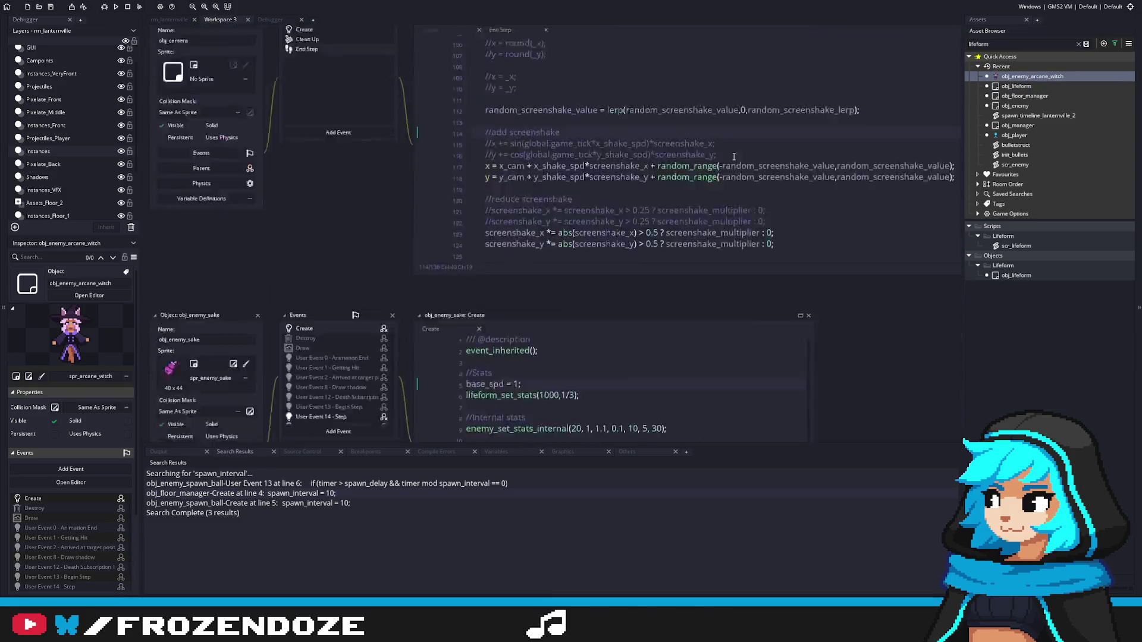
{"action": "middle_click", "coordinate": [504, 171]}
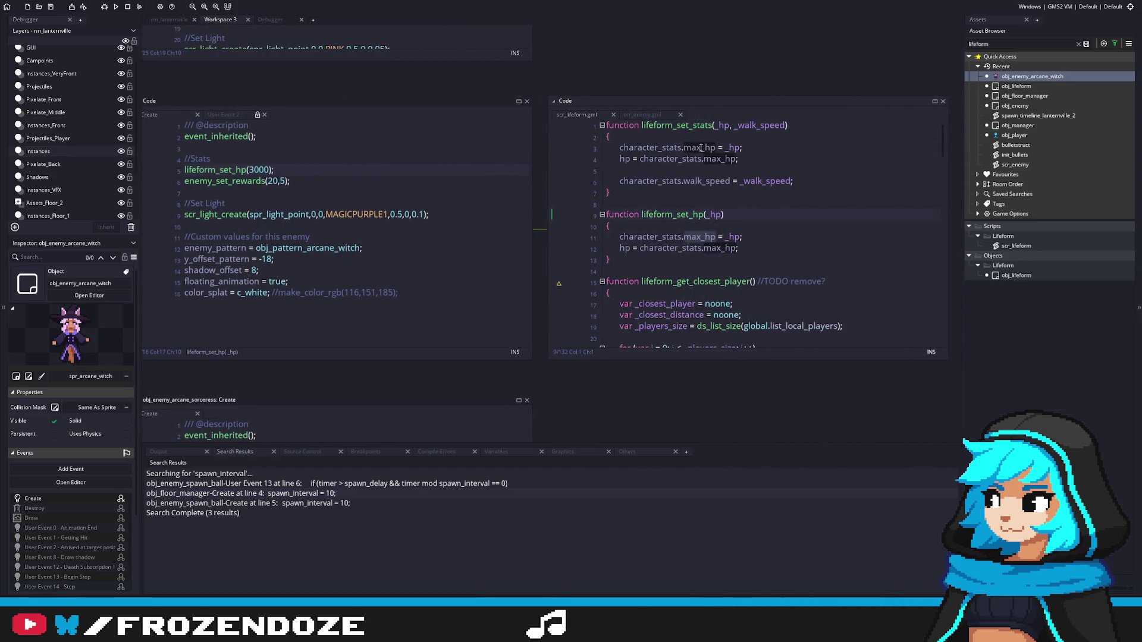
{"action": "double_click", "coordinate": [699, 147]}
{"action": "left_click", "coordinate": [214, 159]}
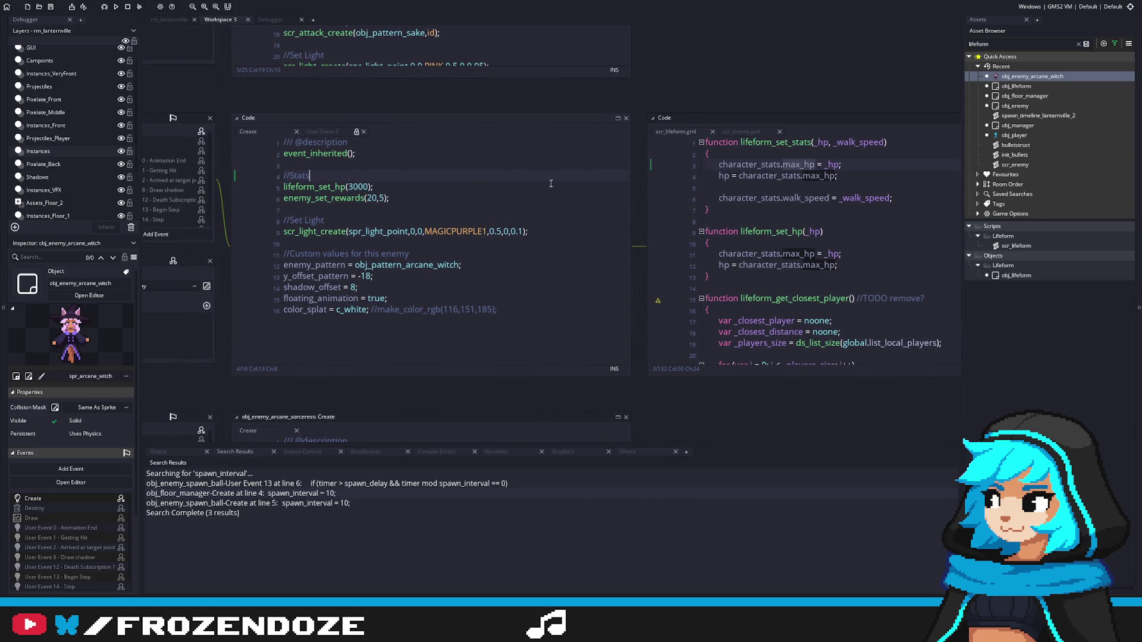
{"action": "left_click", "coordinate": [734, 165]}
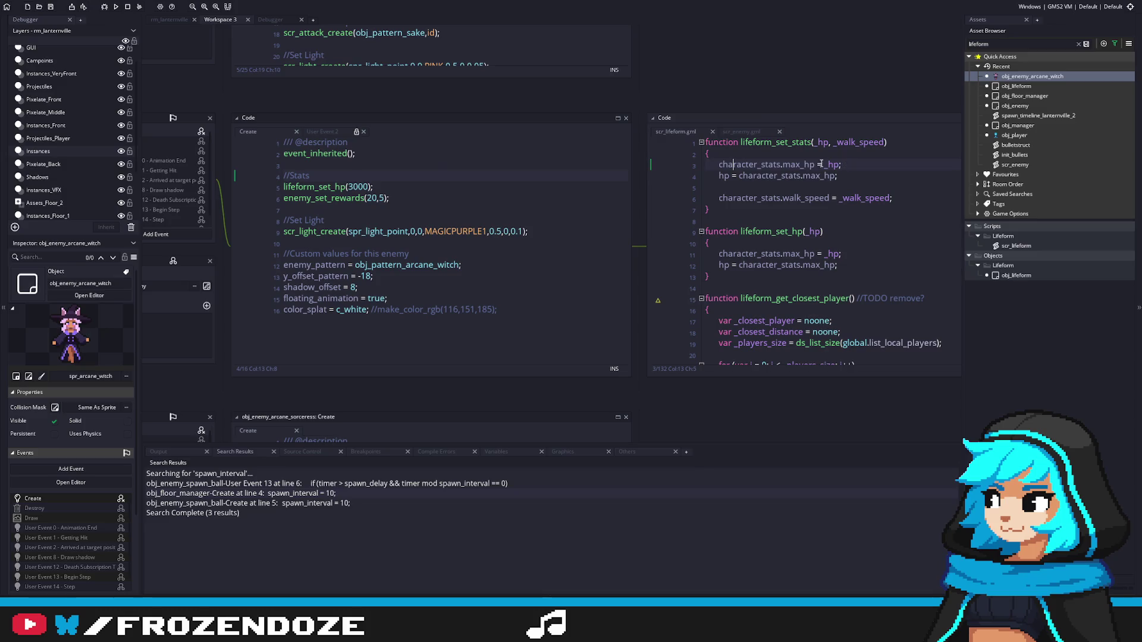
Step: From obj_lifeform's Create code, search the whole project for character_stats
{"action": "left_click", "coordinate": [1009, 87]}
{"action": "double_click", "coordinate": [1009, 86]}
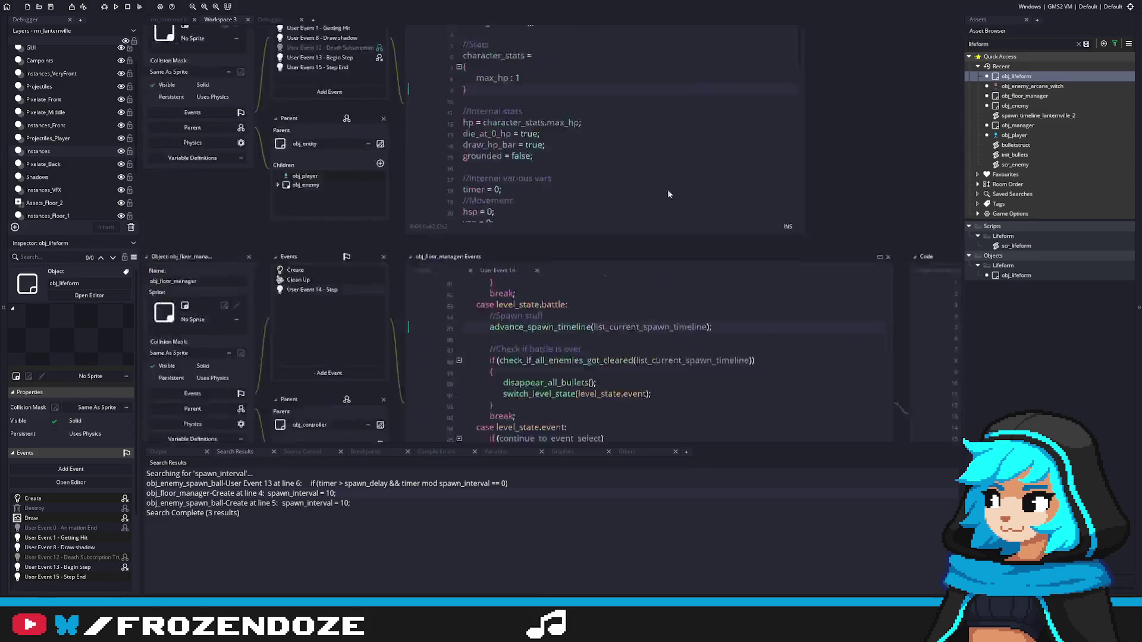
{"action": "left_click_drag", "start_coordinate": [534, 203], "coordinate": [476, 205]}
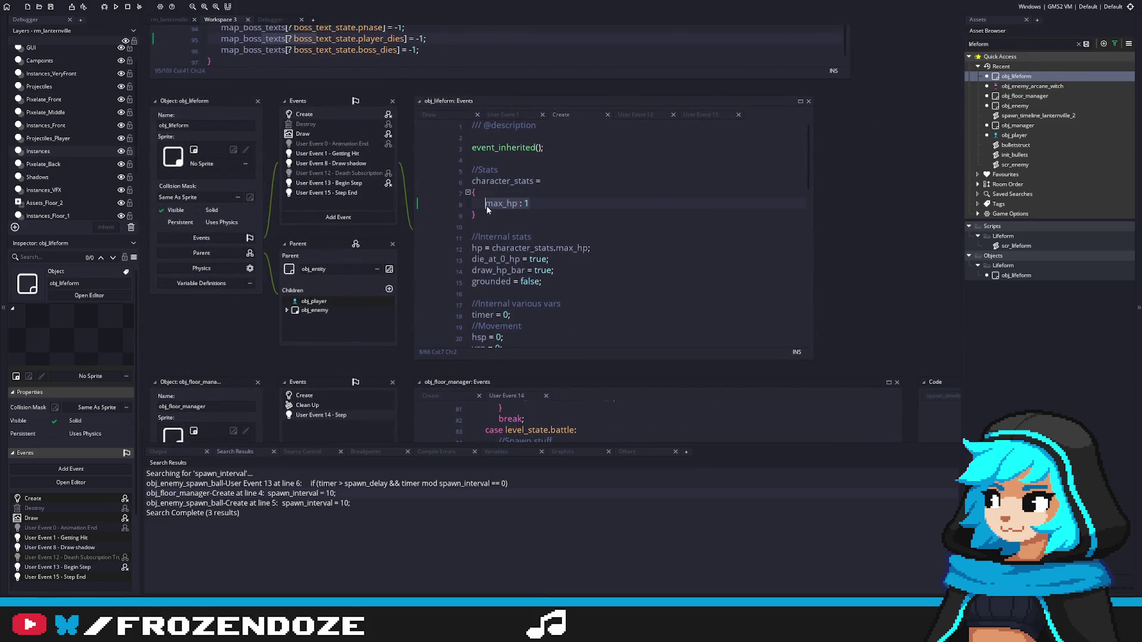
{"action": "double_click", "coordinate": [503, 181]}
{"action": "key", "text": "ctrl+shift+f"}
{"action": "key", "text": "Return"}
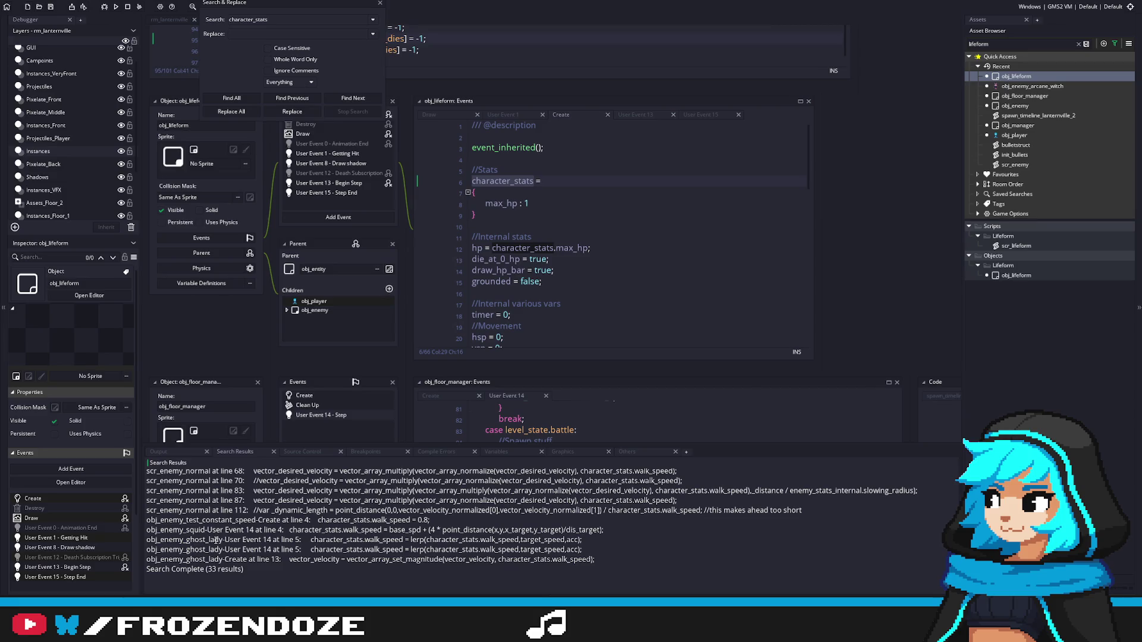
Step: Narrow the project search to character_stats.max
{"action": "scroll", "coordinate": [226, 541], "scroll_direction": "up", "scroll_amount": 10}
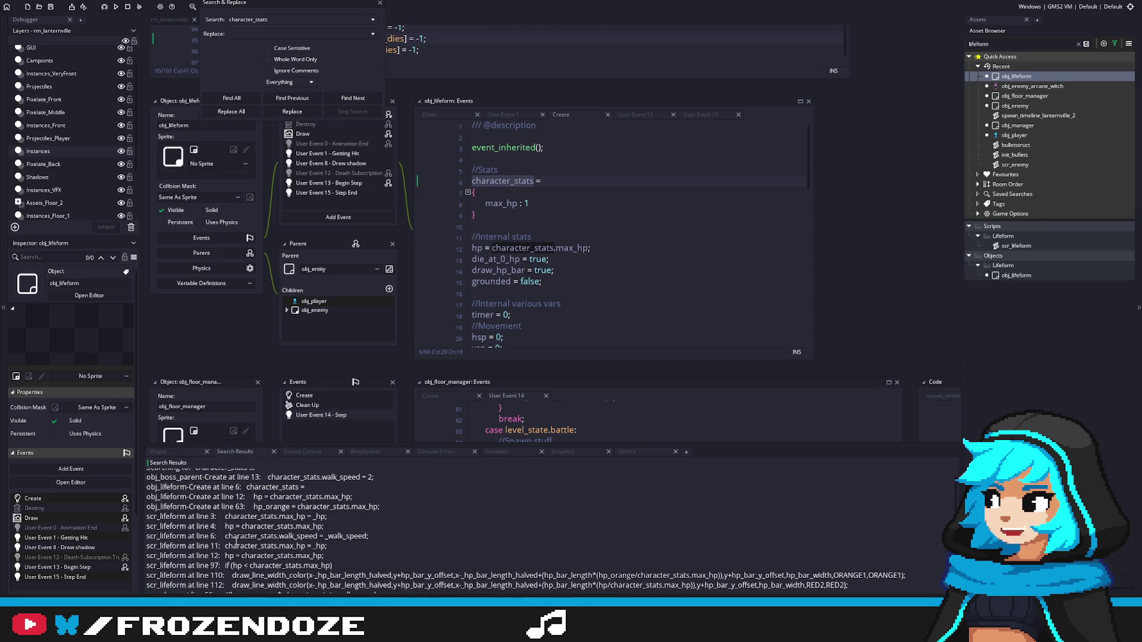
{"action": "scroll", "coordinate": [236, 542], "scroll_direction": "down", "scroll_amount": 2}
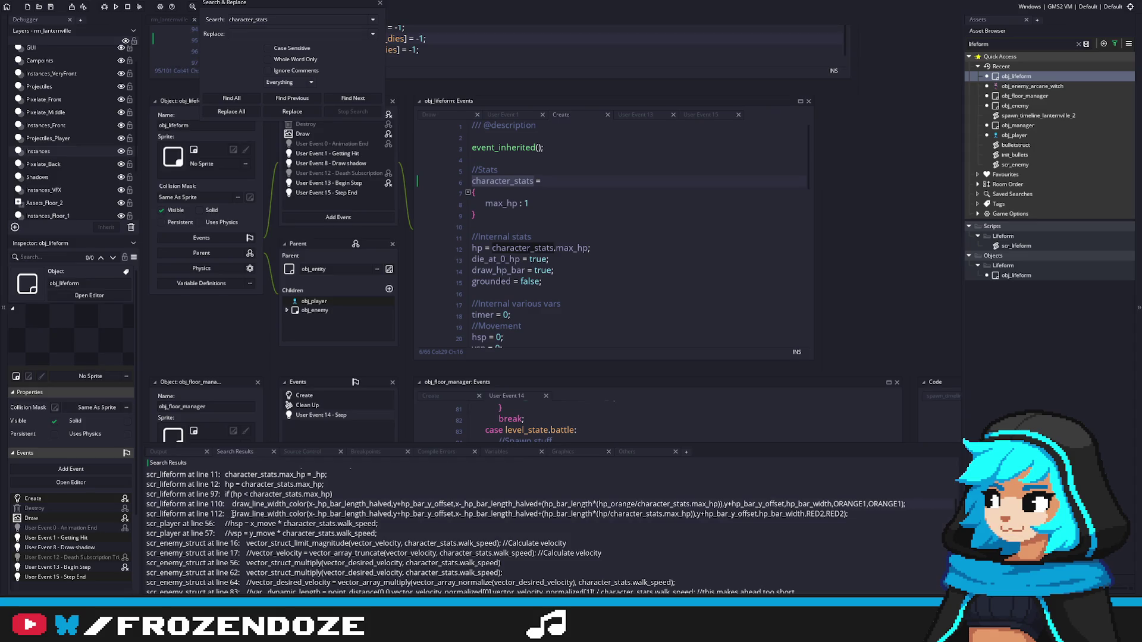
{"action": "scroll", "coordinate": [229, 519], "scroll_direction": "up", "scroll_amount": 2}
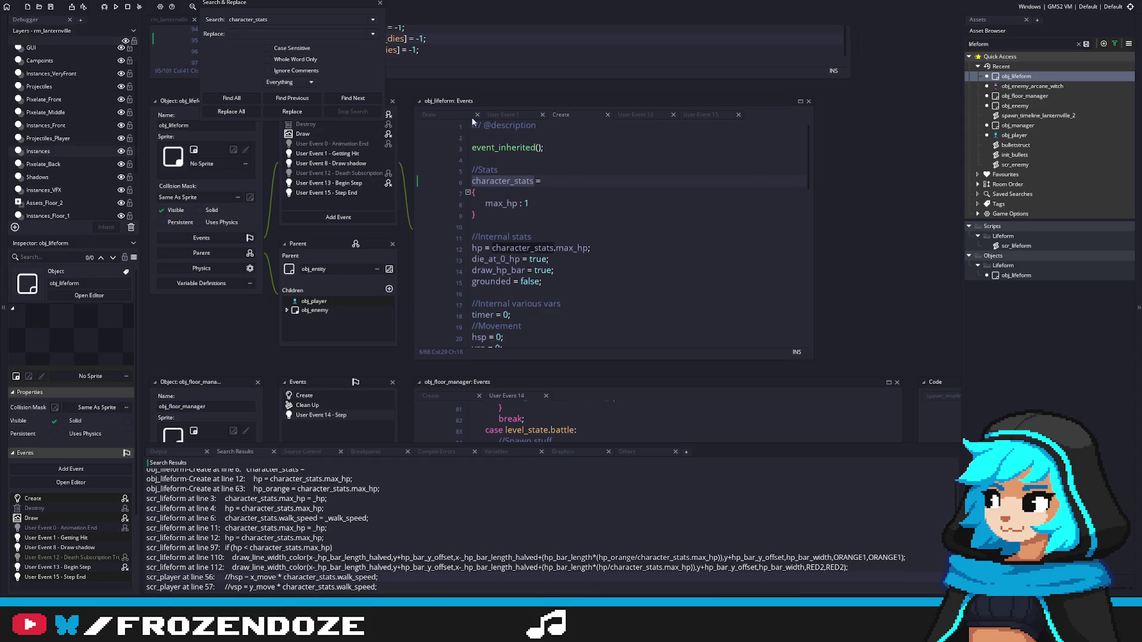
{"action": "type", "text": ".max"}
{"action": "key", "text": "Return"}
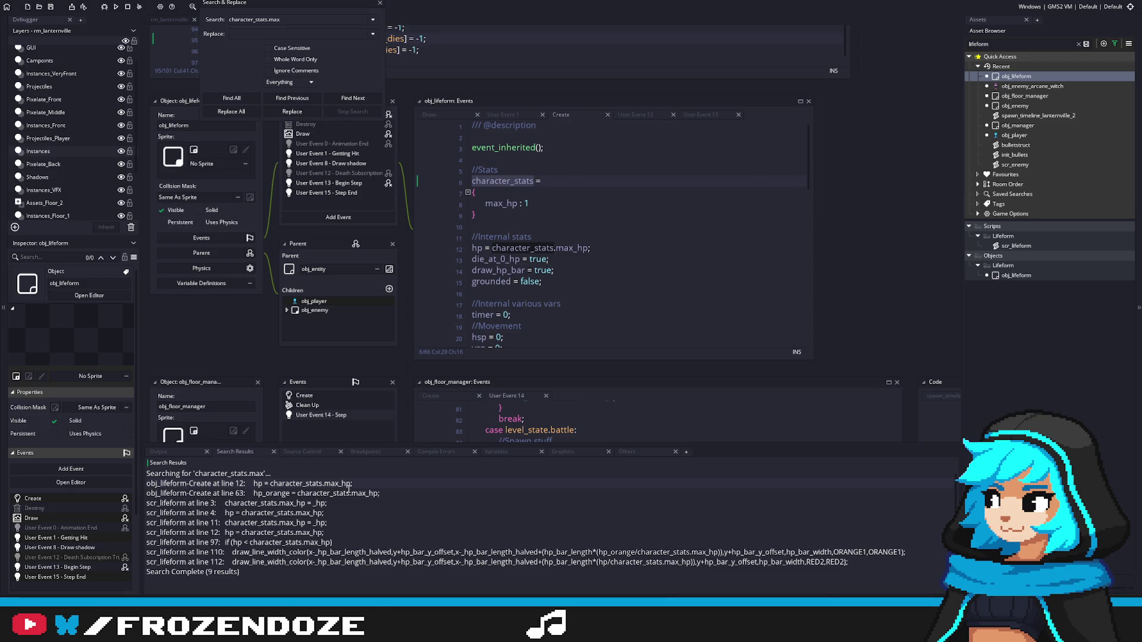
Step: Jump to the line 63 match in obj_lifeform's Create code
{"action": "double_click", "coordinate": [326, 493]}
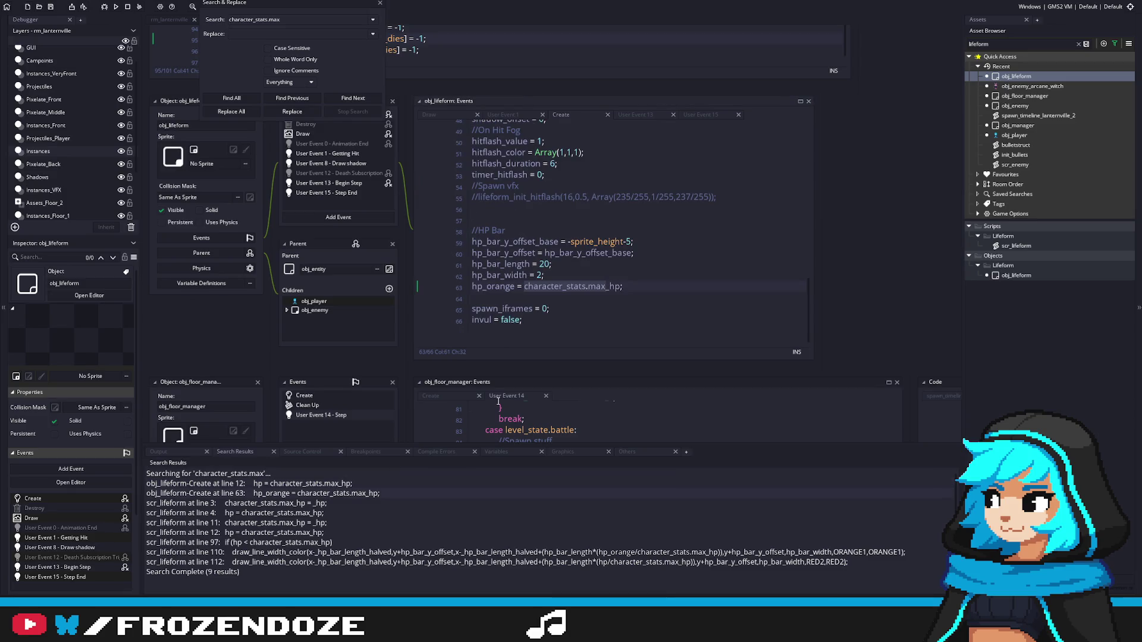
{"action": "left_click", "coordinate": [630, 336]}
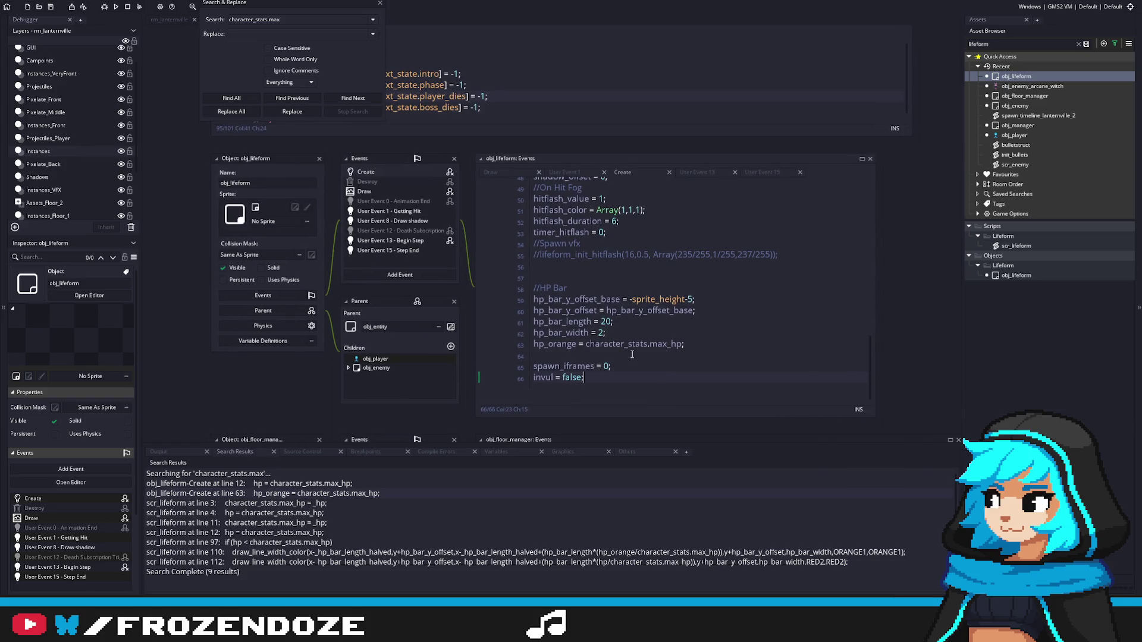
{"action": "scroll", "coordinate": [632, 354], "scroll_direction": "up", "scroll_amount": 12}
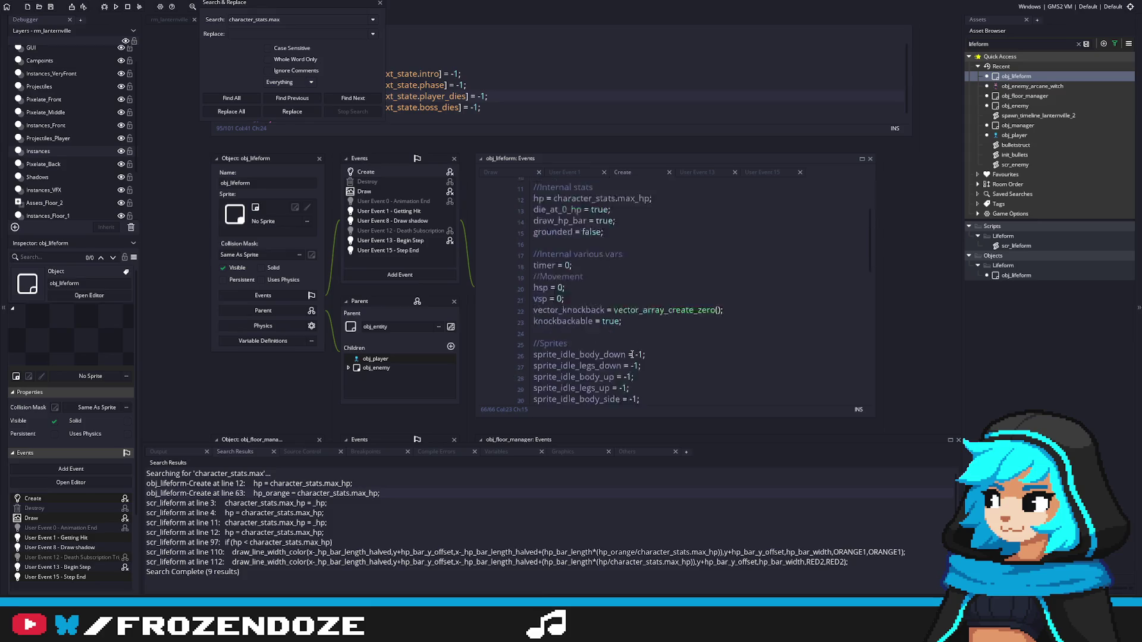
{"action": "scroll", "coordinate": [632, 354], "scroll_direction": "down", "scroll_amount": 12}
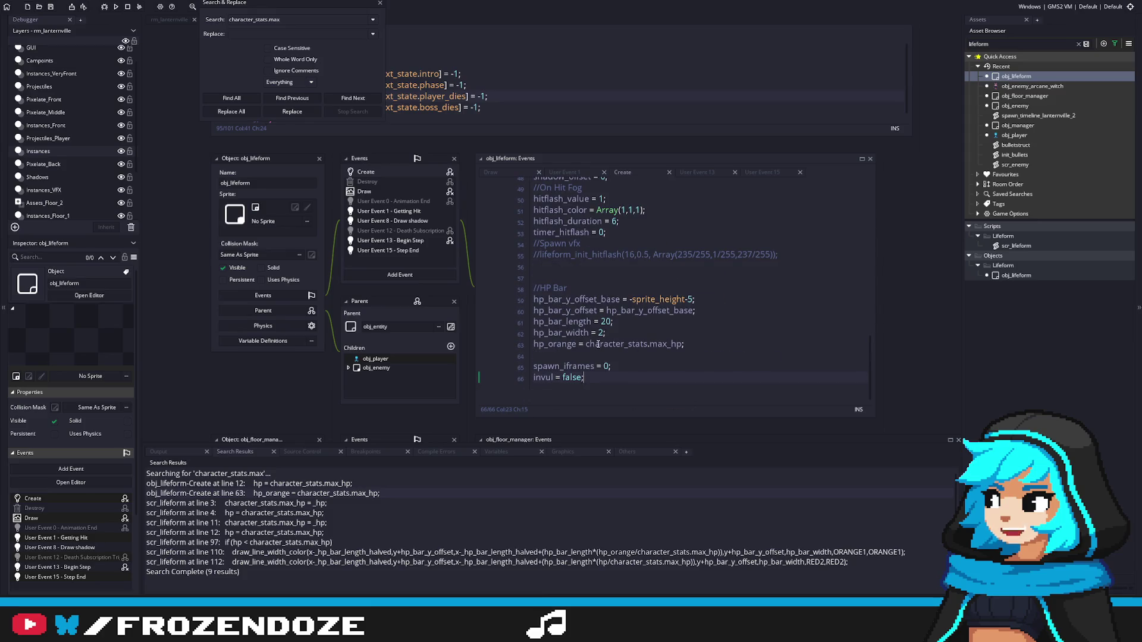
{"action": "scroll", "coordinate": [870, 357], "scroll_direction": "up", "scroll_amount": 1}
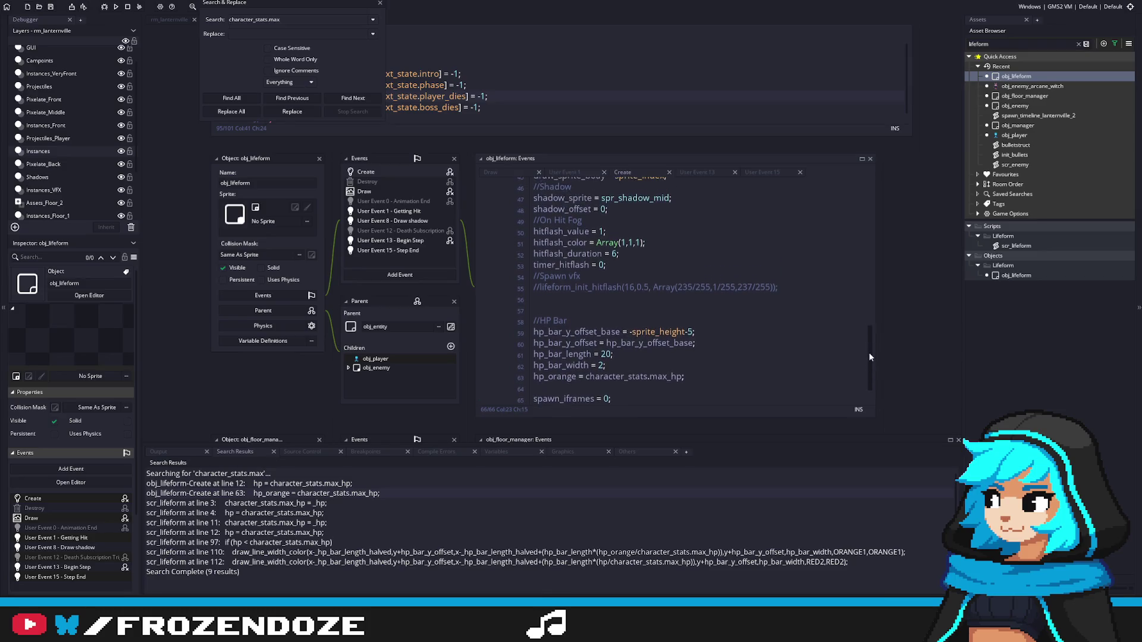
Step: Unwrap max_hp from the character_stats struct in obj_lifeform's Create event, leaving max_hp = 1;
{"action": "left_click_drag", "start_coordinate": [870, 357], "coordinate": [867, 132]}
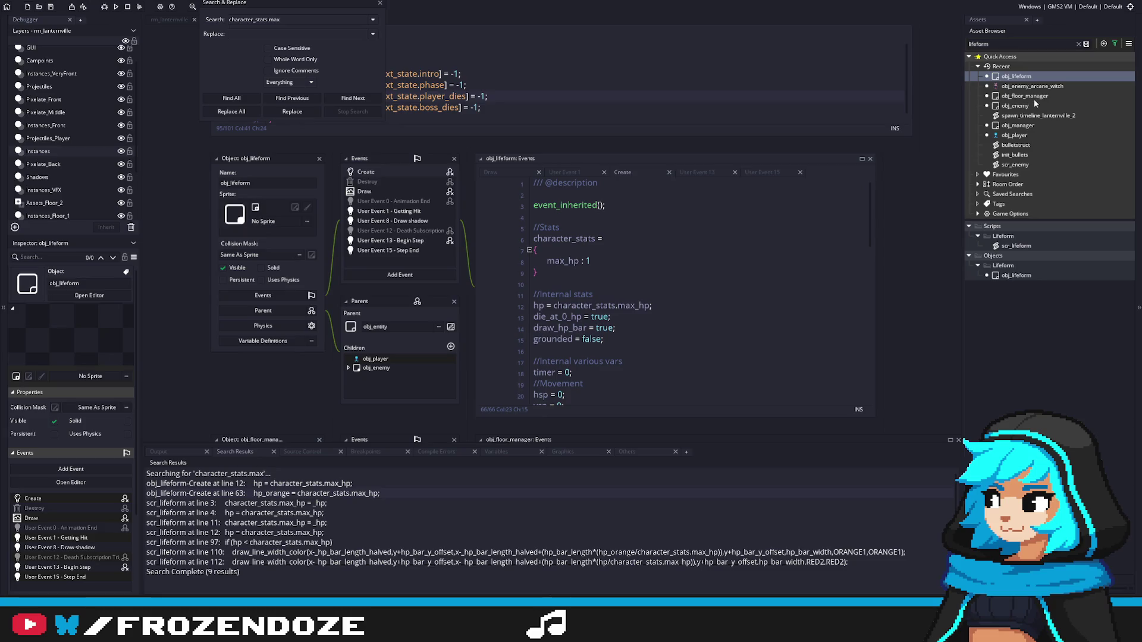
{"action": "left_click", "coordinate": [574, 265]}
{"action": "key", "text": "ctrl+z"}
{"action": "key", "text": "ctrl+z"}
{"action": "key", "text": "ctrl+z"}
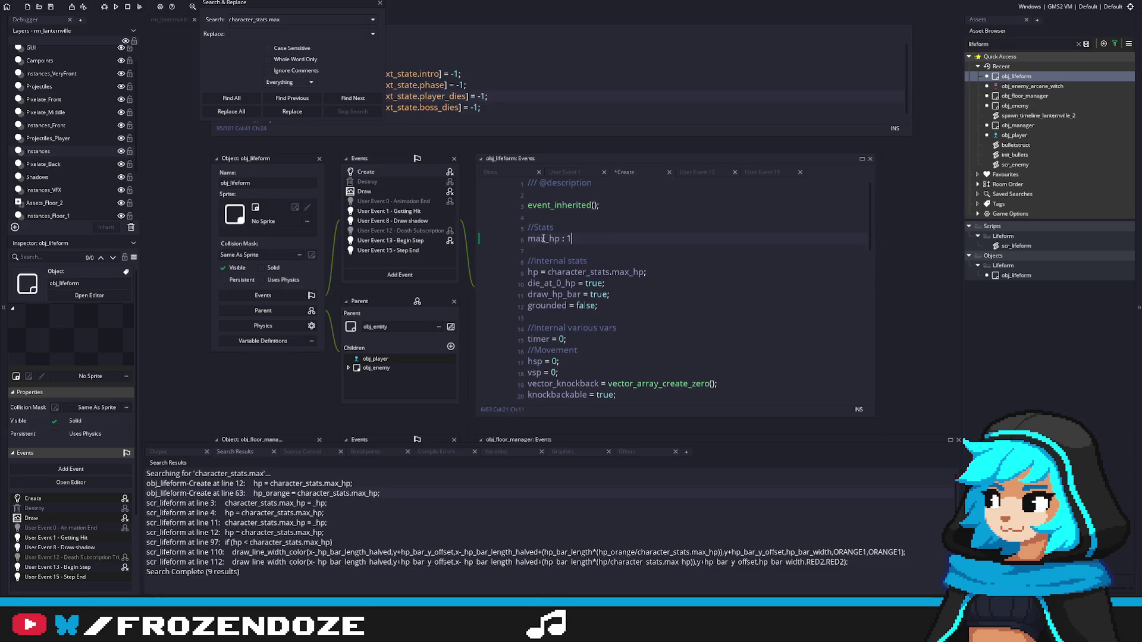
{"action": "key", "text": "ctrl+z"}
{"action": "key", "text": "ctrl+z"}
{"action": "double_click", "coordinate": [1015, 105]}
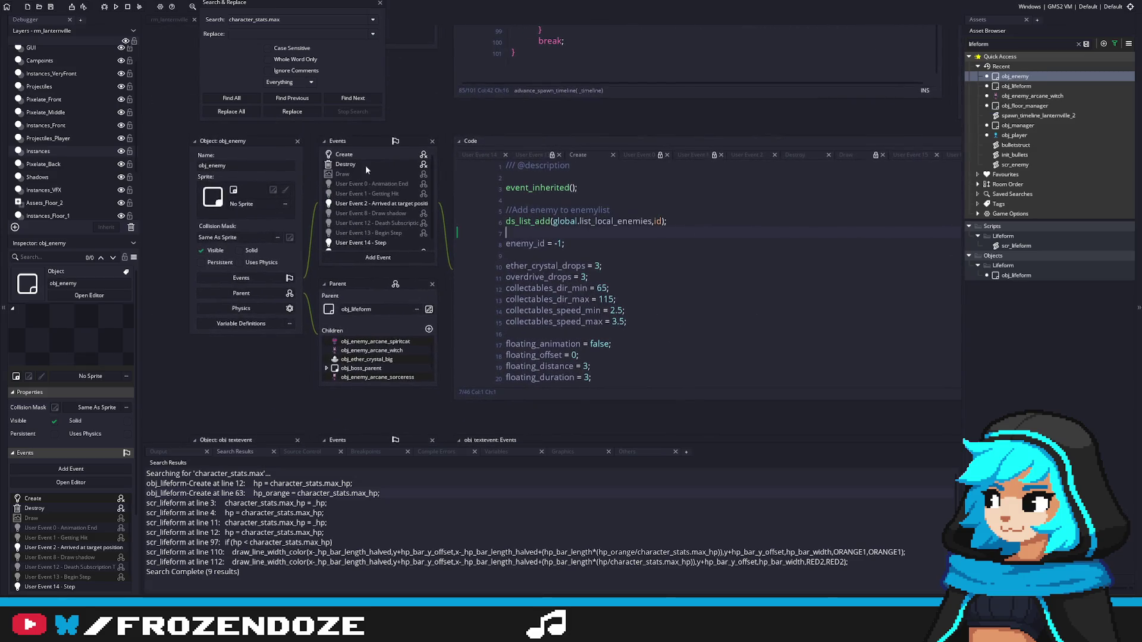
{"action": "scroll", "coordinate": [660, 294], "scroll_direction": "down", "scroll_amount": 3}
{"action": "scroll", "coordinate": [660, 294], "scroll_direction": "up", "scroll_amount": 3}
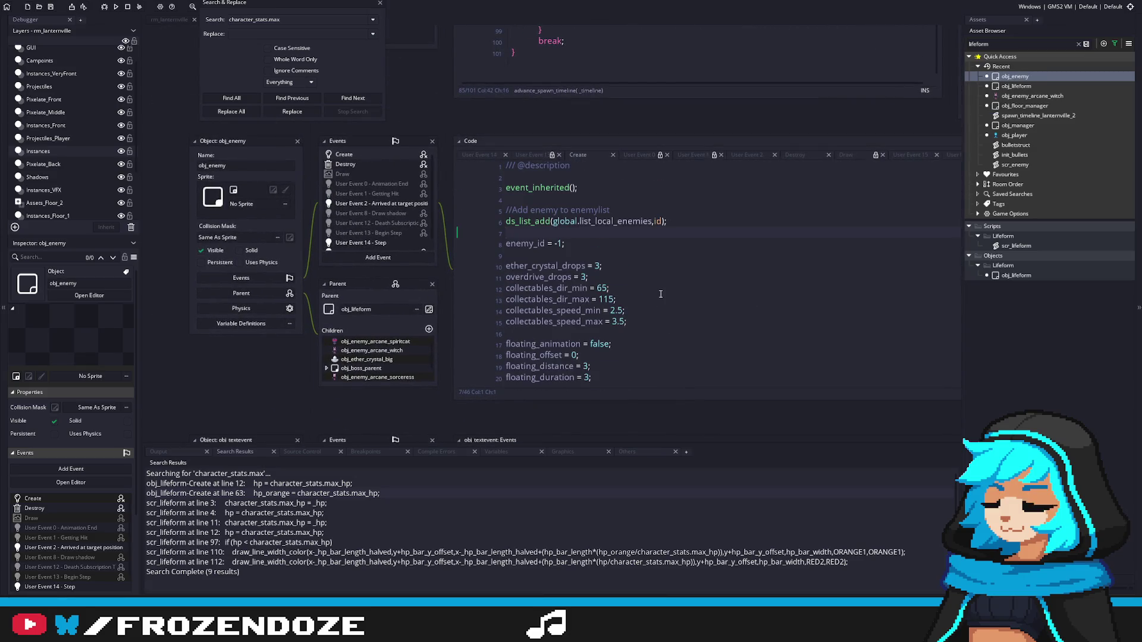
{"action": "left_click", "coordinate": [1022, 88]}
{"action": "double_click", "coordinate": [1024, 89]}
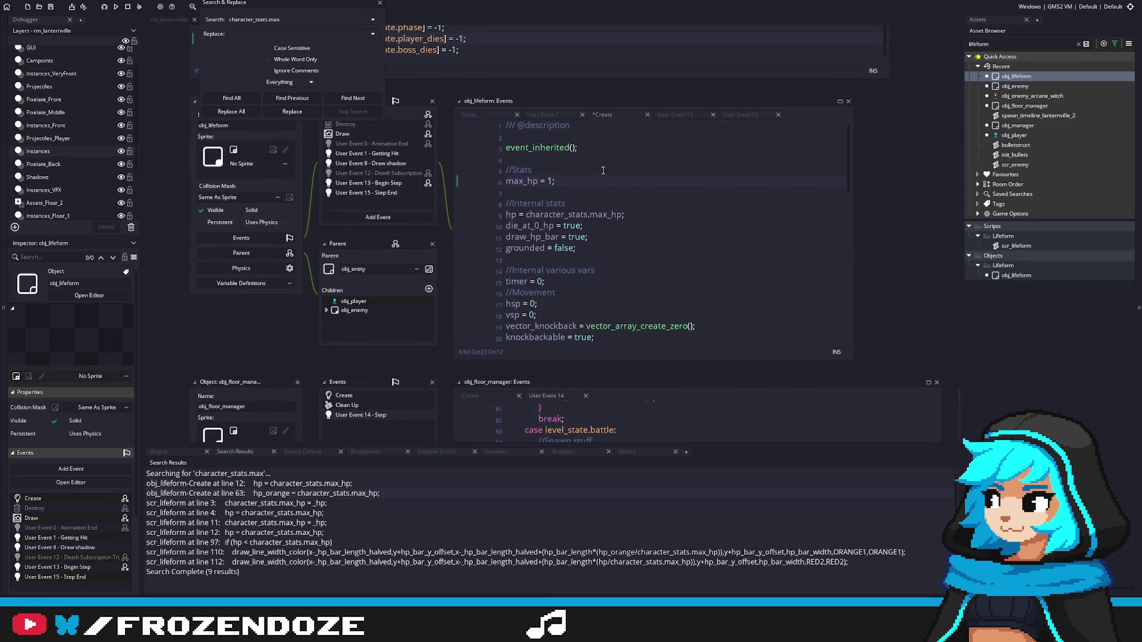
{"action": "double_click", "coordinate": [1043, 96]}
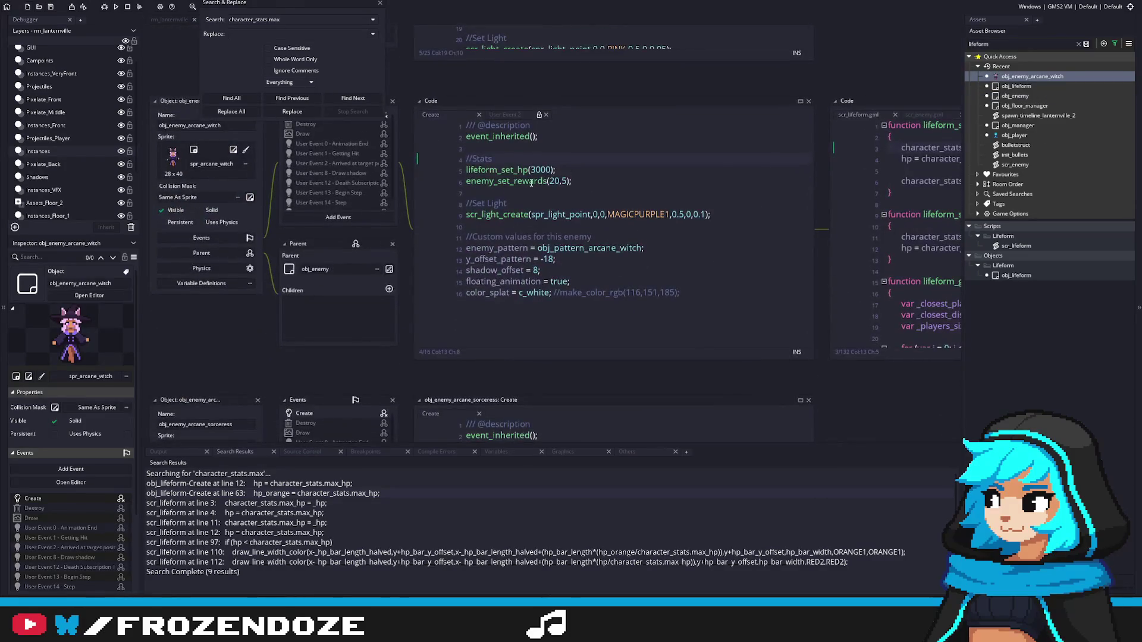
{"action": "middle_click", "coordinate": [527, 181]}
{"action": "left_click", "coordinate": [495, 197]}
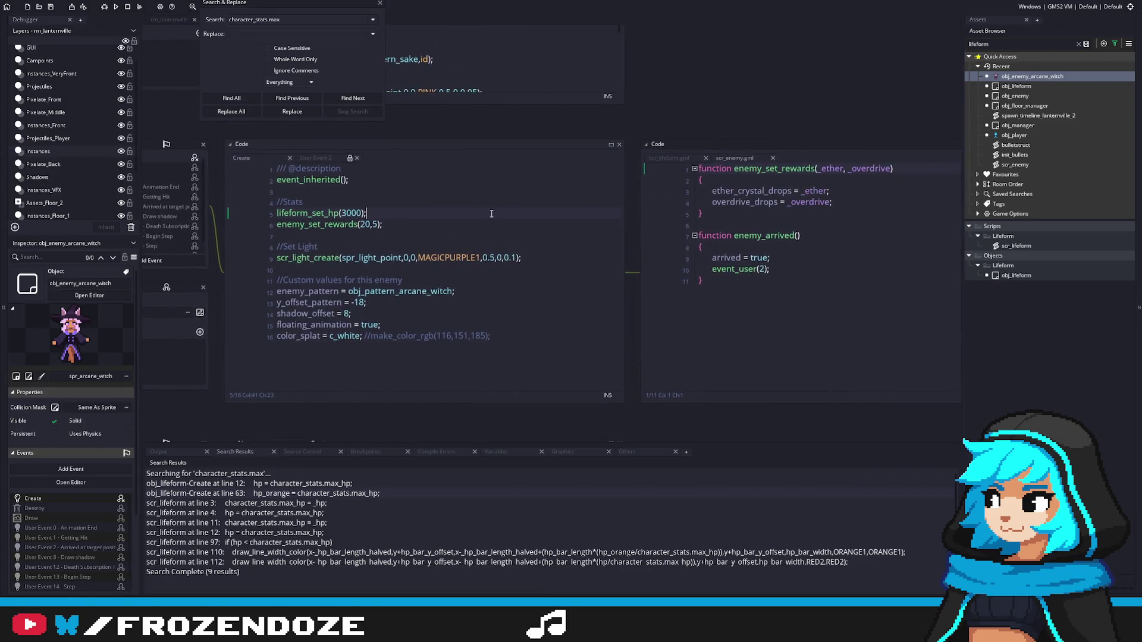
{"action": "double_click", "coordinate": [1023, 86]}
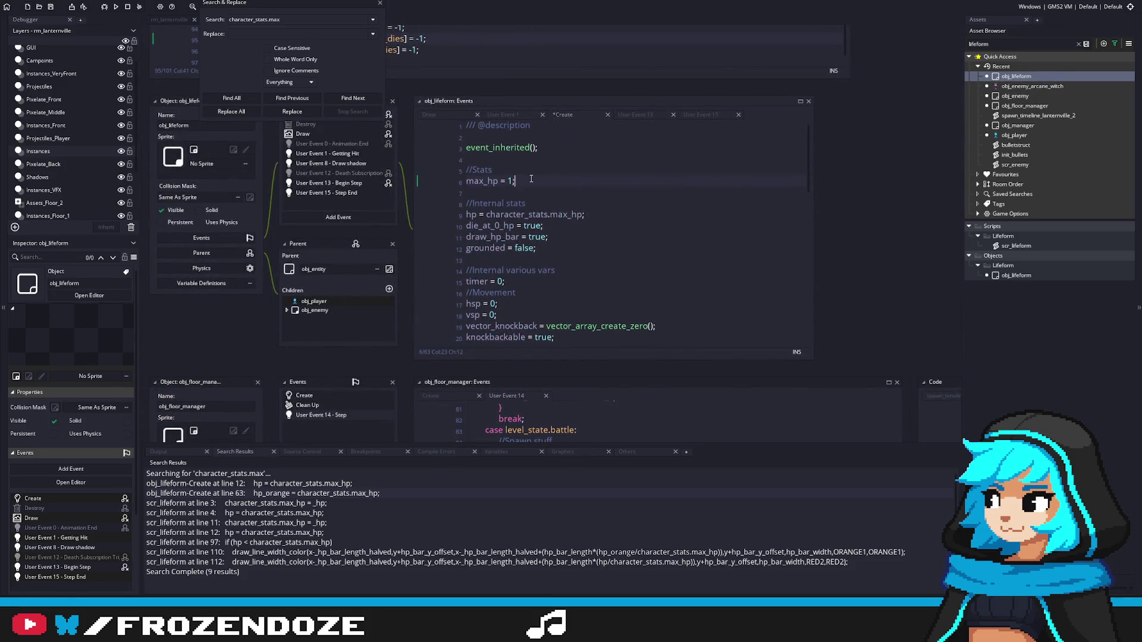
Step: Add base_hp = 1; under //Stats and change max_hp = 1 to max_hp = base_hp, then save
{"action": "left_click", "coordinate": [516, 172]}
{"action": "key", "text": "Return"}
{"action": "type", "text": "bas"}
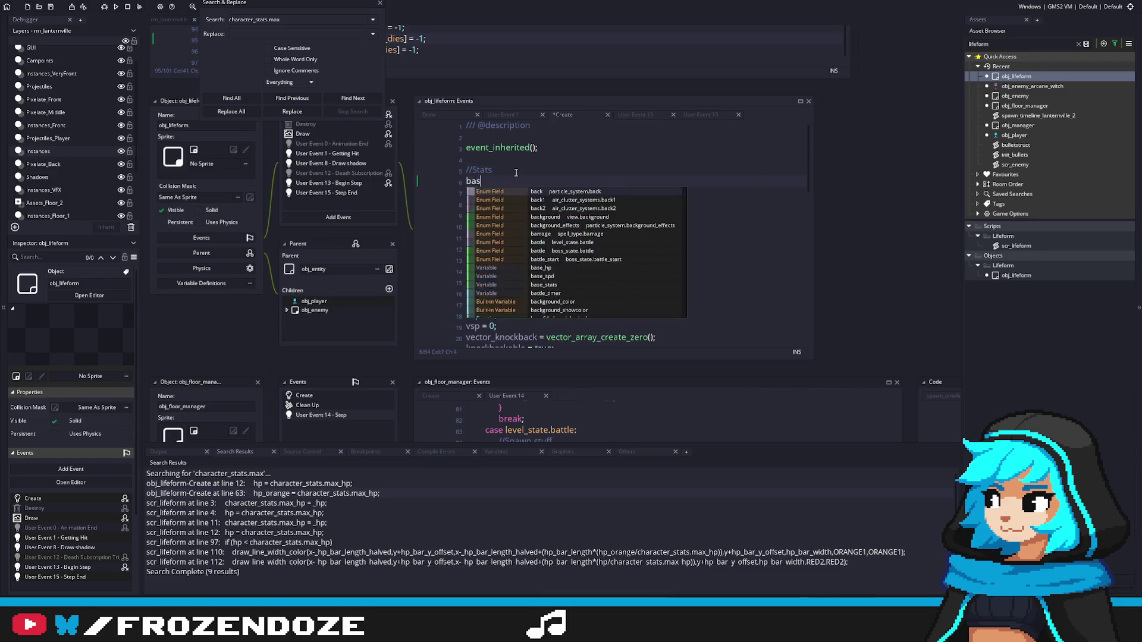
{"action": "type", "text": "e_hp = 1;"}
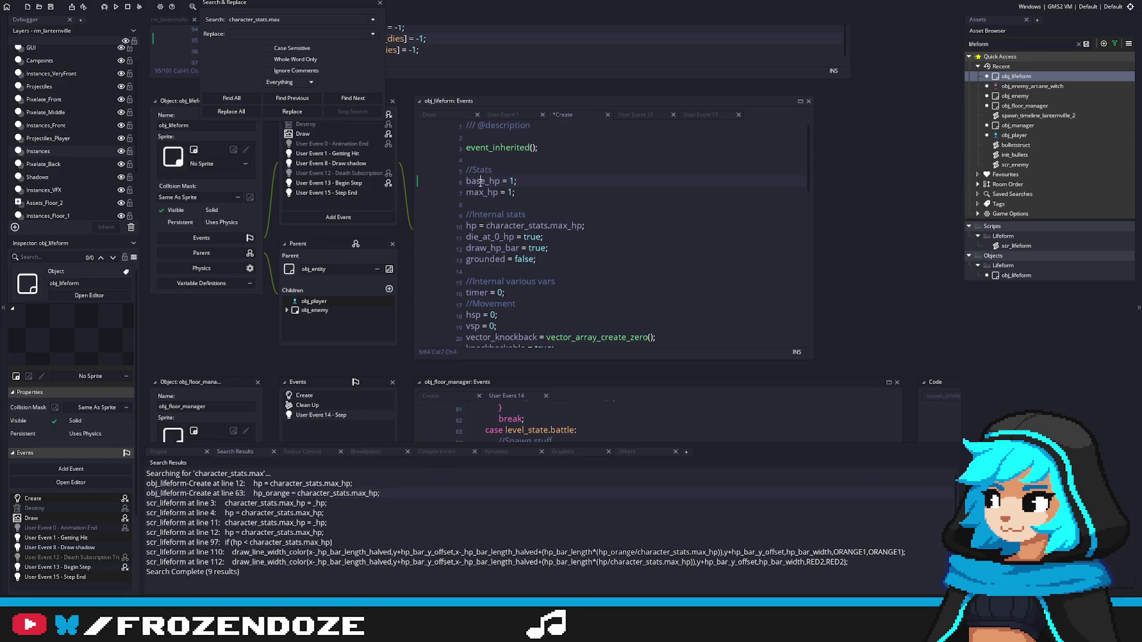
{"action": "double_click", "coordinate": [480, 181]}
{"action": "key", "text": "ctrl+c"}
{"action": "double_click", "coordinate": [511, 192]}
{"action": "key", "text": "ctrl+v"}
{"action": "key", "text": "ctrl+s"}
Step: Move the max_hp = base_hp line above the hp line, remove the leftover blank line, and save
{"action": "double_click", "coordinate": [483, 181]}
{"action": "left_click_drag", "start_coordinate": [545, 193], "coordinate": [425, 195]}
{"action": "key", "text": "ctrl+x"}
{"action": "left_click", "coordinate": [531, 215]}
{"action": "key", "text": "Return"}
{"action": "key", "text": "ctrl+v"}
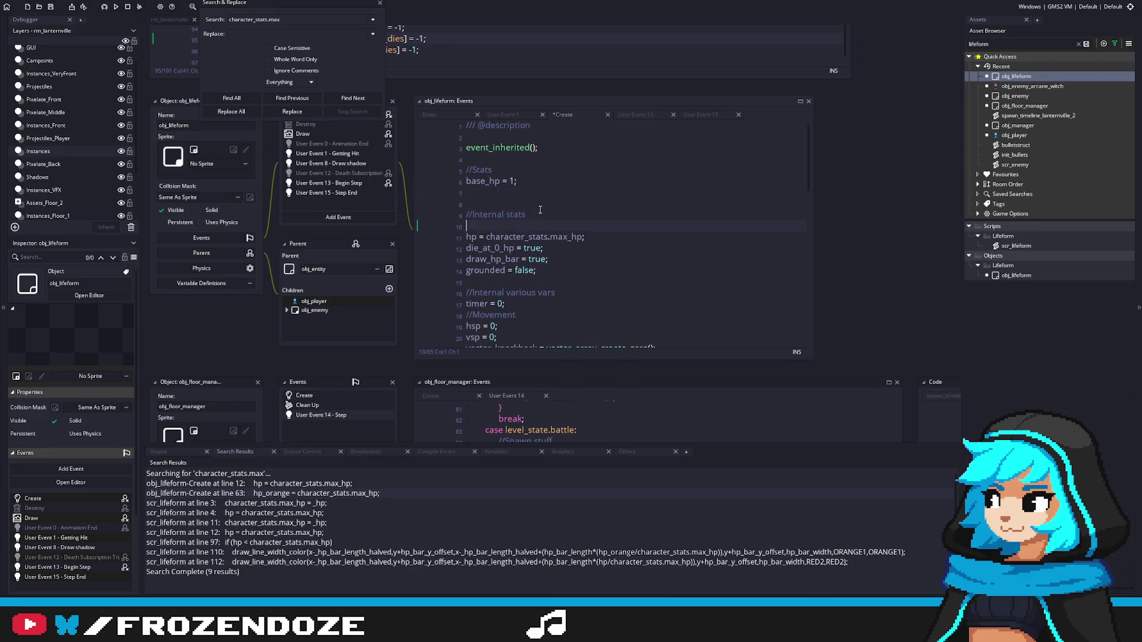
{"action": "left_click", "coordinate": [513, 203]}
{"action": "key", "text": "BackSpace"}
{"action": "type", "text": "max_hp = base_hp;"}
{"action": "key", "text": "ctrl+s"}
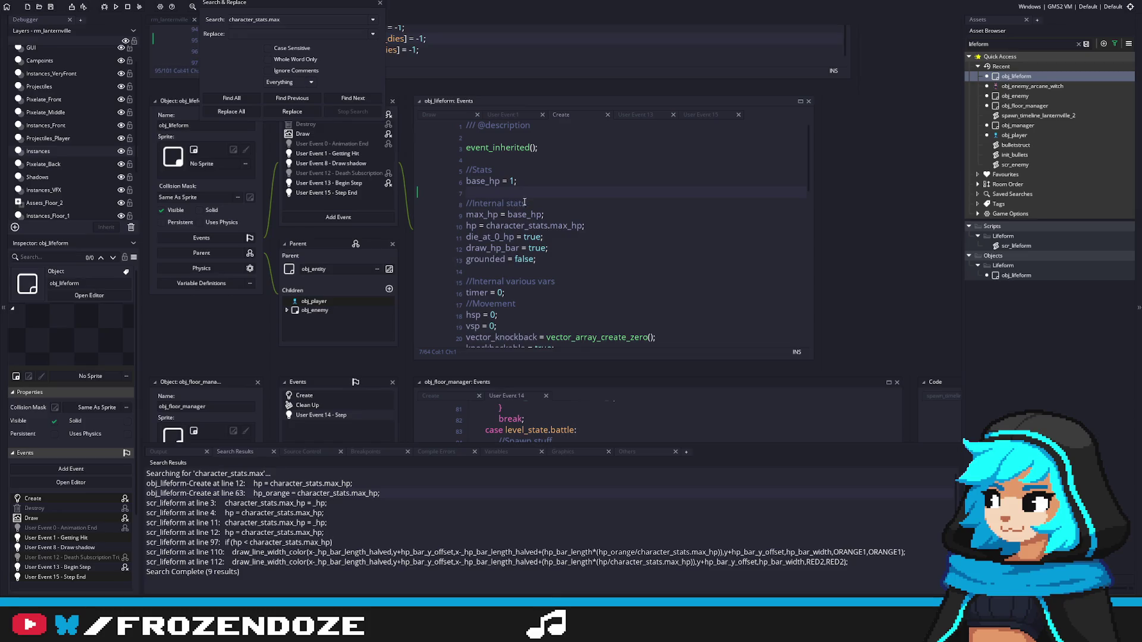
Step: Make the hp line read hp = max_hp; instead of character_stats.max_hp
{"action": "left_click", "coordinate": [487, 216]}
{"action": "double_click", "coordinate": [571, 227]}
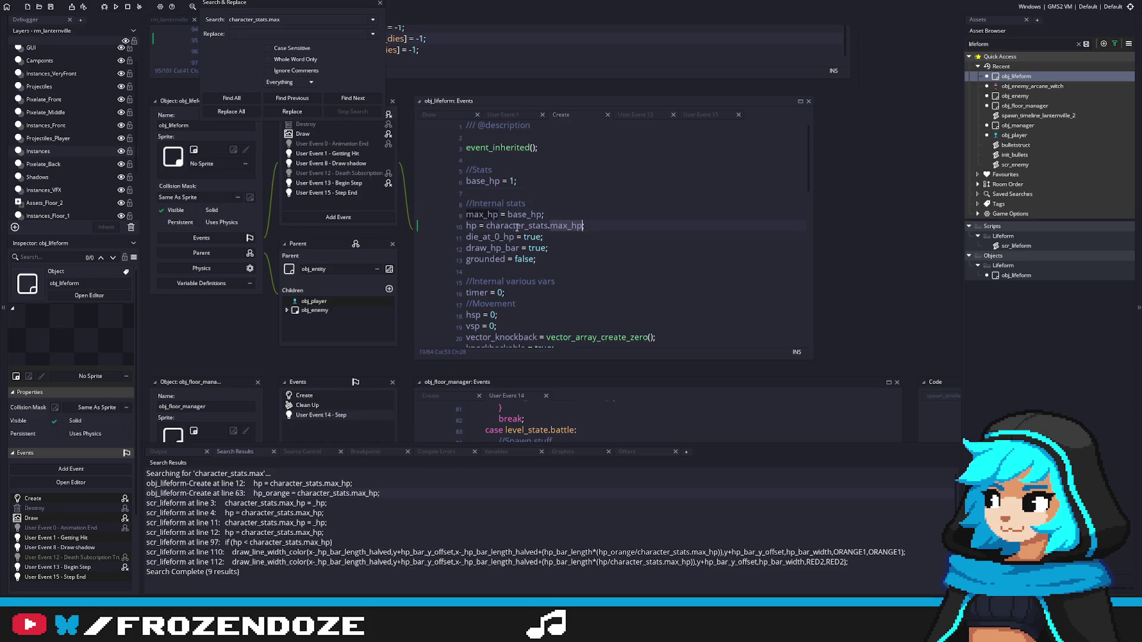
{"action": "left_click_drag", "start_coordinate": [487, 227], "coordinate": [583, 226]}
{"action": "key", "text": "ctrl+v"}
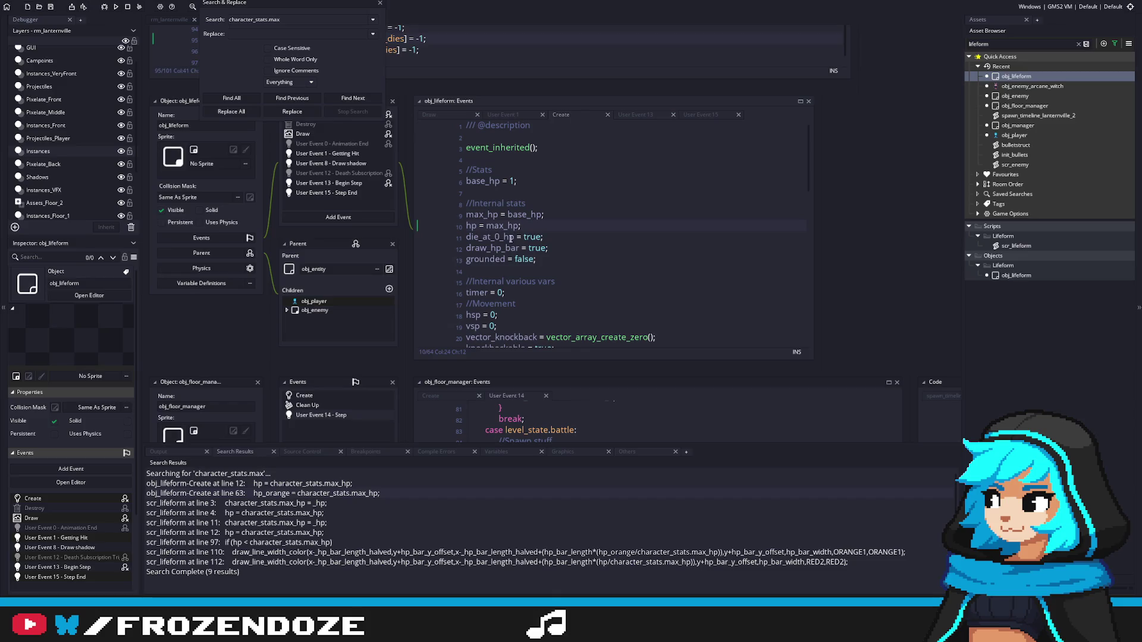
{"action": "left_click", "coordinate": [609, 209]}
Step: Close the Search & Replace panel and return to obj_lifeform's Create code
{"action": "left_click", "coordinate": [505, 272]}
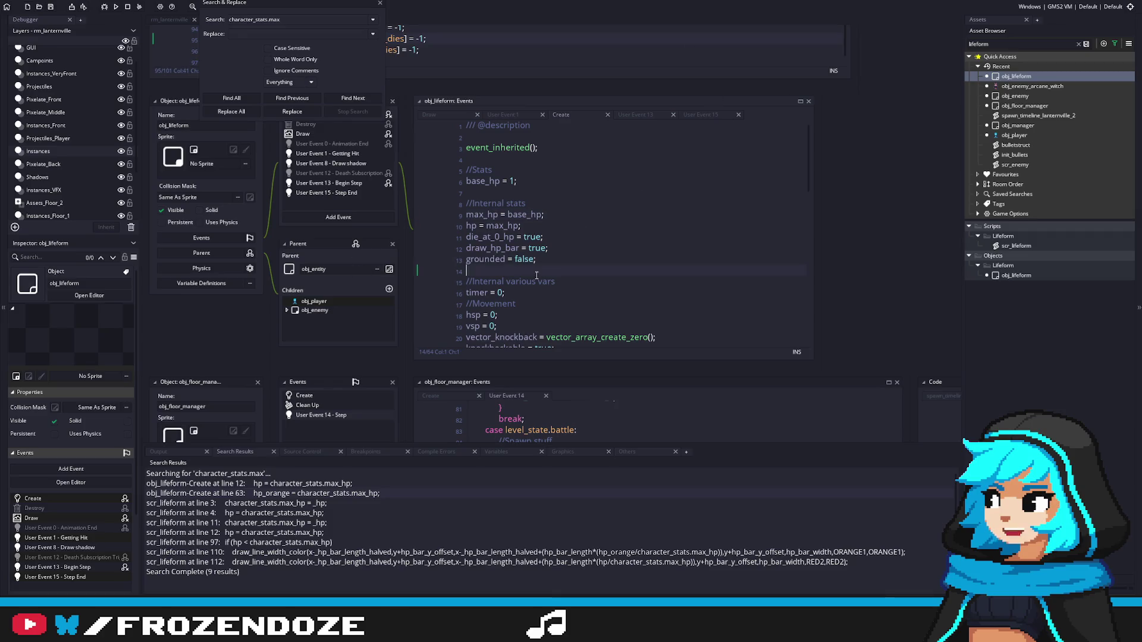
{"action": "left_click", "coordinate": [380, 3]}
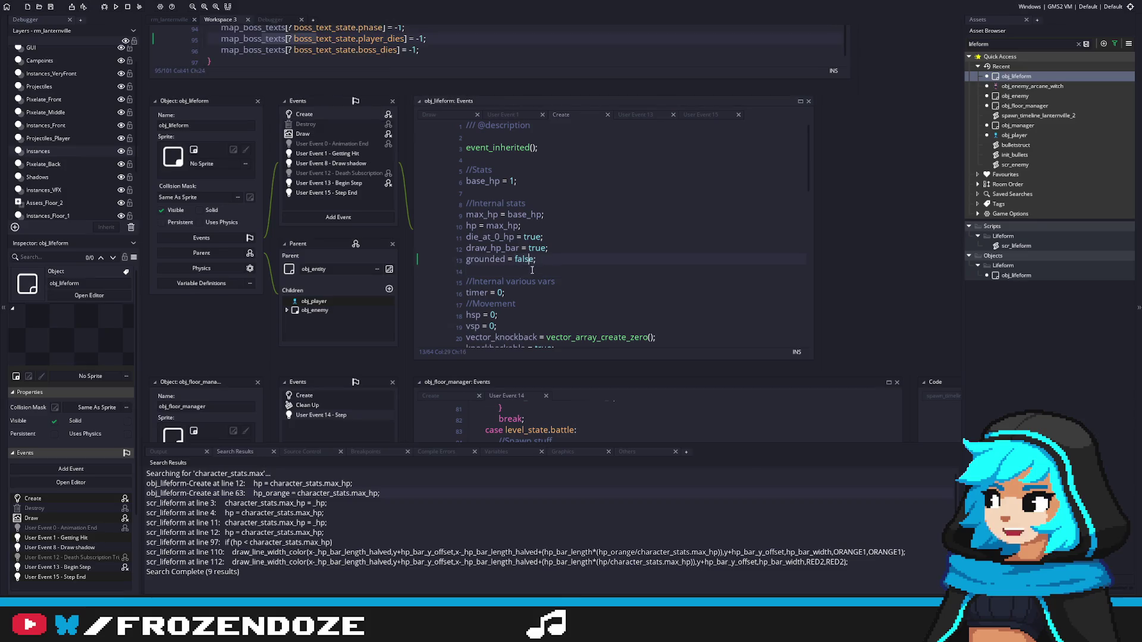
{"action": "key", "text": "Down"}
{"action": "left_click", "coordinate": [518, 180]}
Step: Open the arcane witch and scr_lifeform, remove the character_stats prefix from max_hp on line 3, and save
{"action": "key", "text": "ctrl+shift+f"}
{"action": "double_click", "coordinate": [1064, 86]}
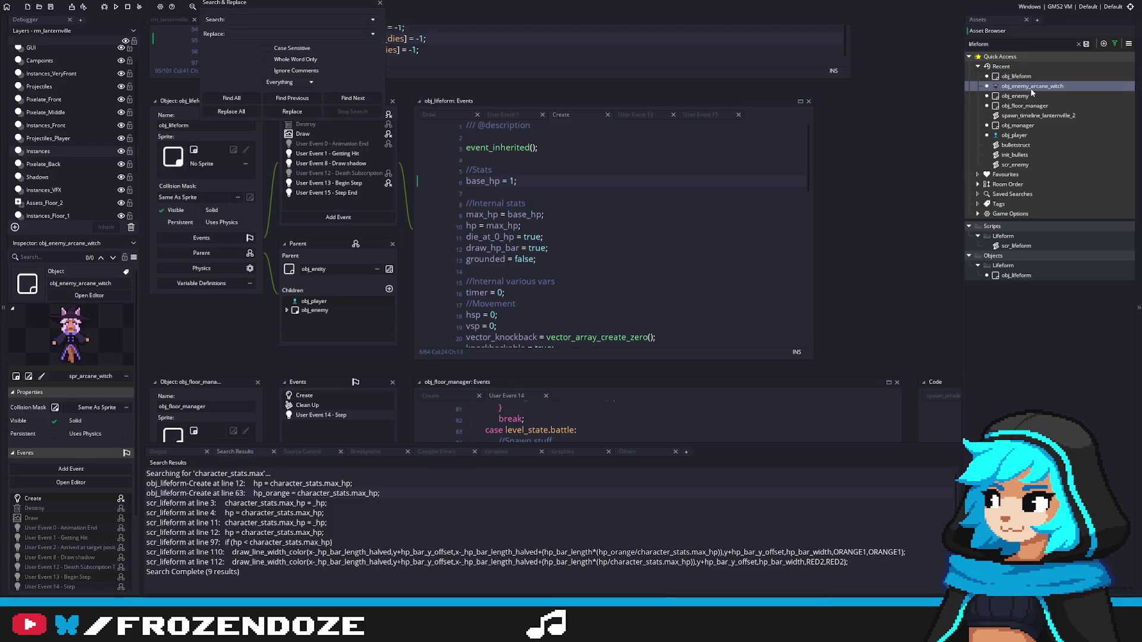
{"action": "middle_click", "coordinate": [510, 396]}
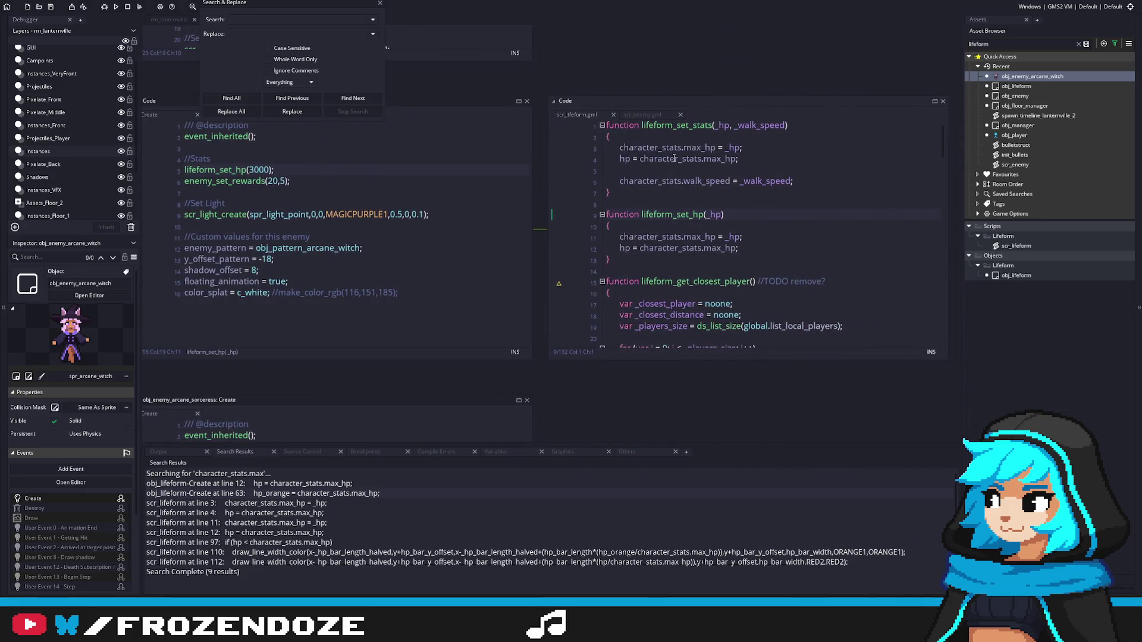
{"action": "left_click_drag", "start_coordinate": [620, 148], "coordinate": [678, 148]}
{"action": "key", "text": "BackSpace"}
{"action": "left_click", "coordinate": [704, 150]}
{"action": "key", "text": "ctrl+s"}
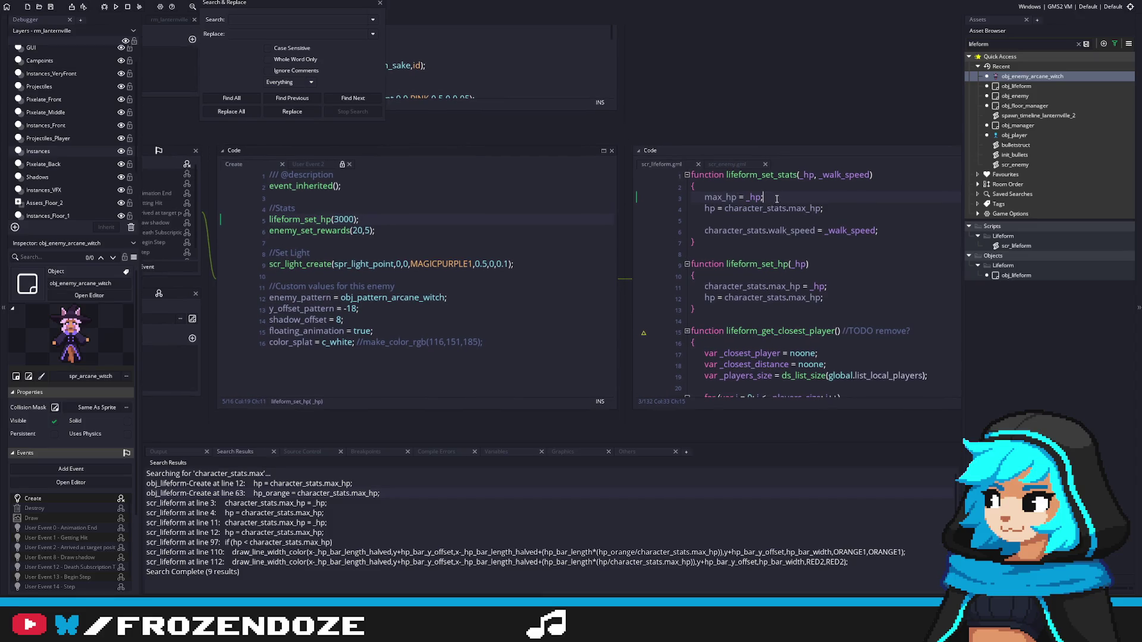
Step: Rename lifeform_set_hp to lifeform_set_base_hp in the witch's call and scr_lifeform's definition
{"action": "left_click", "coordinate": [326, 218]}
{"action": "type", "text": "base_"}
{"action": "key", "text": "Right"}
{"action": "key", "text": "Right"}
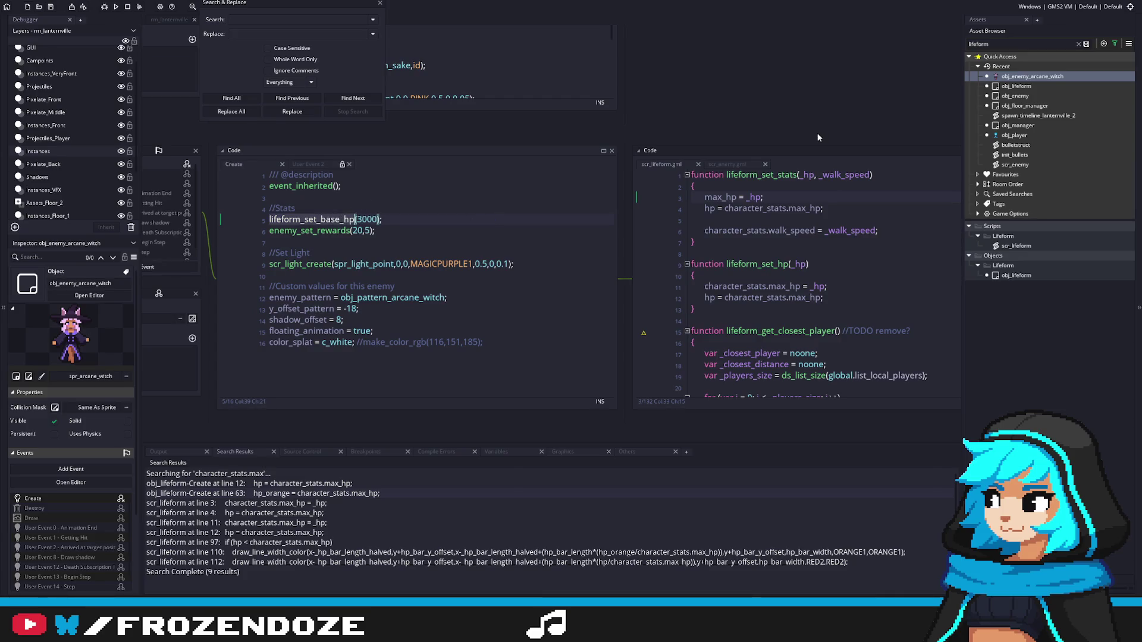
{"action": "key", "text": "ctrl+z"}
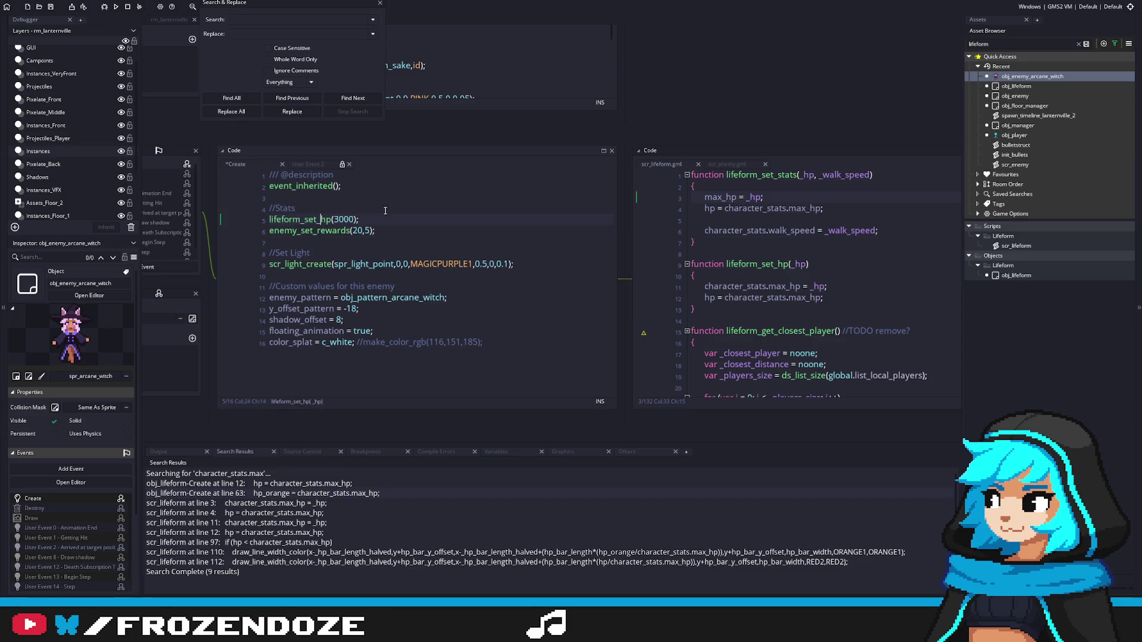
{"action": "key", "text": "ctrl+y"}
{"action": "left_click", "coordinate": [777, 264]}
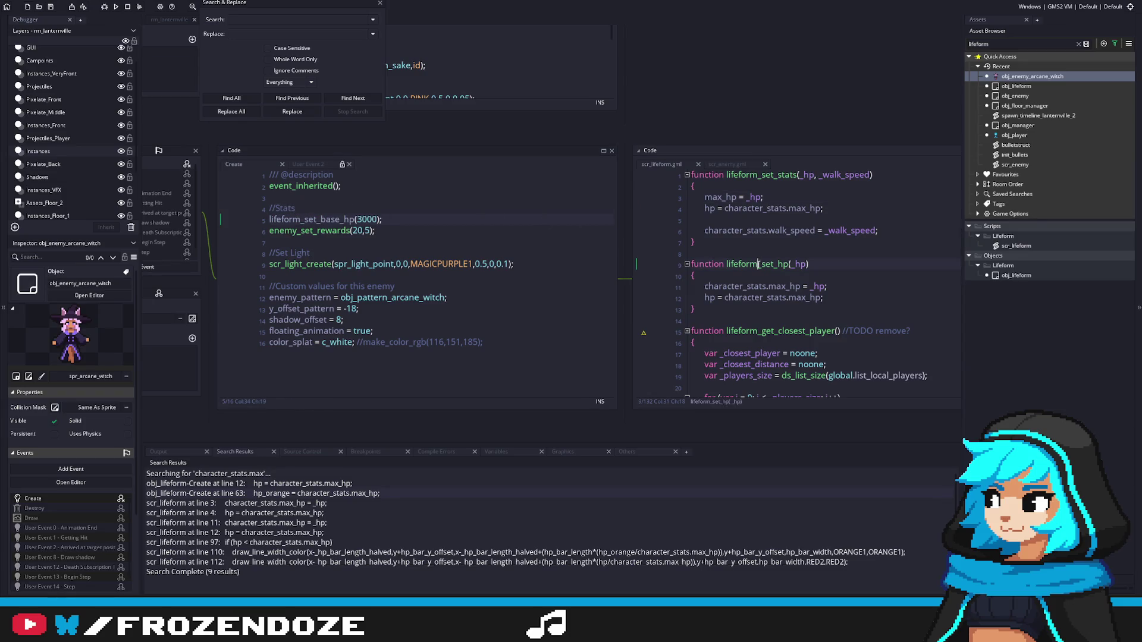
{"action": "type", "text": "base_"}
Step: Find all uses of lifeform_set_stats across the project
{"action": "left_click", "coordinate": [756, 177]}
{"action": "double_click", "coordinate": [756, 177]}
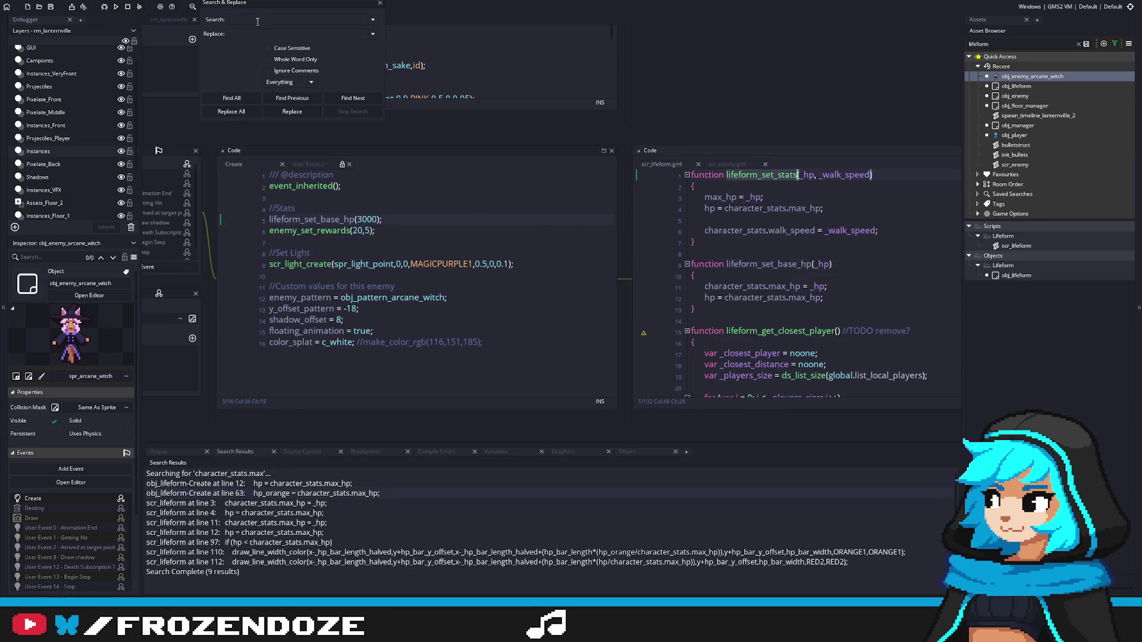
{"action": "key", "text": "ctrl+shift+f"}
{"action": "left_click", "coordinate": [248, 97]}
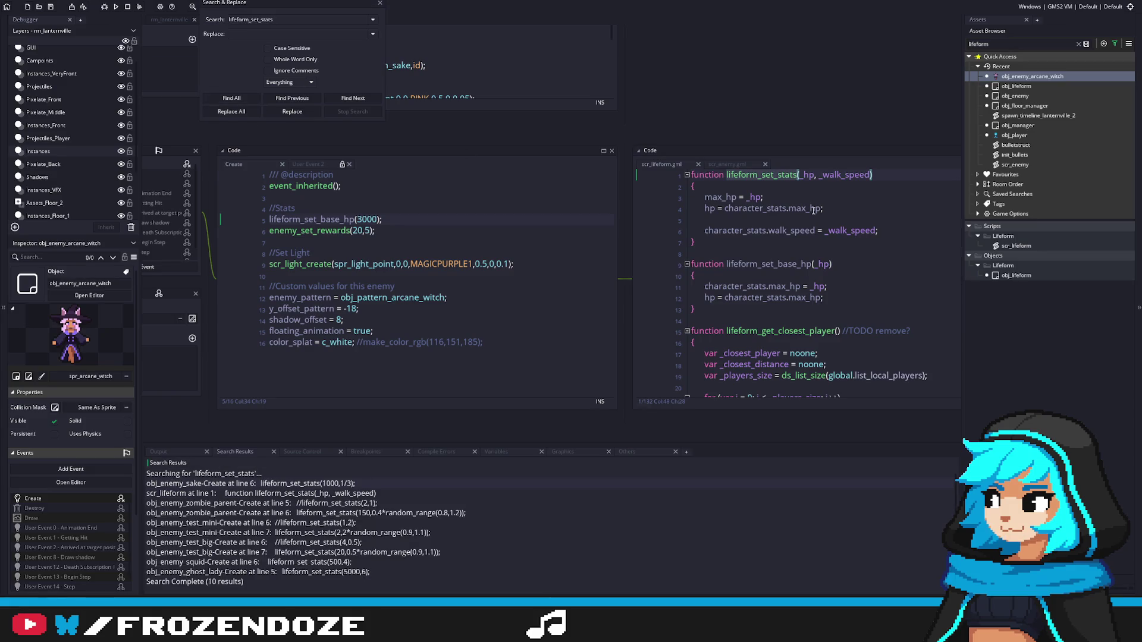
{"action": "left_click", "coordinate": [747, 242]}
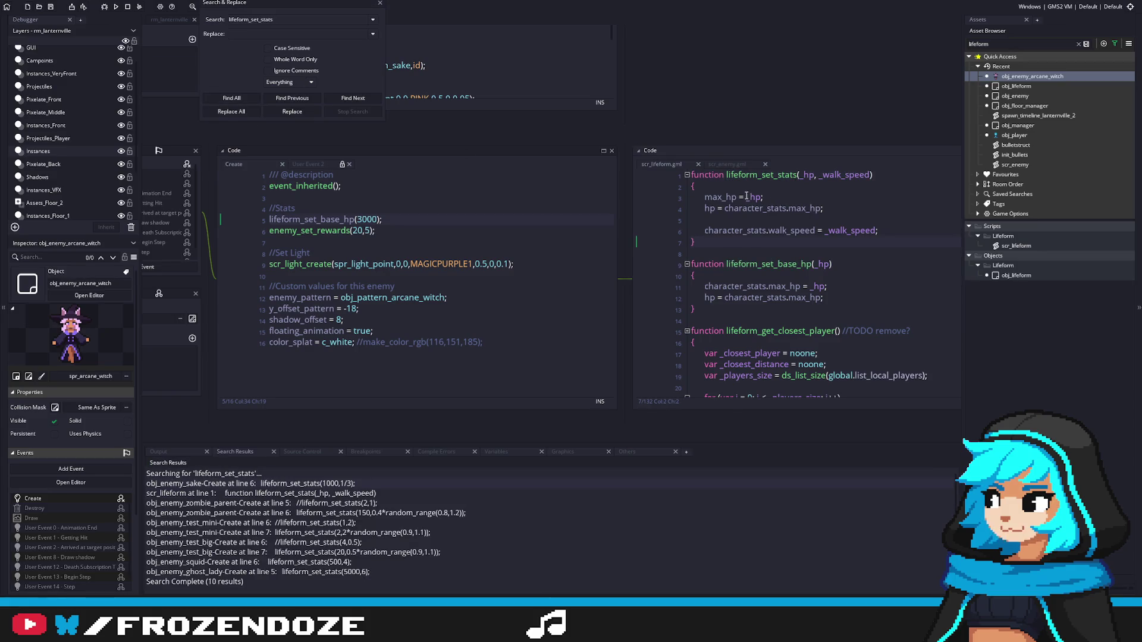
{"action": "scroll", "coordinate": [321, 474], "scroll_direction": "down", "scroll_amount": 1}
{"action": "scroll", "coordinate": [297, 493], "scroll_direction": "up", "scroll_amount": 1}
{"action": "left_click", "coordinate": [897, 176]}
Step: Tag lifeform_set_stats with //OLD and drop the character_stats prefix from max_hp on line 11
{"action": "type", "text": "//OLD"}
{"action": "key", "text": "ctrl+s"}
{"action": "left_click", "coordinate": [790, 254]}
{"action": "left_click_drag", "start_coordinate": [770, 286], "coordinate": [704, 286]}
{"action": "key", "text": "BackSpace"}
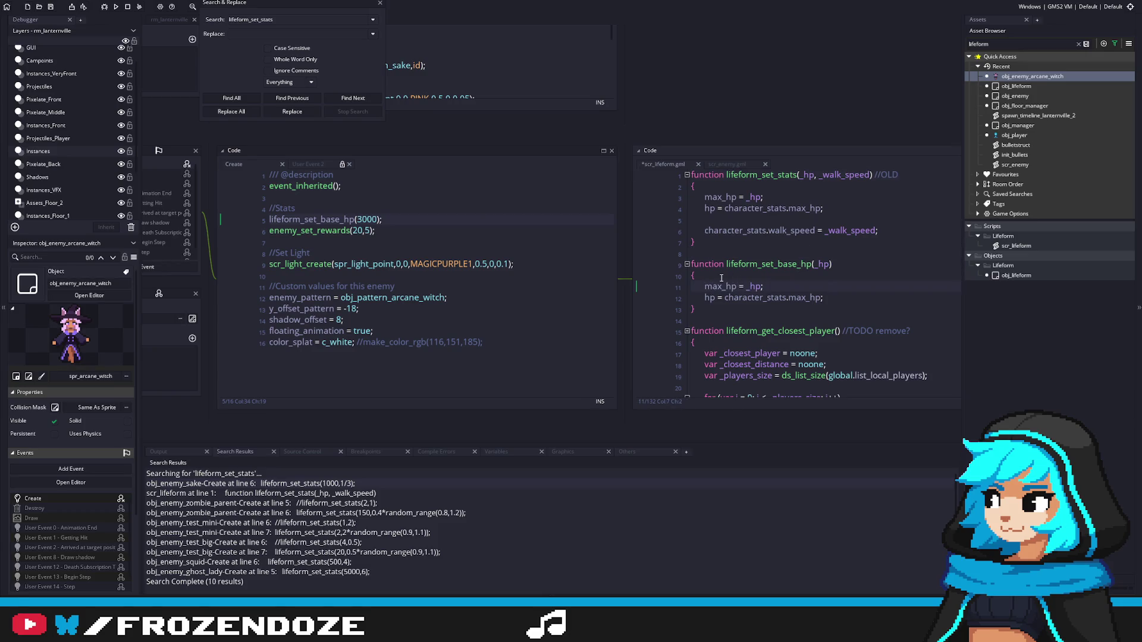
Step: Rename the lifeform_set_base_hp parameter to _base_hp and add base_hp = _base_hp;, then save
{"action": "left_click", "coordinate": [733, 275]}
{"action": "key", "text": "Return"}
{"action": "type", "text": "base_hp ="}
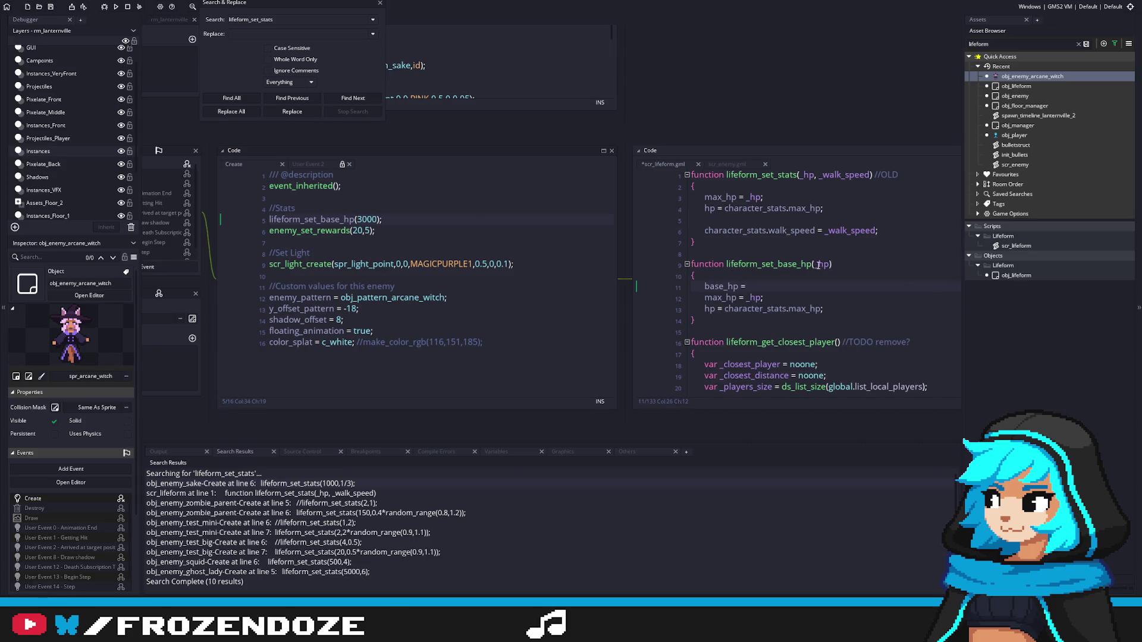
{"action": "left_click", "coordinate": [817, 263]}
{"action": "type", "text": "base_hp(_"}
{"action": "type", "text": "base_"}
{"action": "key", "text": "End"}
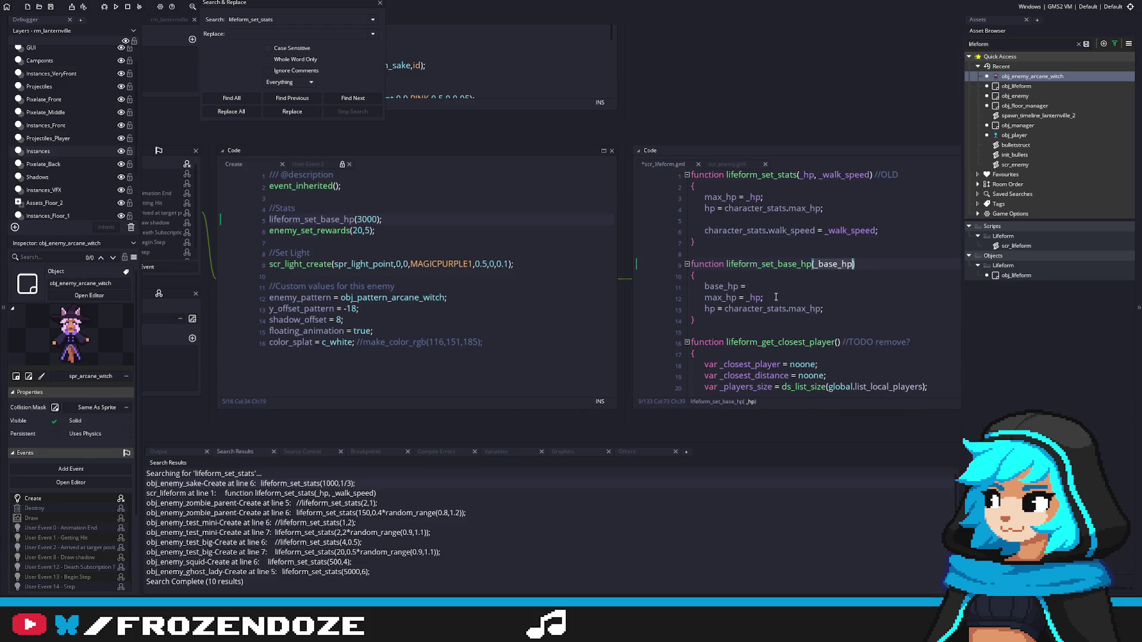
{"action": "key", "text": "Down"}
{"action": "key", "text": "Down"}
{"action": "type", "text": "_base_hp;"}
{"action": "key", "text": "ctrl+s"}
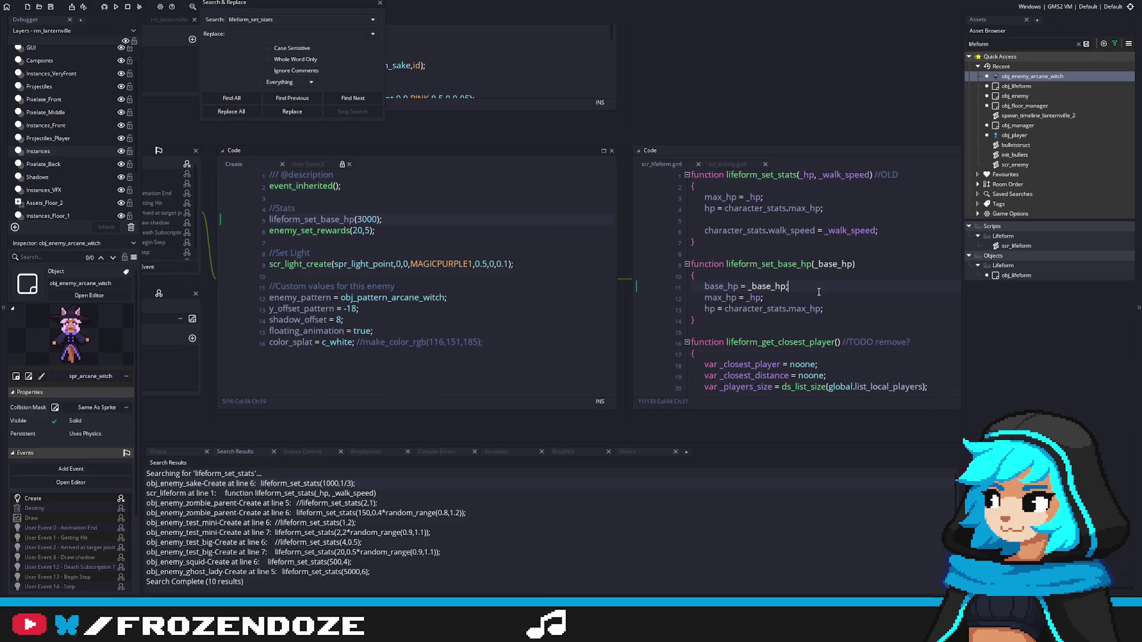
Step: Set max_hp = base_hp; in lifeform_set_base_hp and save
{"action": "left_click", "coordinate": [818, 292]}
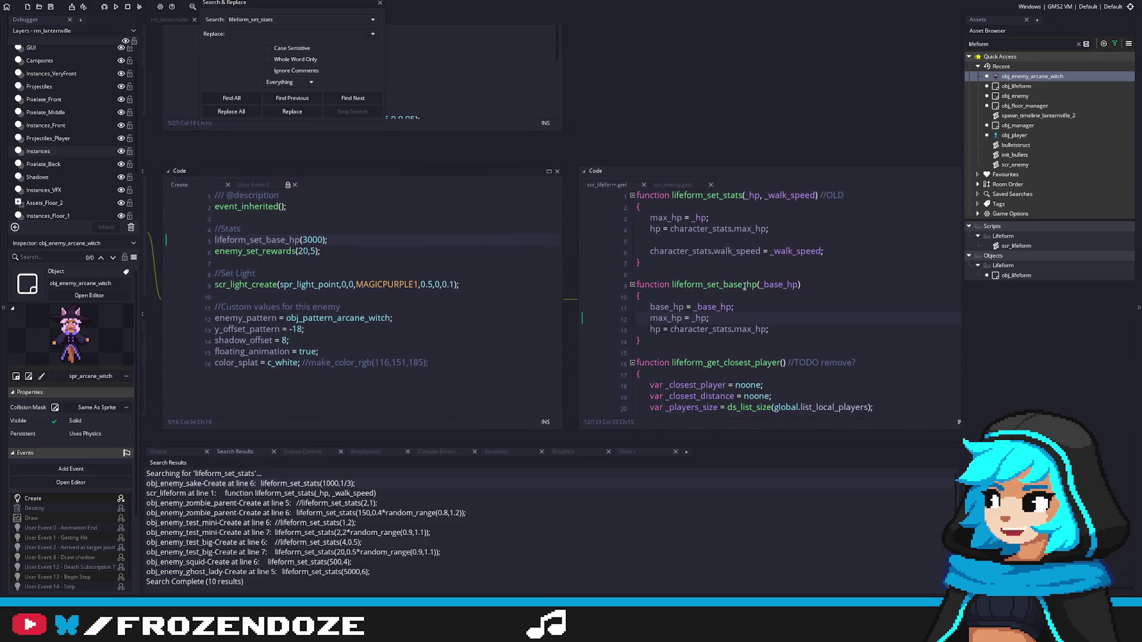
{"action": "left_click", "coordinate": [759, 297]}
{"action": "left_click", "coordinate": [670, 306]}
{"action": "double_click", "coordinate": [678, 307]}
{"action": "key", "text": "ctrl+c"}
{"action": "double_click", "coordinate": [699, 319]}
{"action": "key", "text": "ctrl+v"}
{"action": "key", "text": "ctrl+s"}
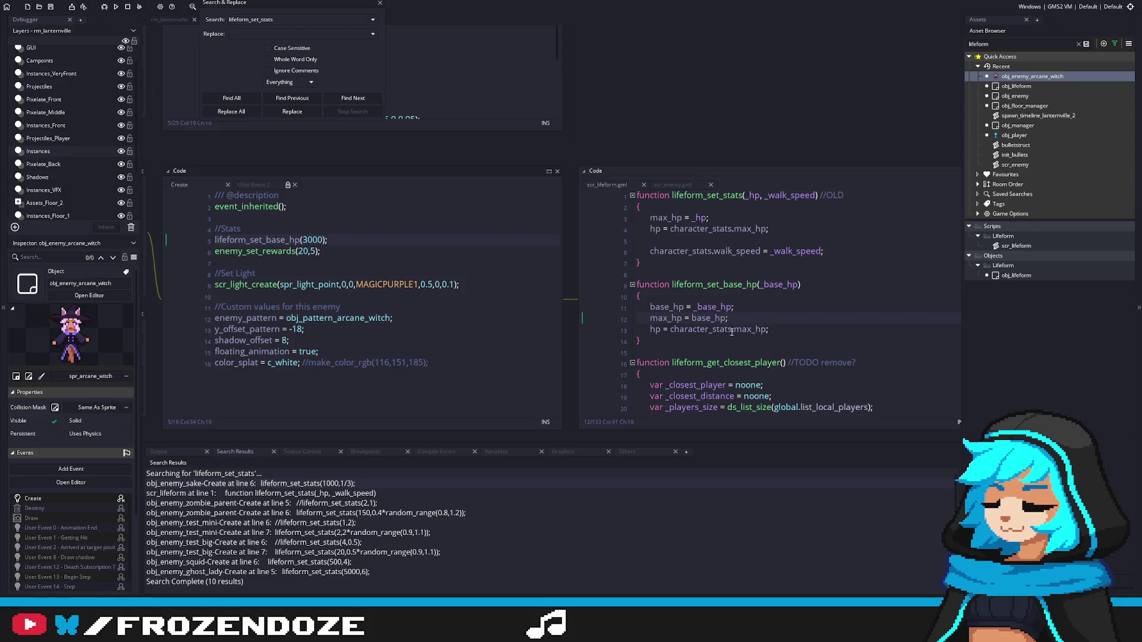
Step: Remove the character_stats prefix on line 13 so it reads hp = max_hp;
{"action": "left_click", "coordinate": [731, 329]}
{"action": "key", "text": "ctrl+shift+Left"}
{"action": "key", "text": "ctrl+shift+Left"}
{"action": "key", "text": "BackSpace"}
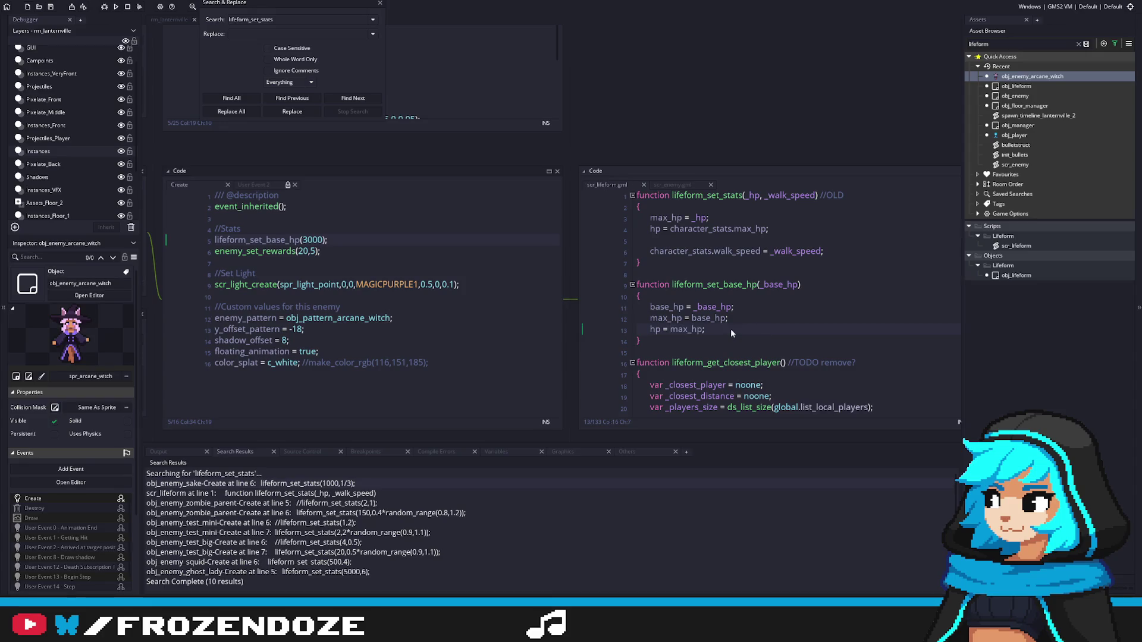
{"action": "left_click", "coordinate": [655, 277]}
Step: Add a new function lifeform_set_max_hp() with an opening brace below lifeform_set_base_hp
{"action": "key", "text": "Return"}
{"action": "key", "text": "Return"}
{"action": "key", "text": "Up"}
{"action": "type", "text": "function "}
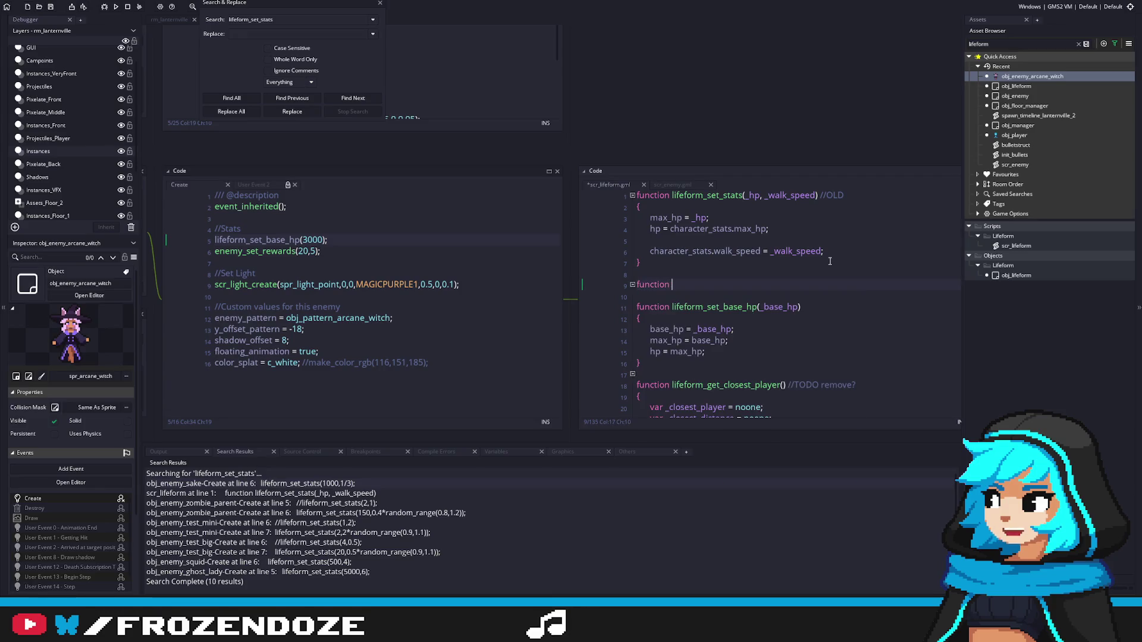
{"action": "type", "text": "lifeform_set"}
{"action": "type", "text": "_"}
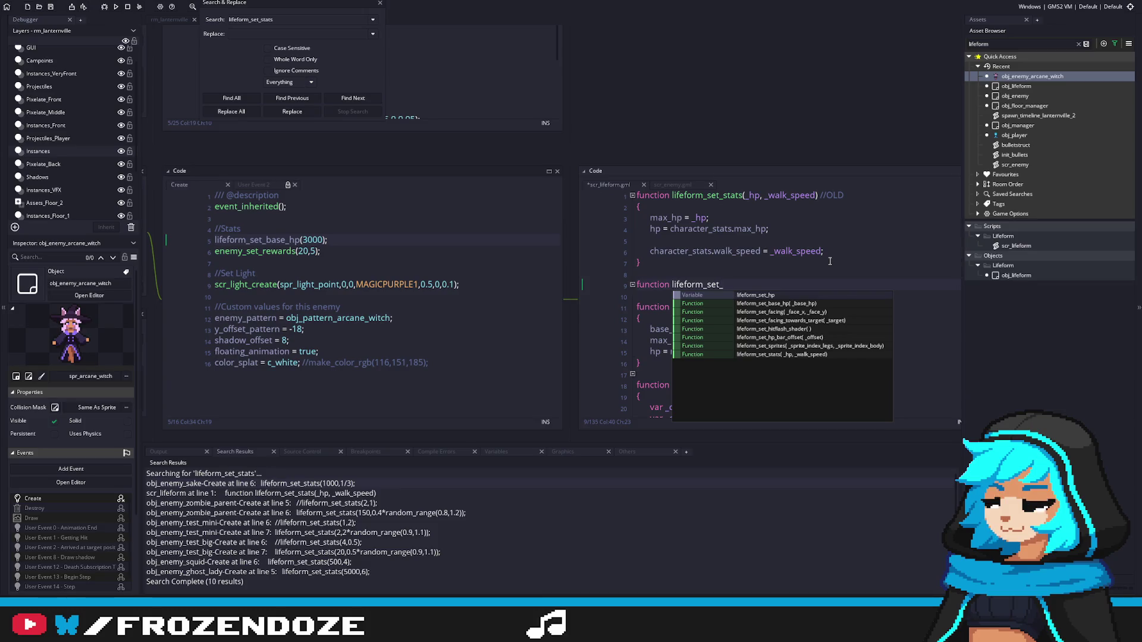
{"action": "type", "text": "max_hp"}
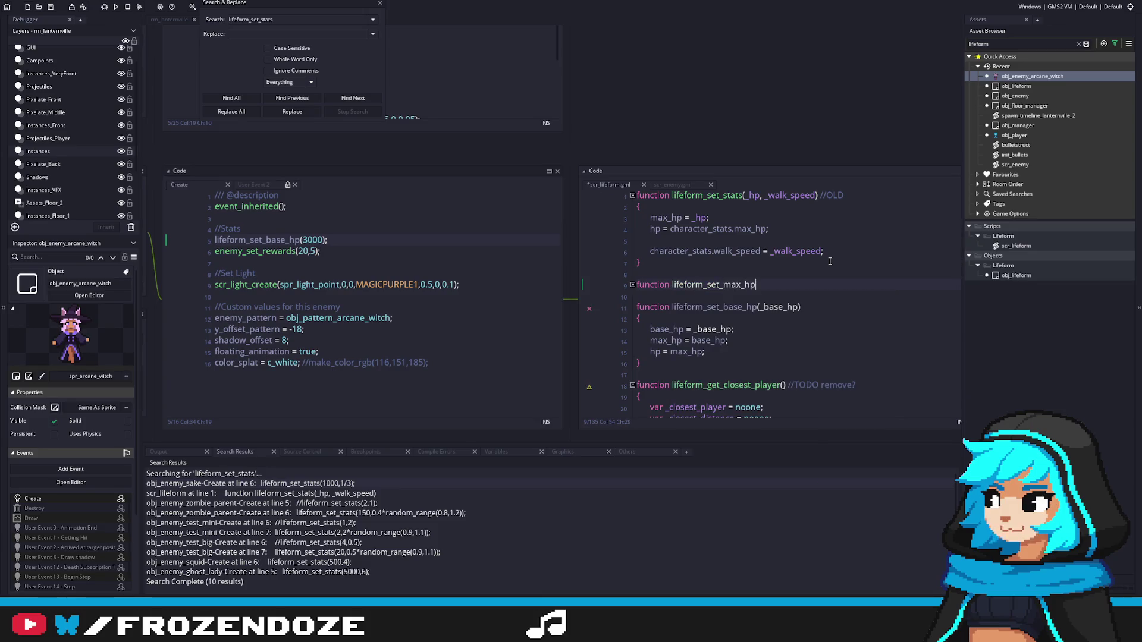
{"action": "left_click_drag", "start_coordinate": [782, 277], "coordinate": [613, 287]}
{"action": "key", "text": "BackSpace"}
{"action": "key", "text": "BackSpace"}
{"action": "key", "text": "BackSpace"}
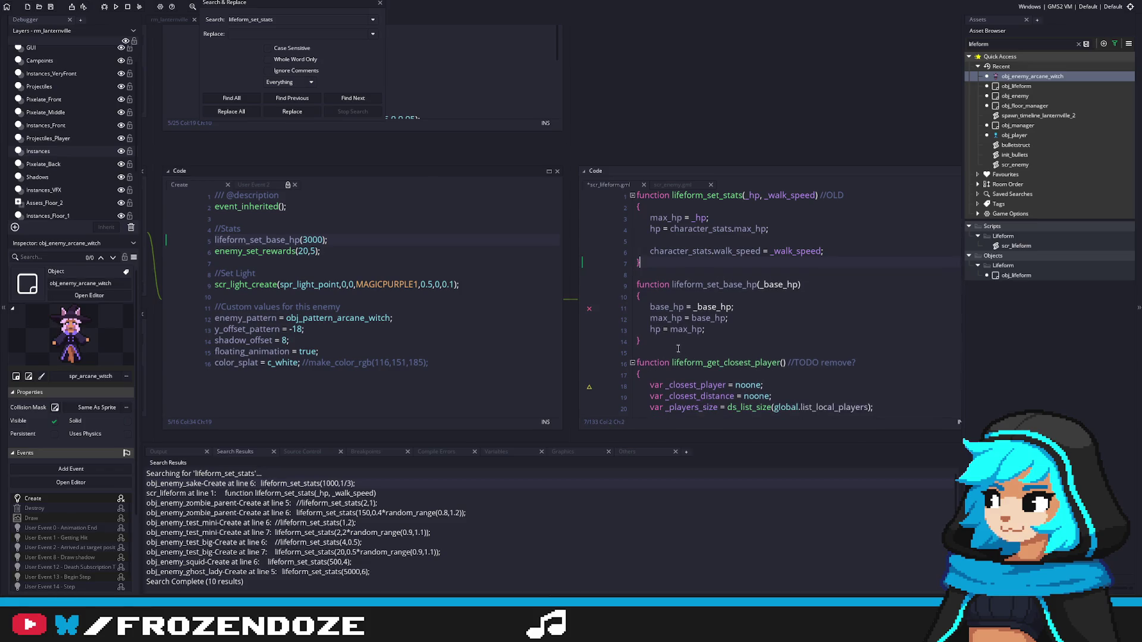
{"action": "left_click", "coordinate": [675, 344]}
{"action": "key", "text": "ctrl+v"}
{"action": "type", "text": "()"}
{"action": "key", "text": "Return"}
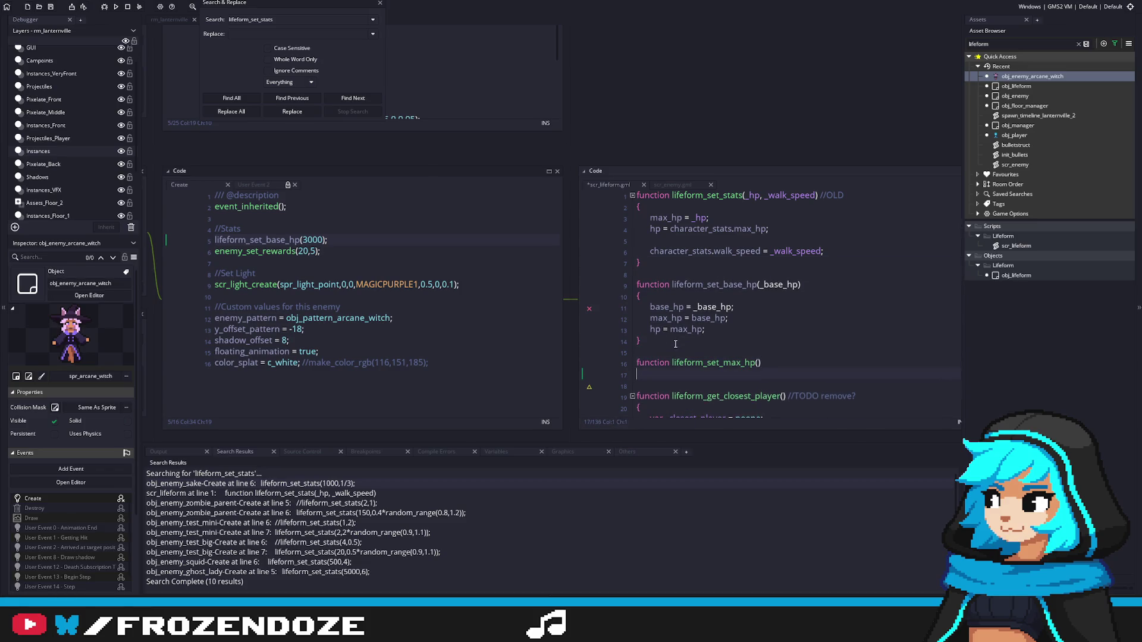
{"action": "type", "text": "{"}
{"action": "key", "text": "Return"}
Step: Add the _level parameter to lifeform_set_max_hp
{"action": "left_click", "coordinate": [760, 362]}
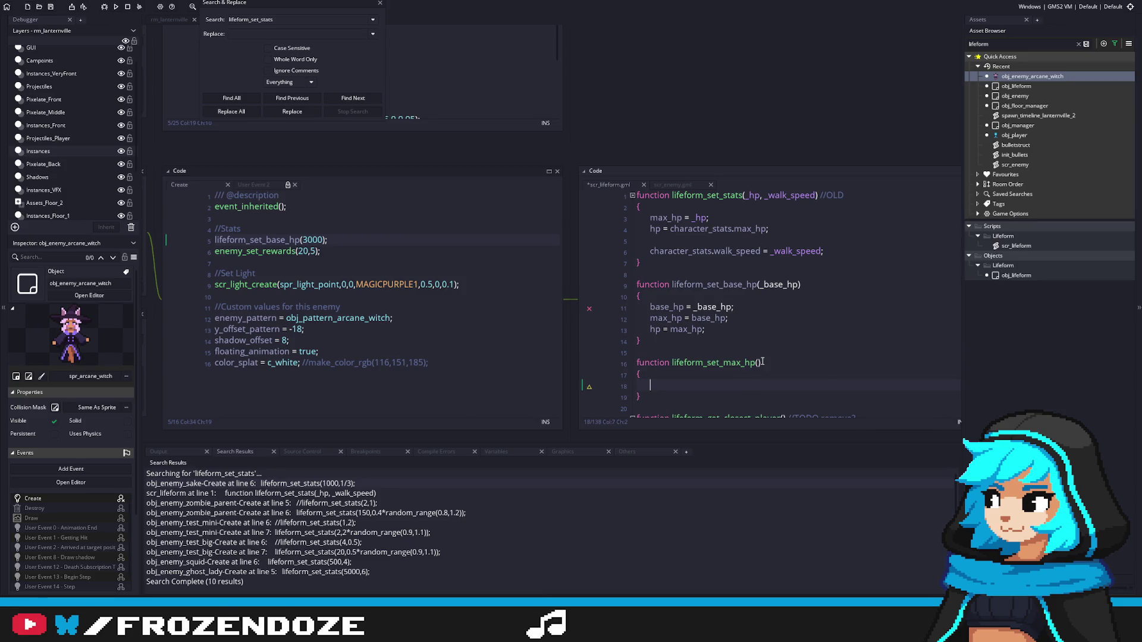
{"action": "type", "text": "_level"}
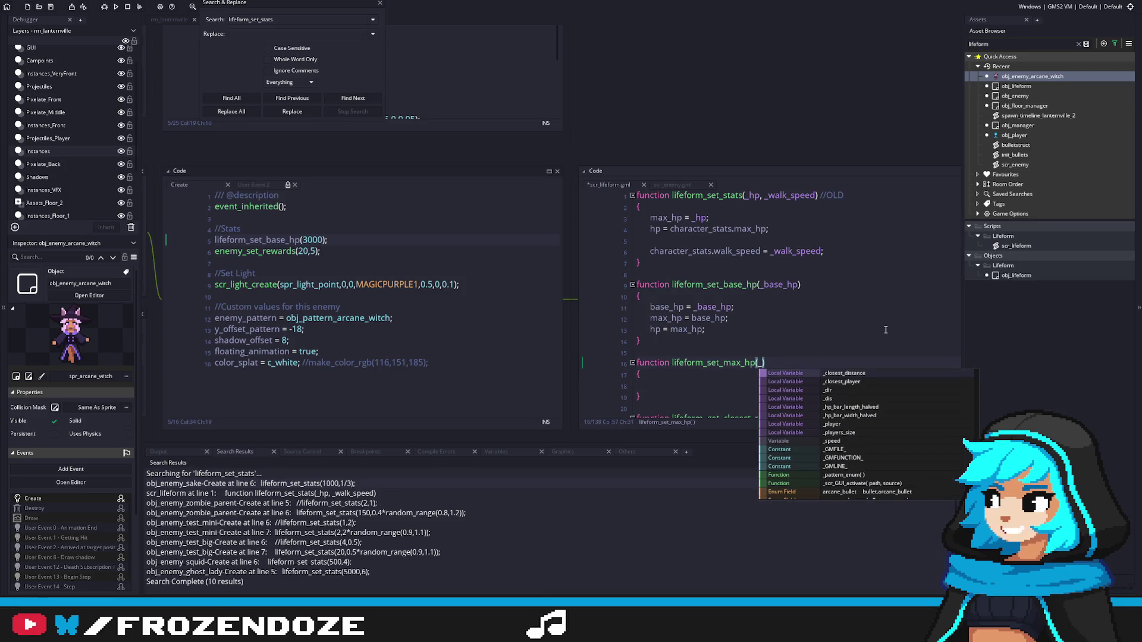
{"action": "left_click", "coordinate": [759, 362]}
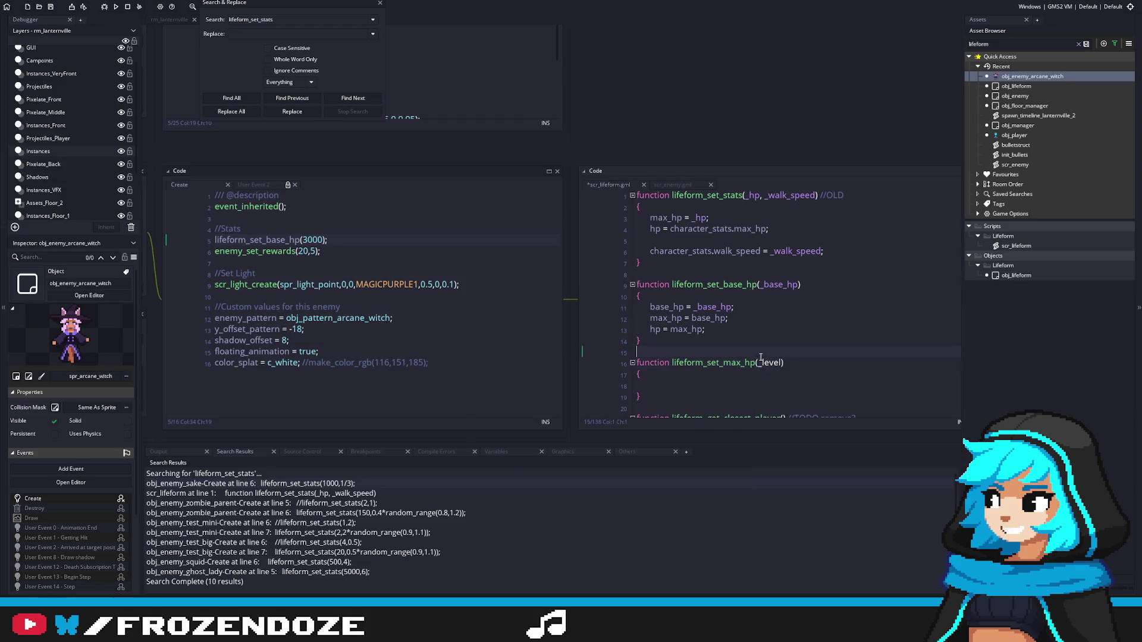
{"action": "left_click", "coordinate": [749, 382]}
{"action": "scroll", "coordinate": [746, 357], "scroll_direction": "down", "scroll_amount": 2}
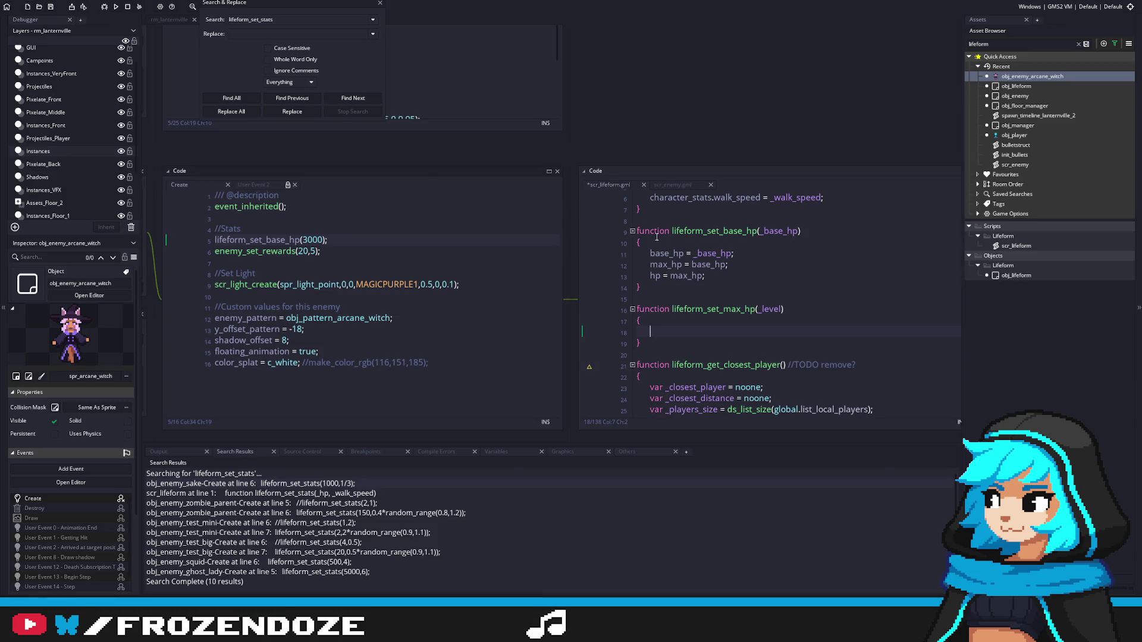
{"action": "double_click", "coordinate": [699, 231]}
Step: Make line 5 call lifeform_set_base_hp(3000) instead, then build and run the game with F5
{"action": "double_click", "coordinate": [283, 239]}
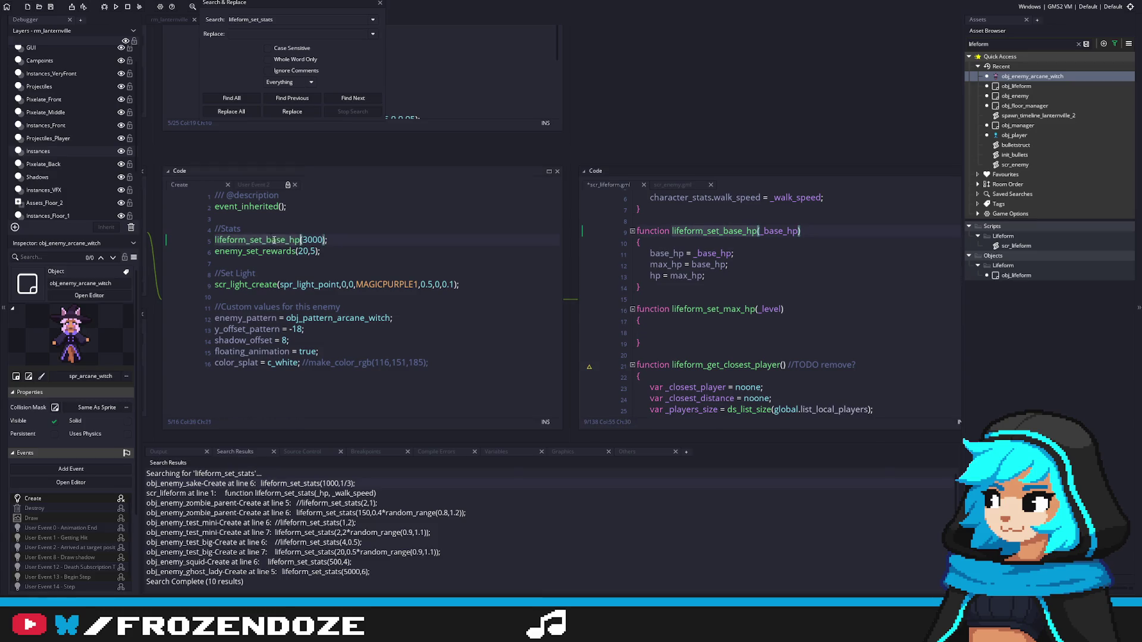
{"action": "key", "text": "ctrl+v"}
{"action": "left_click", "coordinate": [421, 253]}
{"action": "left_click", "coordinate": [732, 331]}
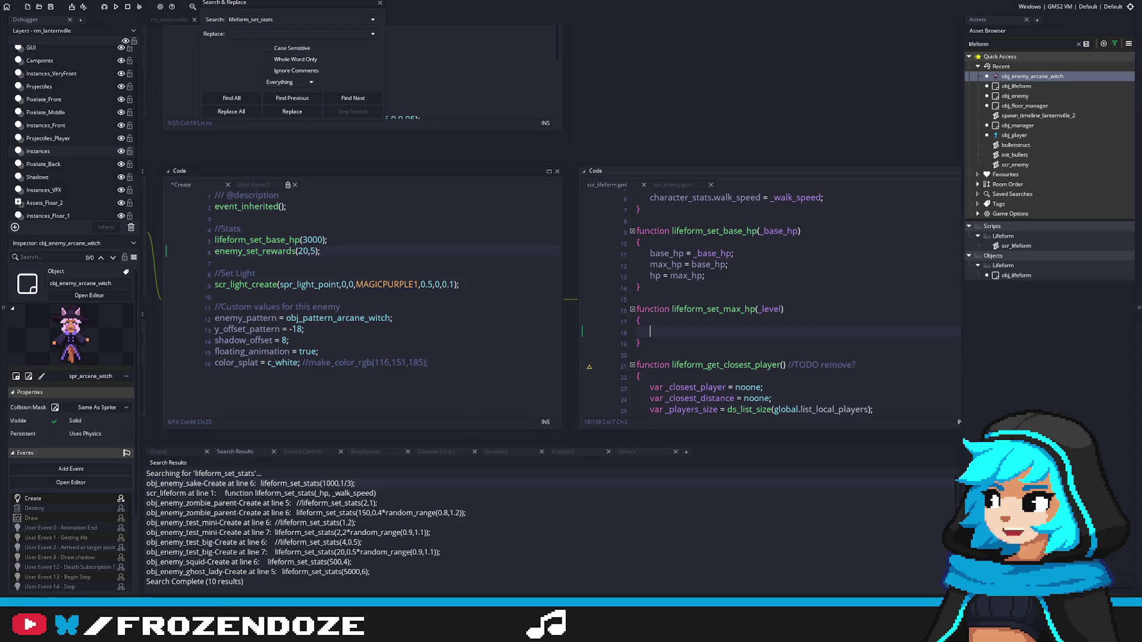
{"action": "key", "text": "F5"}
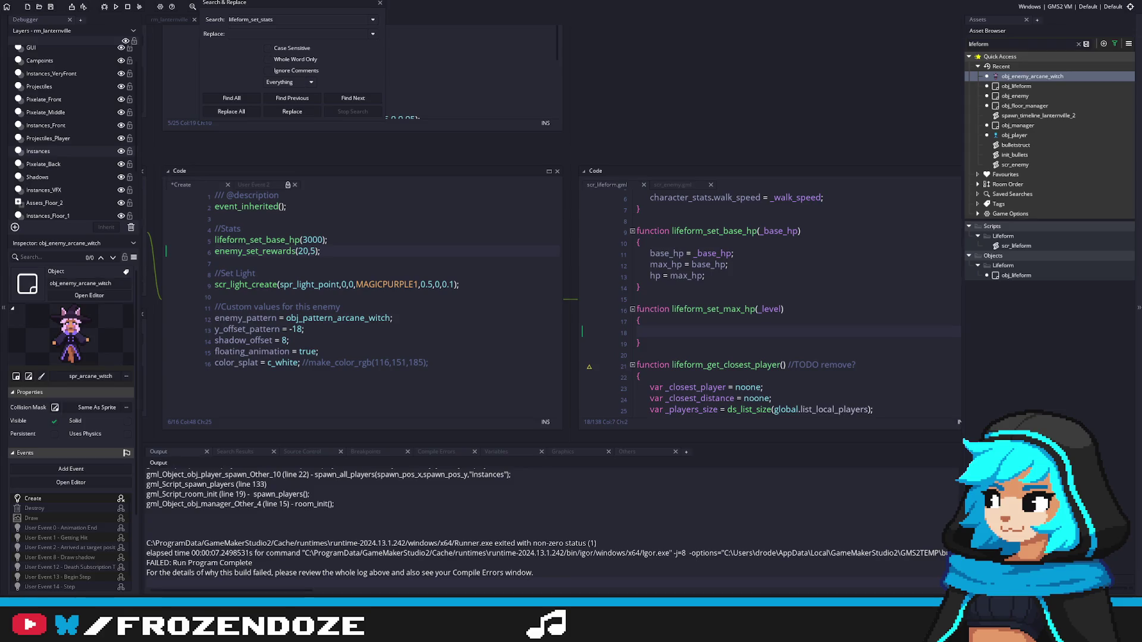
{"action": "left_click", "coordinate": [639, 343]}
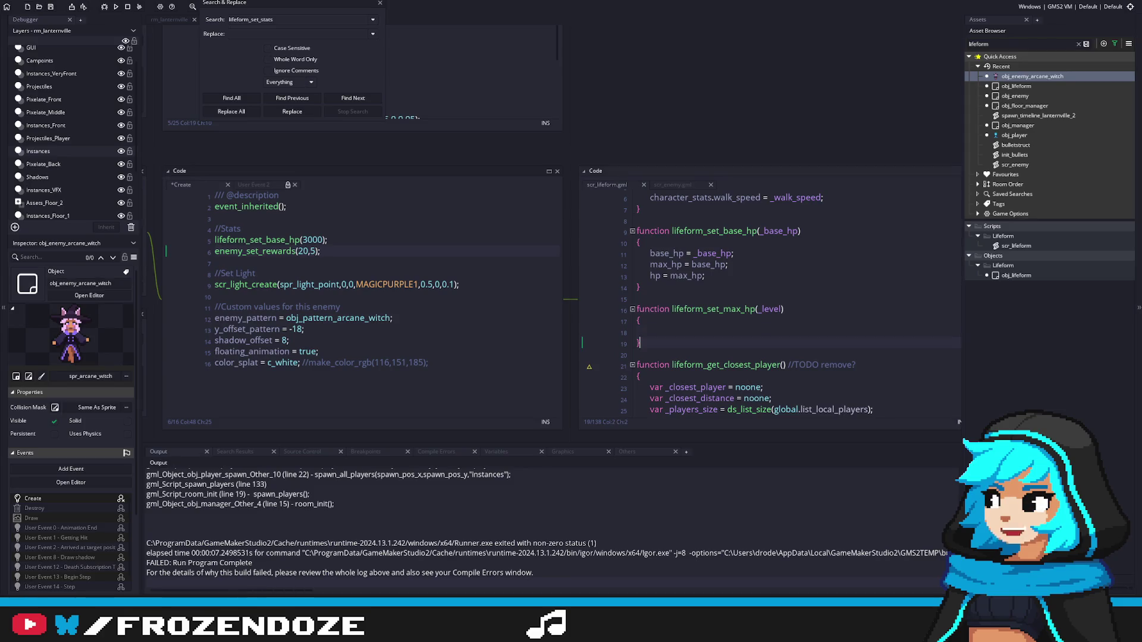
{"action": "left_click", "coordinate": [774, 331]}
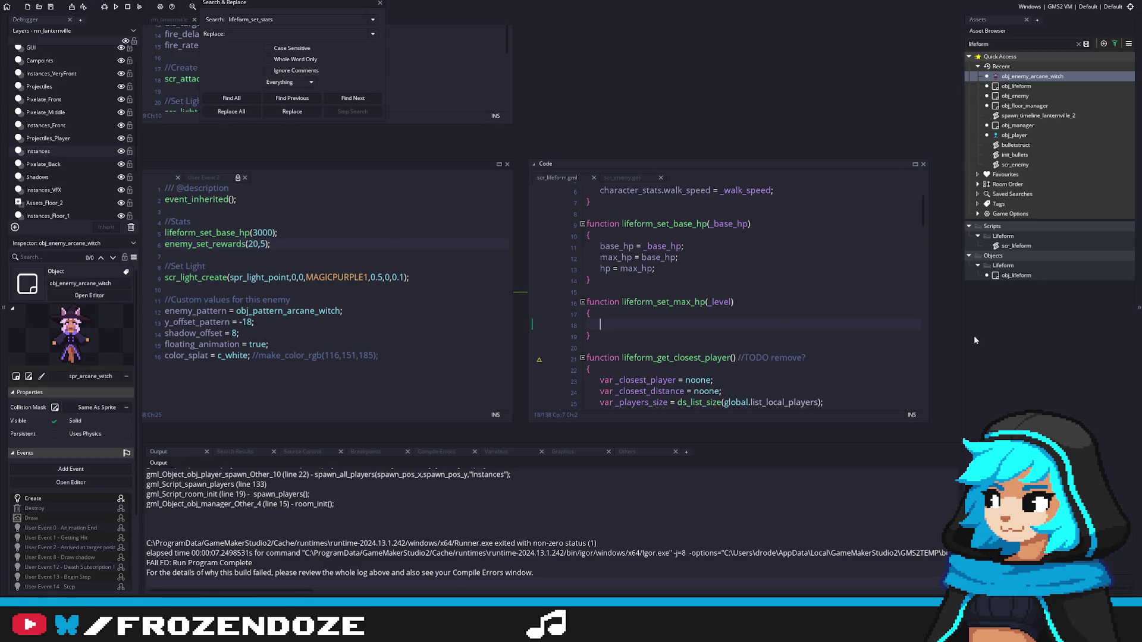
{"action": "scroll", "coordinate": [755, 317], "scroll_direction": "right", "scroll_amount": 1}
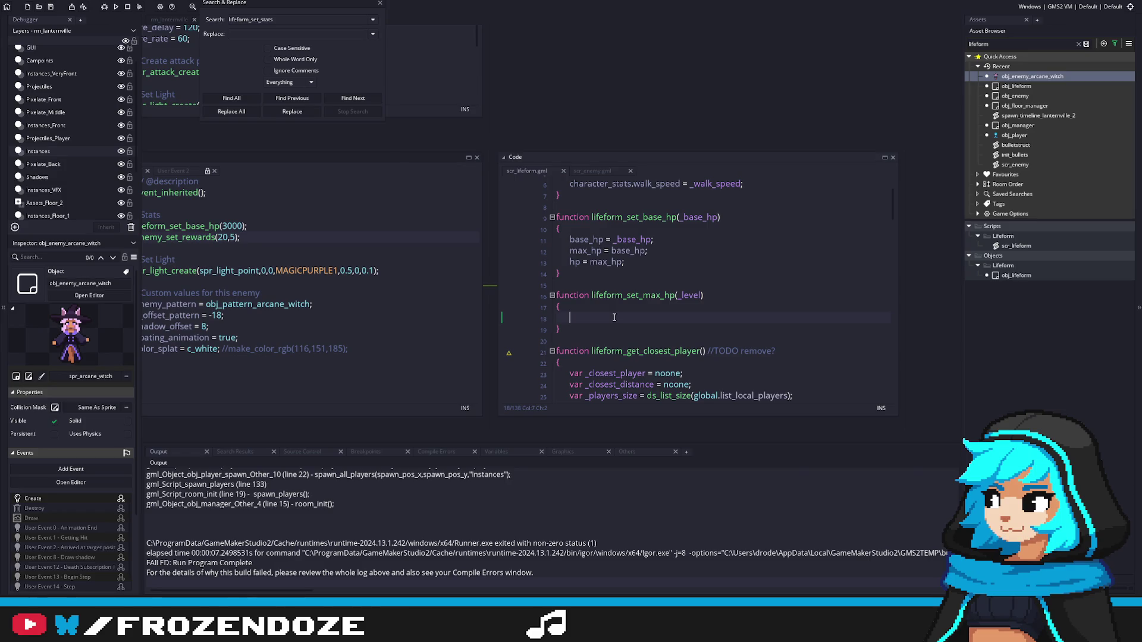
Step: Start the function body on line 18 with max_hp = round(
{"action": "type", "text": "max_hp"}
{"action": "type", "text": "round("}
{"action": "key", "text": "BackSpace"}
{"action": "key", "text": "BackSpace"}
{"action": "key", "text": "BackSpace"}
{"action": "type", "text": "ound("}
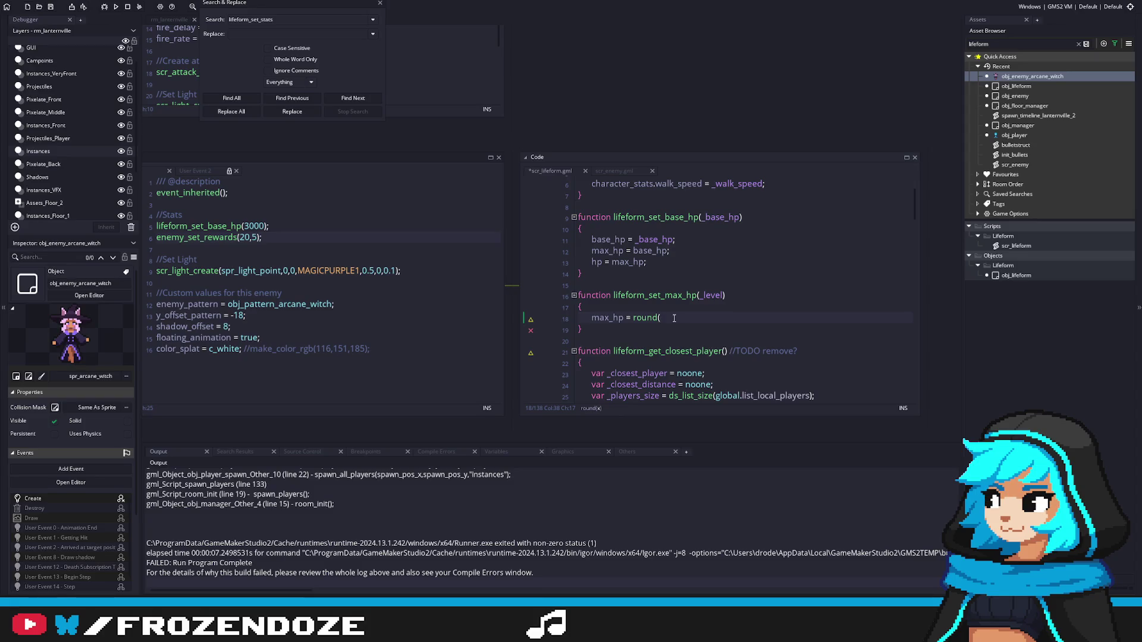
Step: Rename the function from lifeform_set_max_hp to lifeform_calculate_max_hp and save the script
{"action": "left_click", "coordinate": [652, 297]}
{"action": "key", "text": "Delete"}
{"action": "key", "text": "Delete"}
{"action": "key", "text": "Delete"}
{"action": "type", "text": "calcula"}
{"action": "type", "text": "te"}
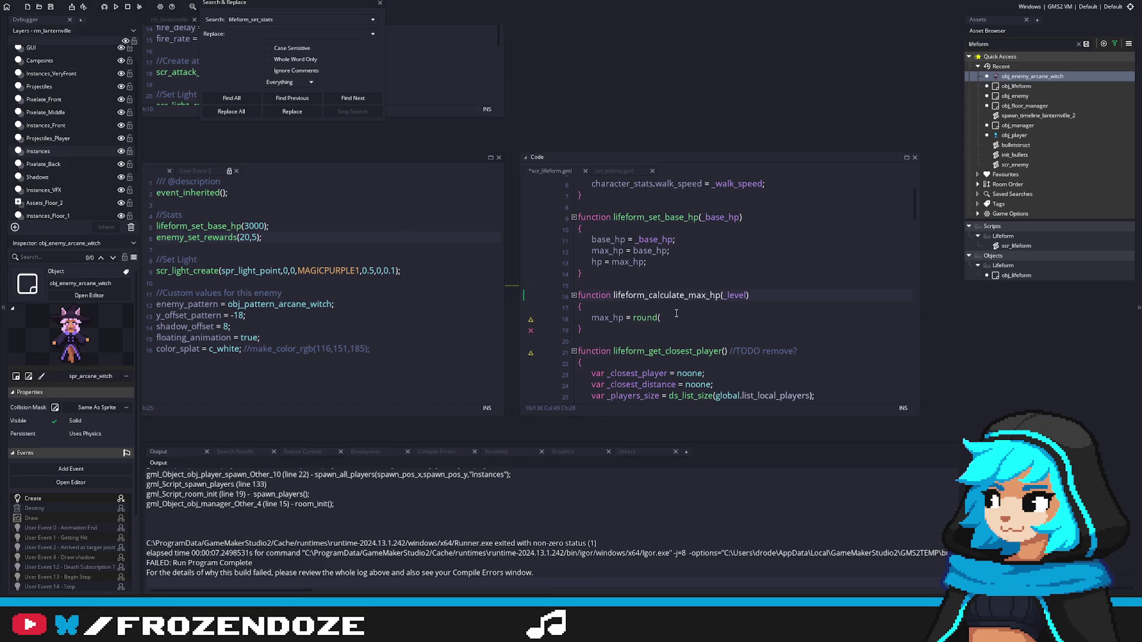
{"action": "left_click", "coordinate": [676, 313]}
{"action": "key", "text": "ctrl+s"}
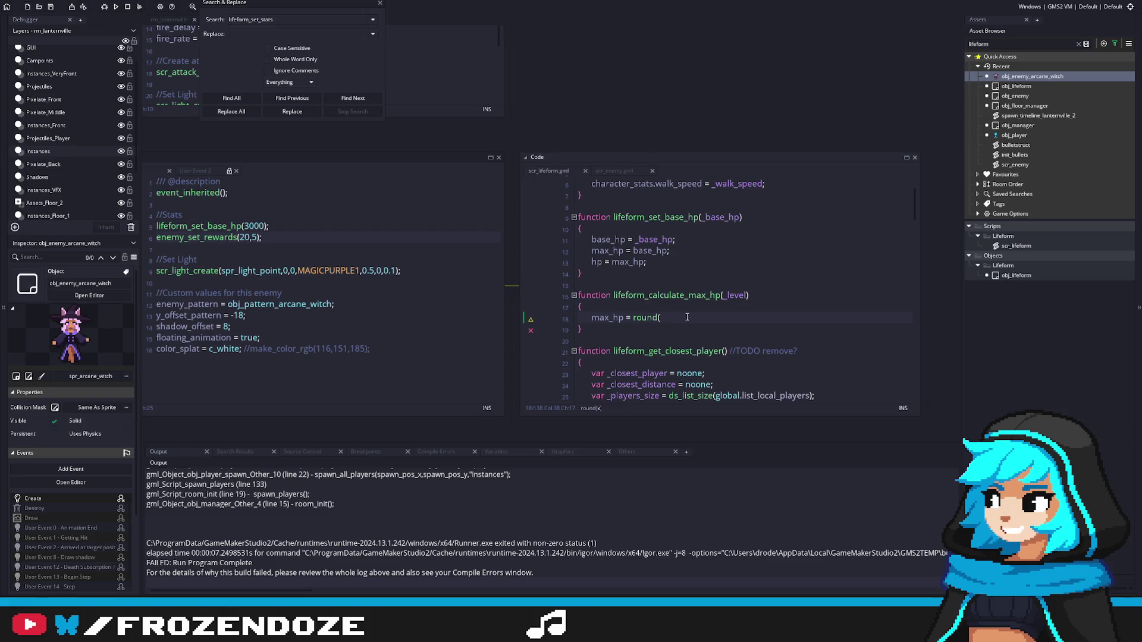
Step: Continue the formula with base_hp * (1 +, fixing a stray comma and saving
{"action": "type", "text": "base_hp"}
{"action": "type", "text": ", *"}
{"action": "left_click", "coordinate": [695, 317]}
{"action": "key", "text": "BackSpace"}
{"action": "key", "text": "ctrl+s"}
{"action": "key", "text": "Escape"}
{"action": "type", "text": "(1 +"}
Step: Add scaling to the formula, trying ^ but keeping * before the 1 + scaling group
{"action": "type", "text": "scaling"}
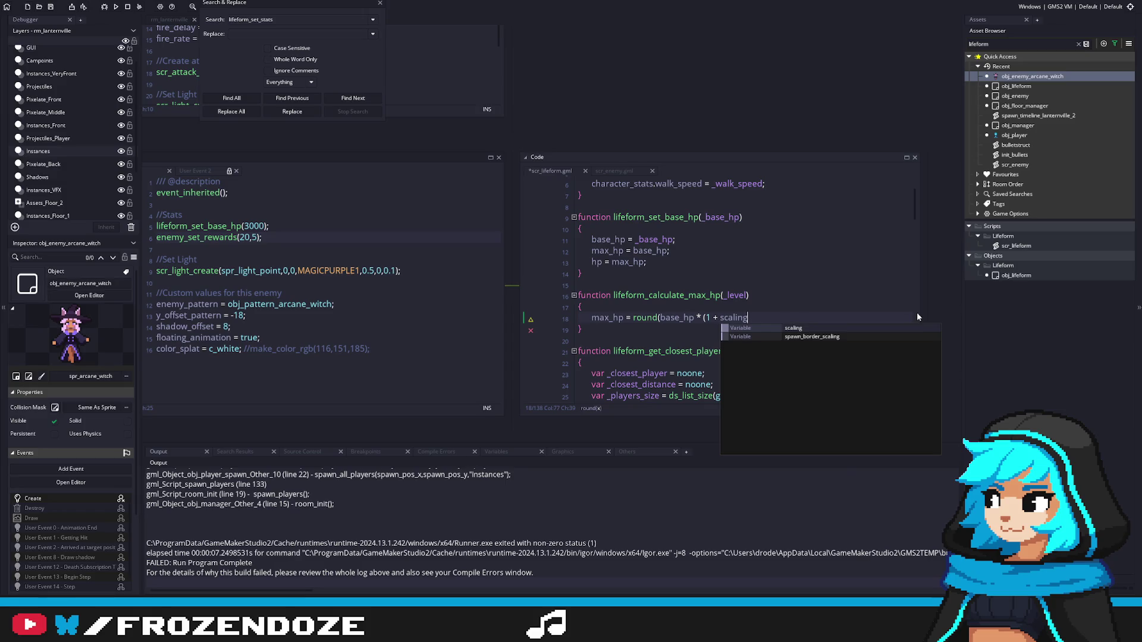
{"action": "key", "text": "Left"}
{"action": "key", "text": "Left"}
{"action": "key", "text": "Left"}
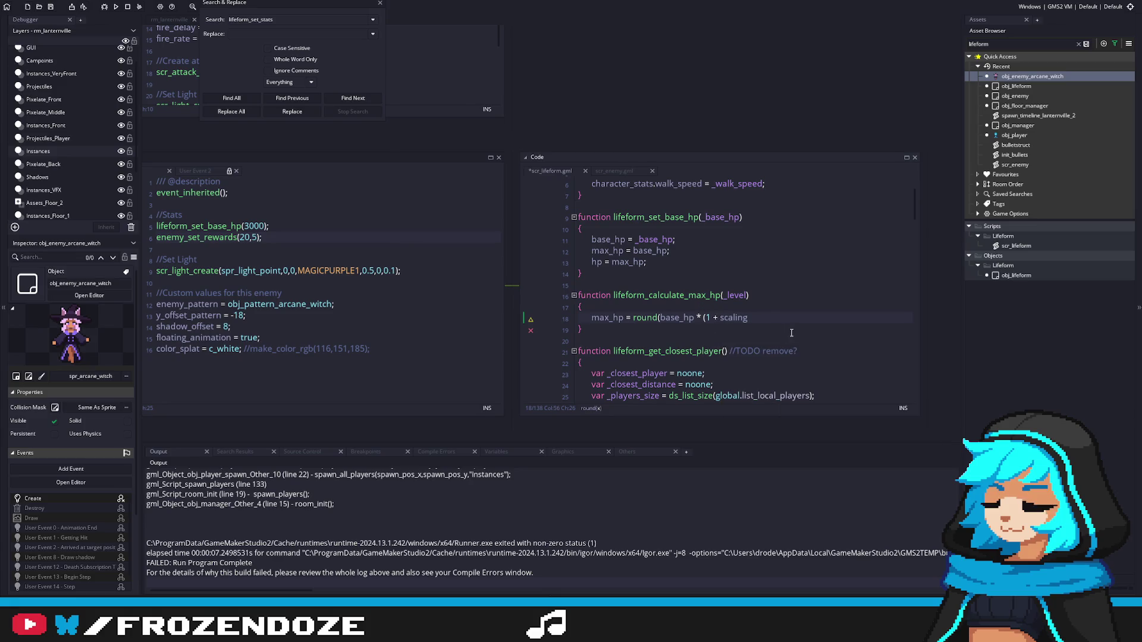
{"action": "key", "text": "Left"}
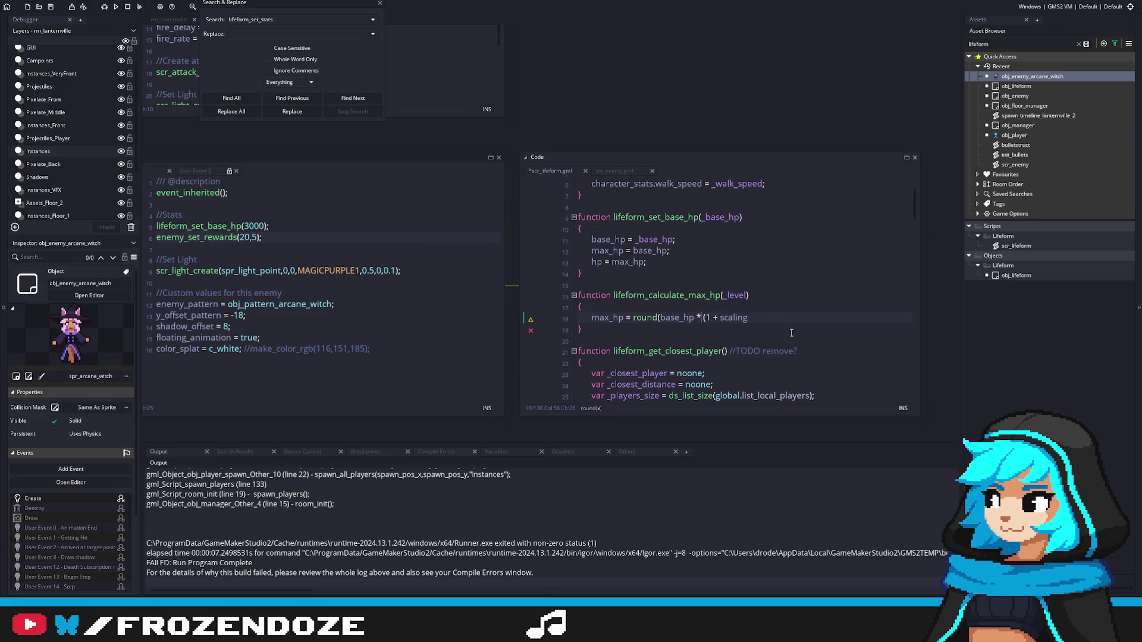
{"action": "key", "text": "BackSpace"}
{"action": "type", "text": "^"}
{"action": "key", "text": "BackSpace"}
{"action": "type", "text": "*"}
{"action": "key", "text": "Left"}
{"action": "key", "text": "BackSpace"}
{"action": "key", "text": "Right"}
{"action": "key", "text": "Right"}
{"action": "key", "text": "Right"}
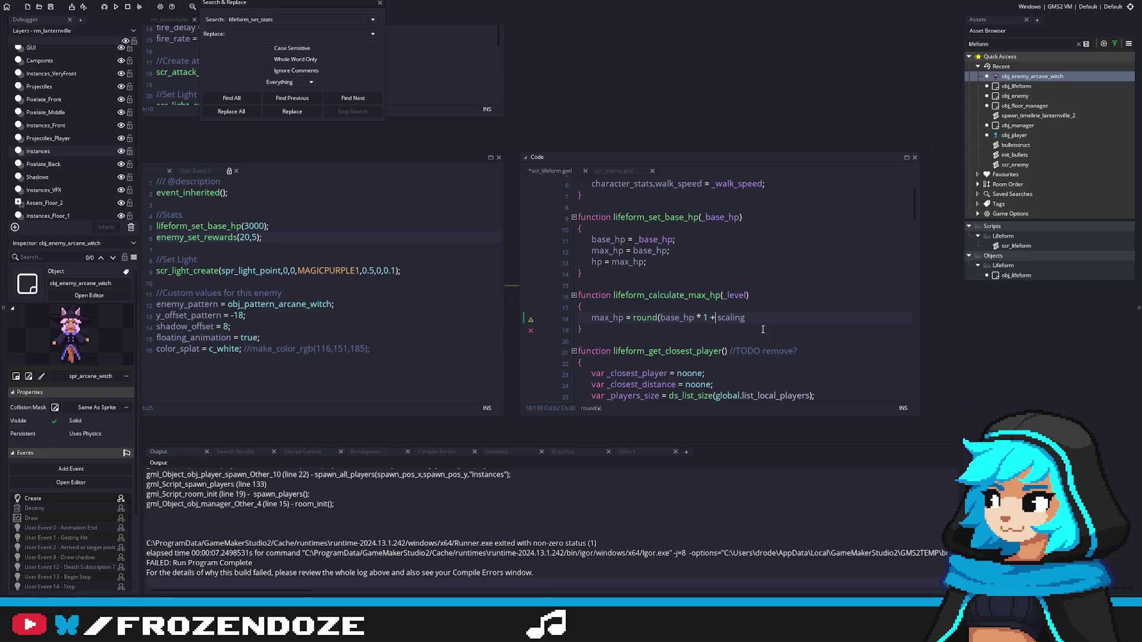
{"action": "key", "text": "Left"}
{"action": "key", "text": "Left"}
Step: Wrap 1 + scaling in power(..., _level), close round(), and save the formula
{"action": "key", "text": "Left"}
{"action": "key", "text": "Left"}
{"action": "type", "text": "pow"}
{"action": "key", "text": "Left"}
{"action": "type", "text": "e"}
{"action": "key", "text": "Return"}
{"action": "key", "text": "Delete"}
{"action": "key", "text": "Delete"}
{"action": "key", "text": "End"}
{"action": "type", "text": ", "}
{"action": "type", "text": "_level);"}
{"action": "key", "text": "Left"}
{"action": "type", "text": ")"}
{"action": "key", "text": "ctrl+s"}
{"action": "left_click", "coordinate": [803, 318]}
{"action": "left_click", "coordinate": [730, 295]}
Step: Add a _scaling parameter before _level and use _scaling in the power formula, then save
{"action": "left_click", "coordinate": [725, 295]}
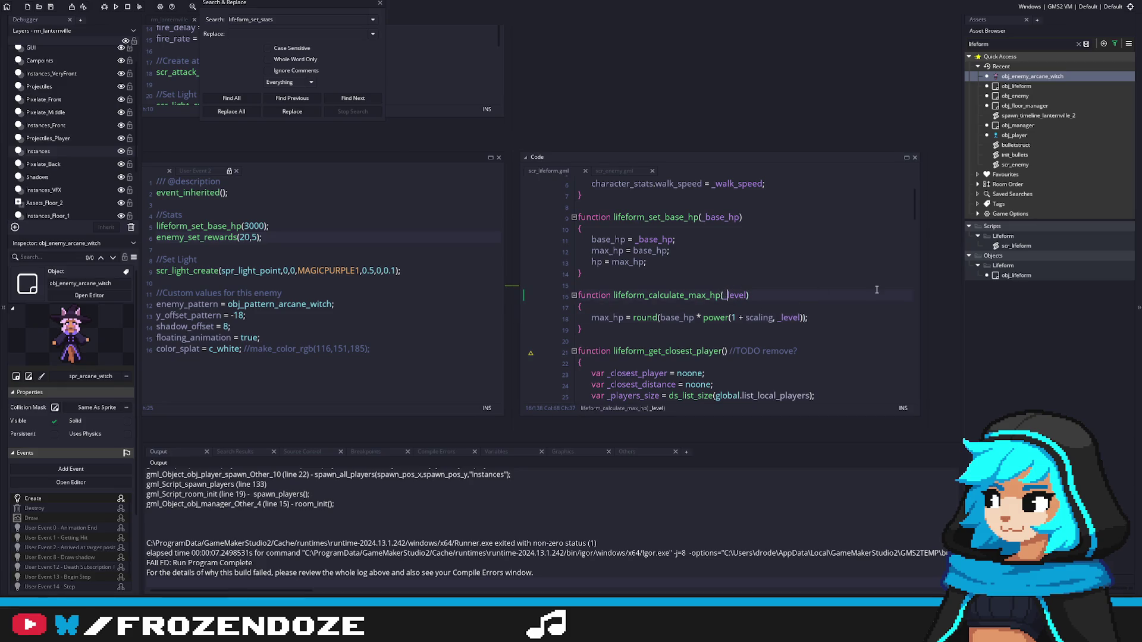
{"action": "type", "text": "_scaling, _"}
{"action": "double_click", "coordinate": [763, 317]}
{"action": "type", "text": "_scaling"}
{"action": "key", "text": "ctrl+s"}
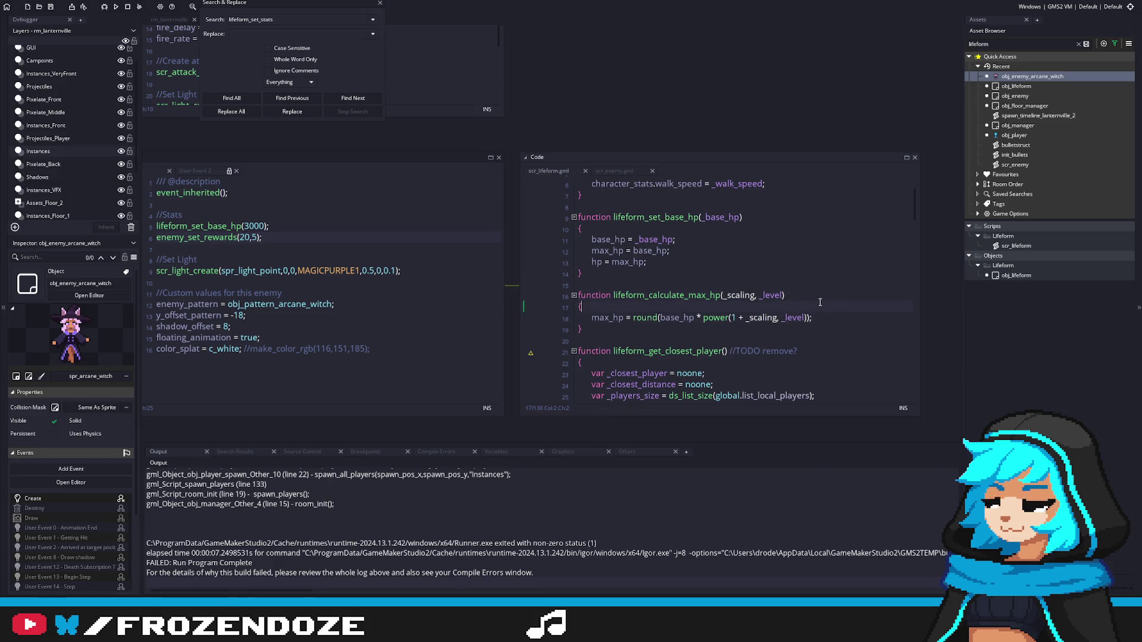
{"action": "left_click", "coordinate": [817, 303]}
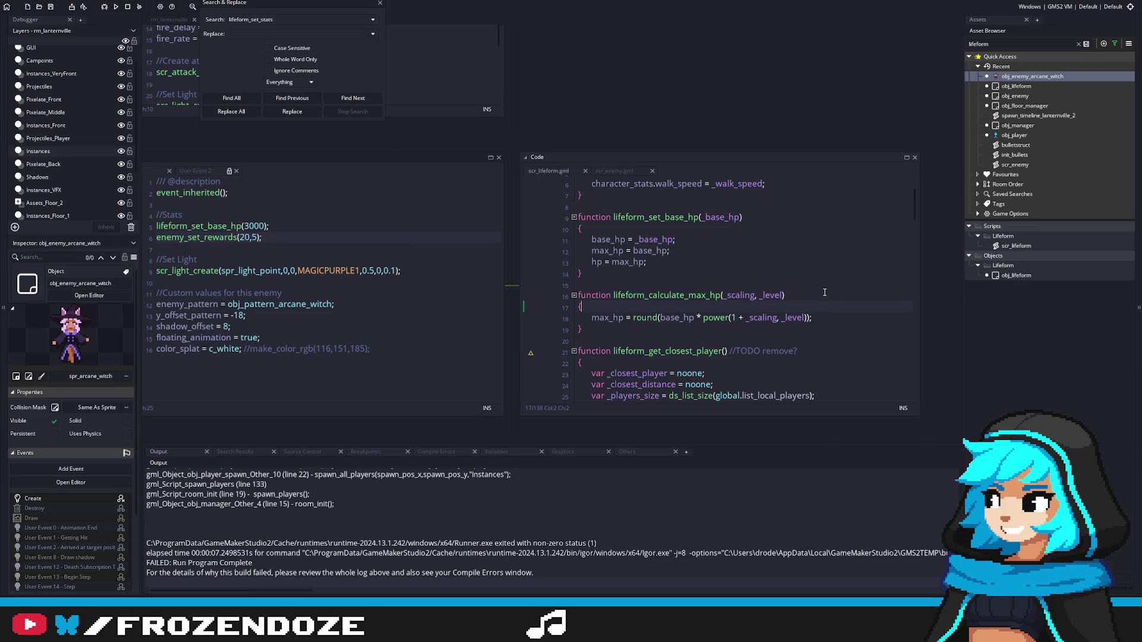
Step: Copy hp = max_hp; from lifeform_set_base_hp onto a new line below the formula
{"action": "left_click_drag", "start_coordinate": [657, 266], "coordinate": [591, 263]}
{"action": "key", "text": "ctrl+c"}
{"action": "left_click", "coordinate": [832, 319]}
{"action": "key", "text": "Return"}
{"action": "key", "text": "ctrl+v"}
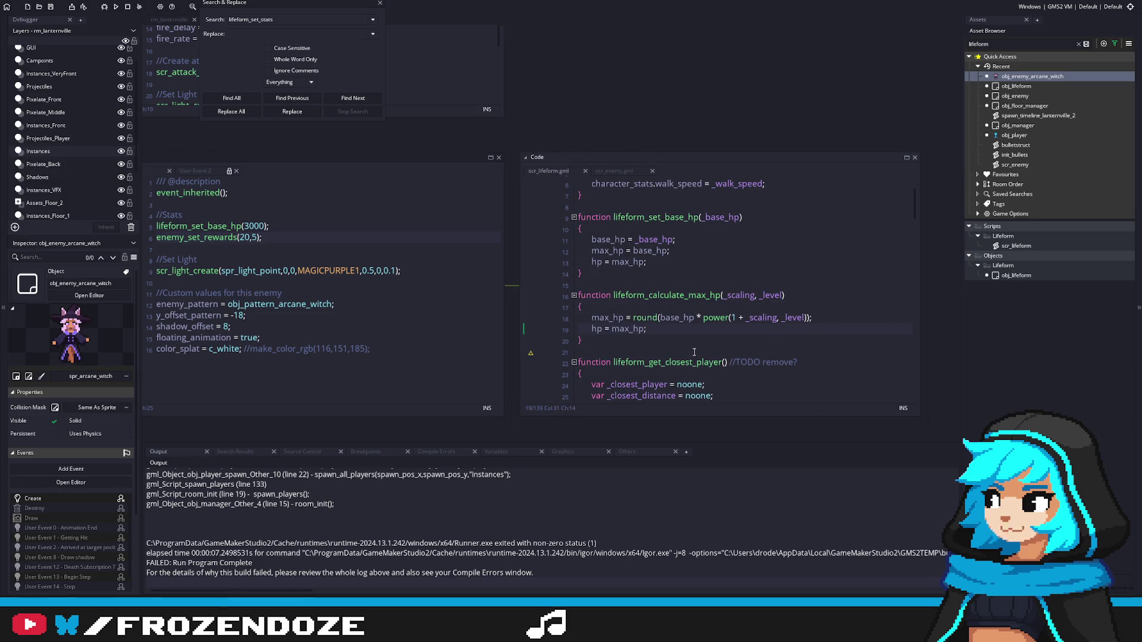
{"action": "left_click", "coordinate": [696, 350]}
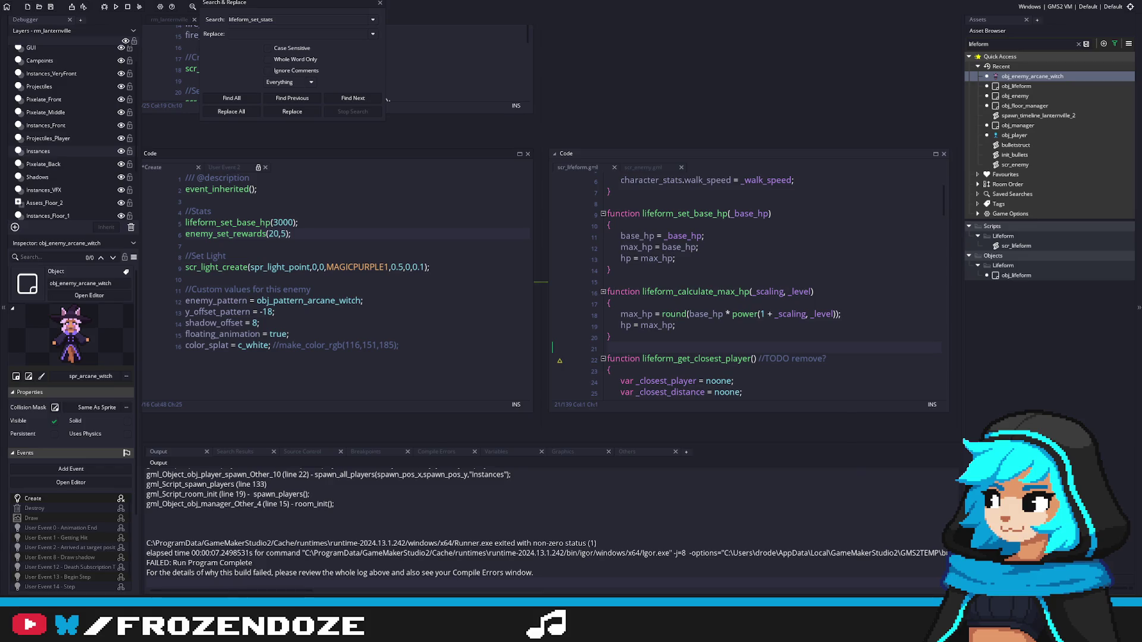
Step: Review the finished lifeform_calculate_max_hp function and the witch's Create event code
{"action": "left_click", "coordinate": [684, 325]}
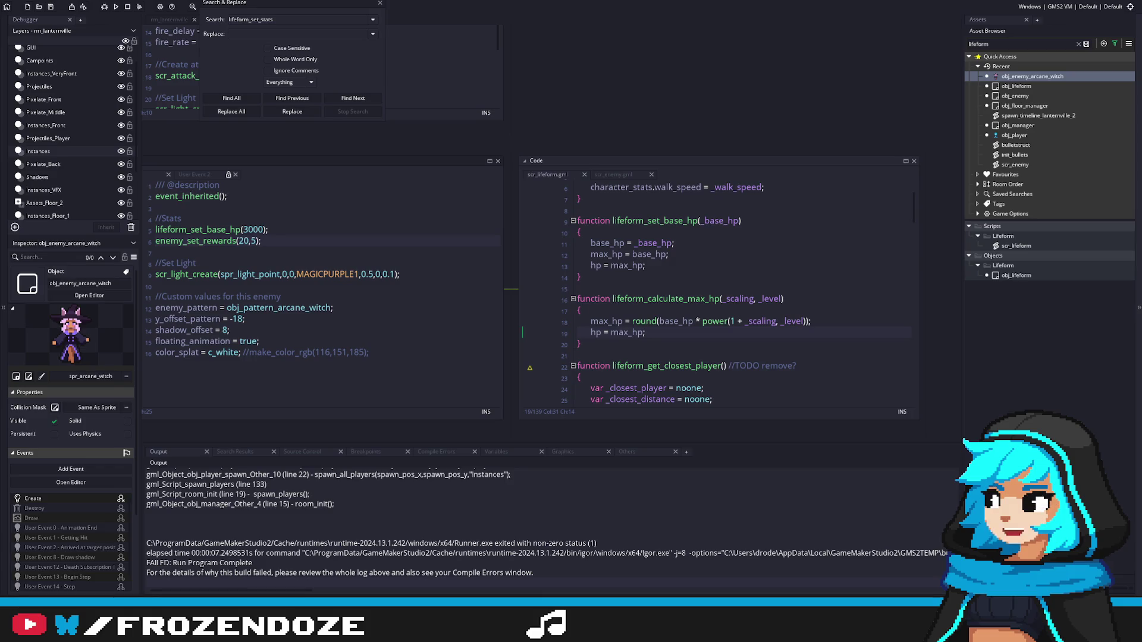
{"action": "double_click", "coordinate": [676, 299]}
{"action": "left_click", "coordinate": [498, 261]}
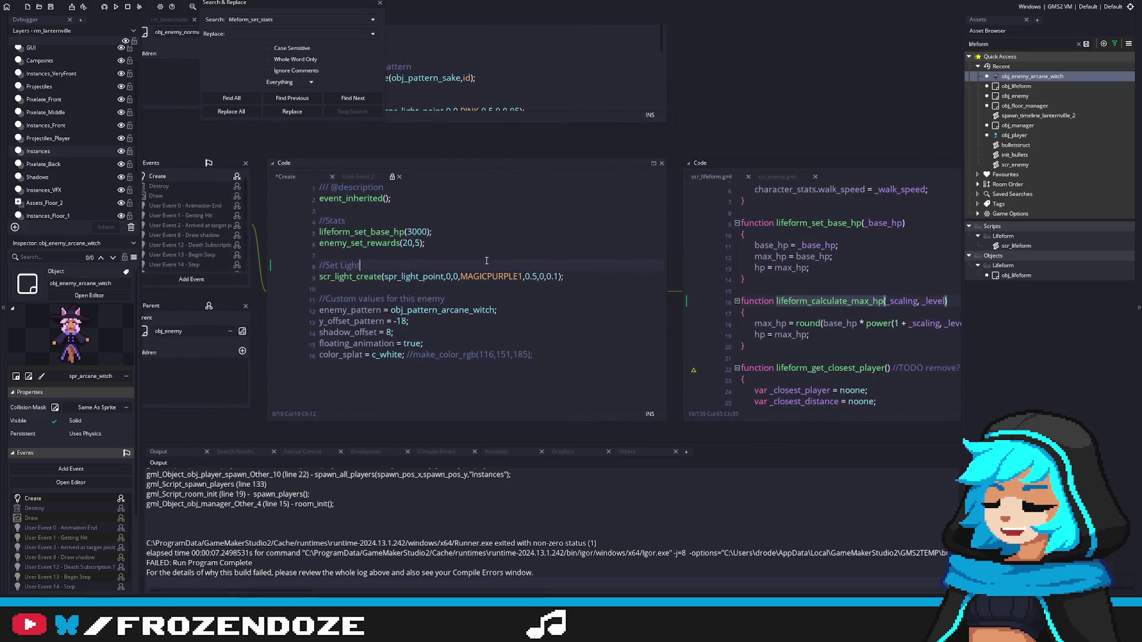
Step: Scroll scr_lifeform down to lifeform_draw_hp_bar and select character_stats on line 104
{"action": "left_click", "coordinate": [714, 358]}
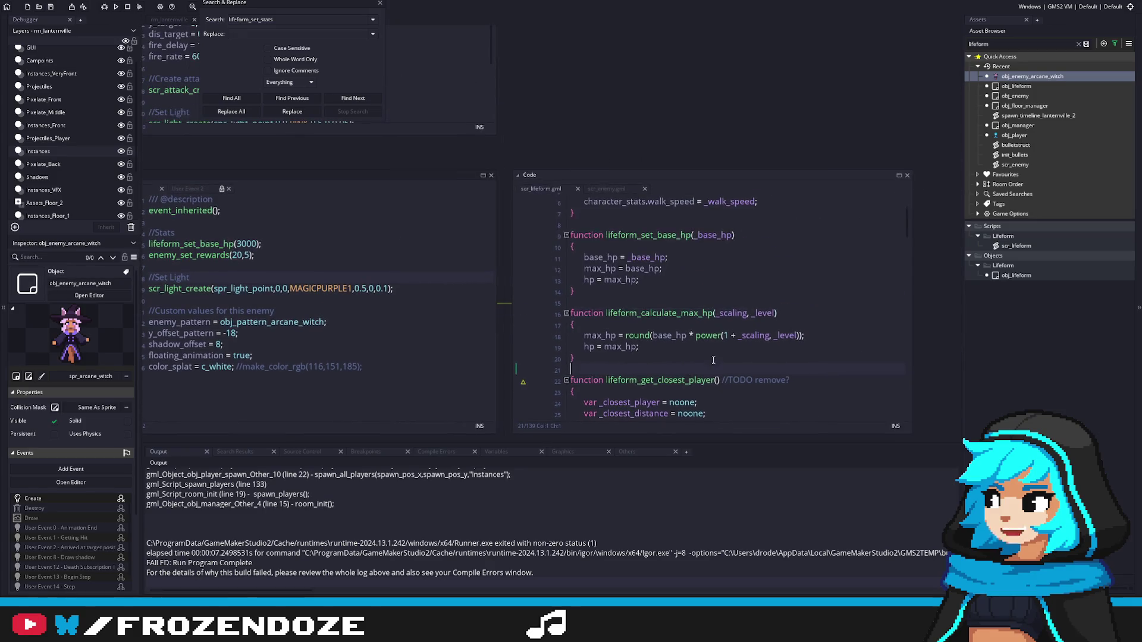
{"action": "scroll", "coordinate": [713, 359], "scroll_direction": "down", "scroll_amount": 10}
{"action": "scroll", "coordinate": [714, 360], "scroll_direction": "down", "scroll_amount": 7}
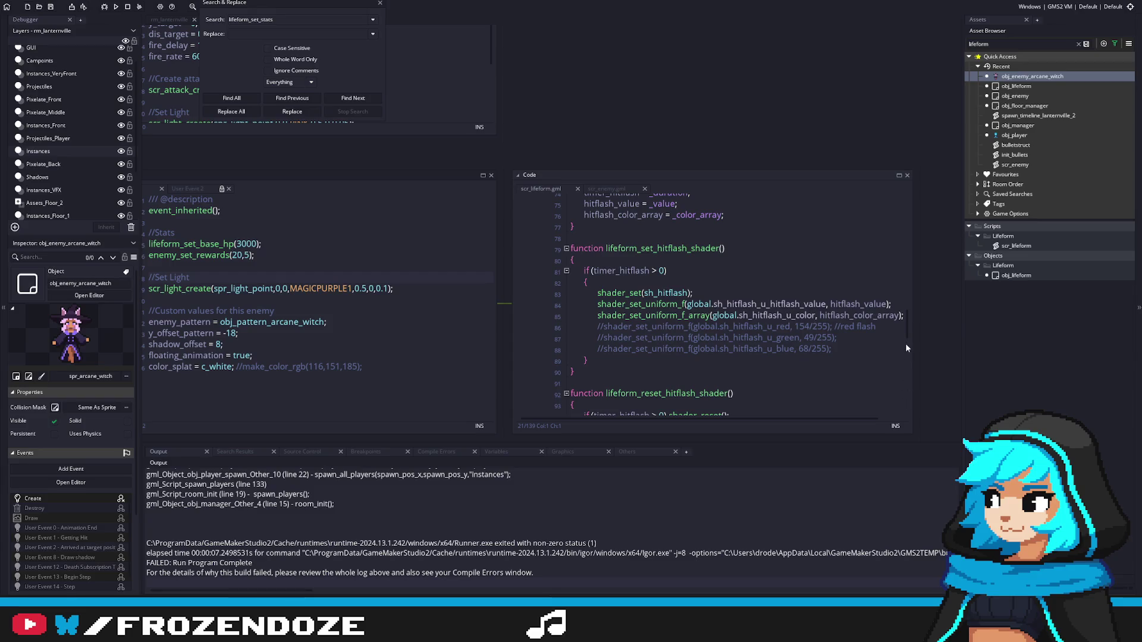
{"action": "scroll", "coordinate": [905, 343], "scroll_direction": "down", "scroll_amount": 5}
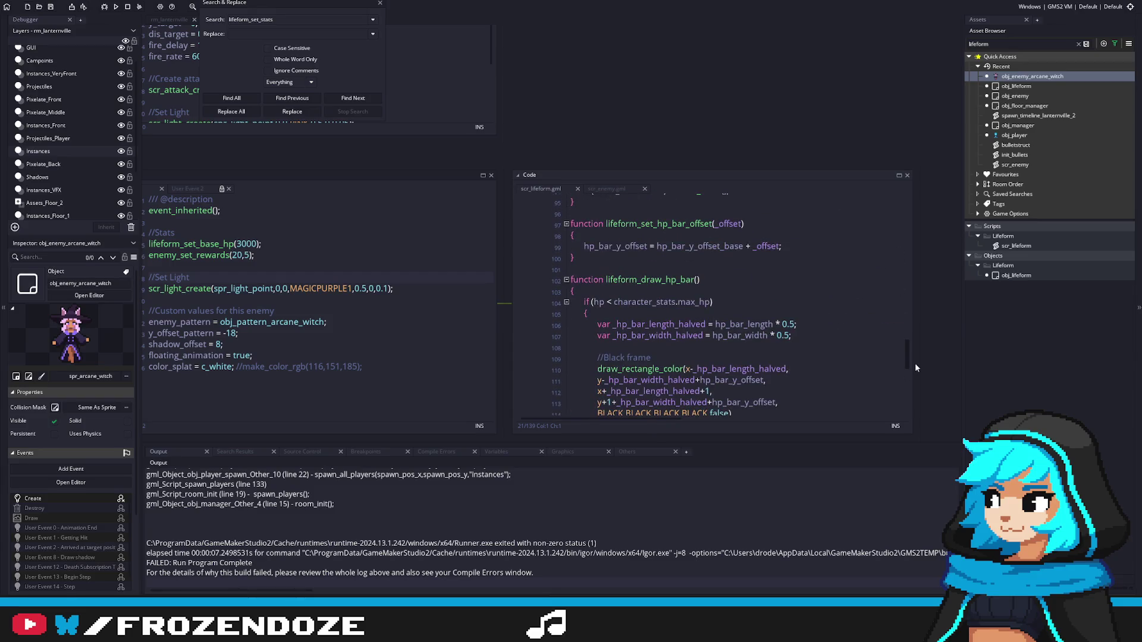
{"action": "scroll", "coordinate": [916, 369], "scroll_direction": "down", "scroll_amount": 1}
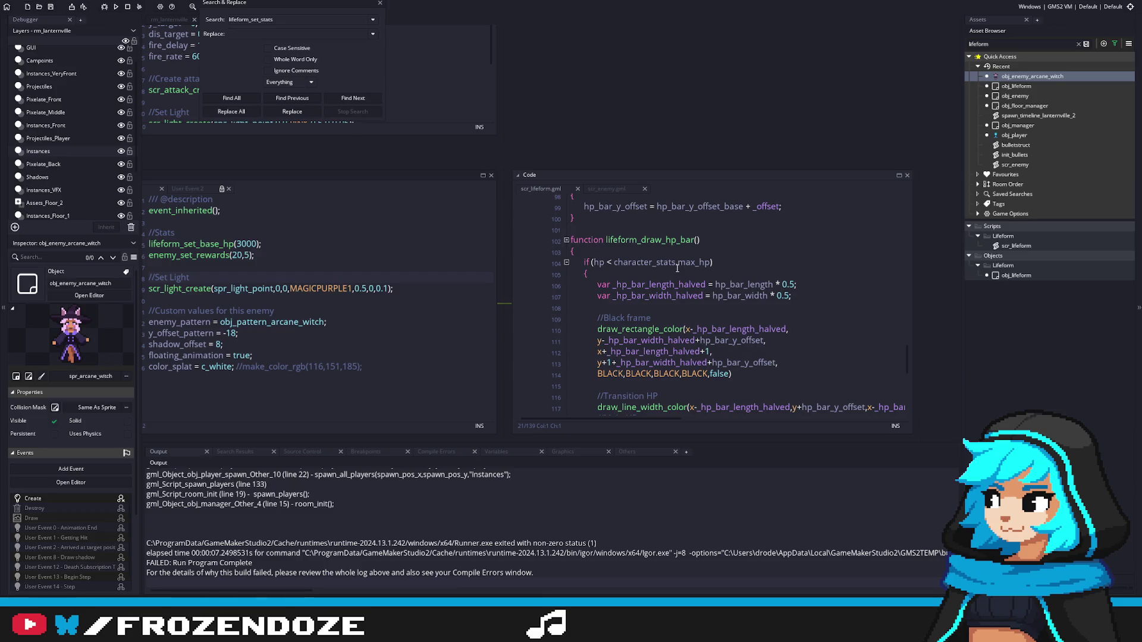
{"action": "left_click_drag", "start_coordinate": [677, 266], "coordinate": [614, 262]}
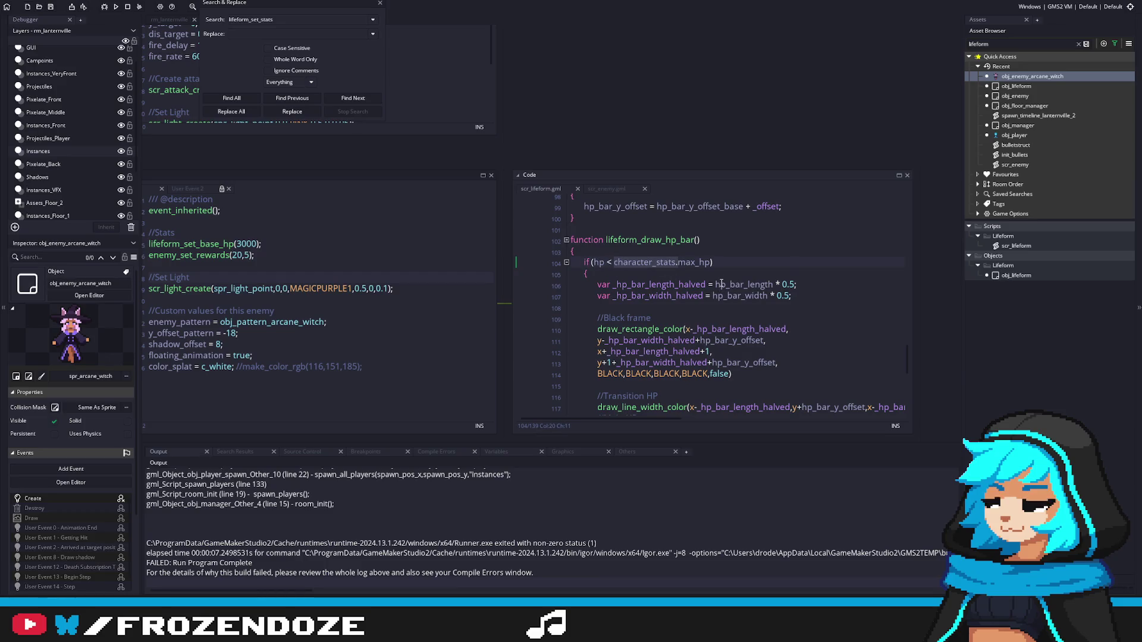
Step: Remove character_stats. from line 104 so the health check compares against max_hp
{"action": "key", "text": "BackSpace"}
{"action": "scroll", "coordinate": [799, 292], "scroll_direction": "down", "scroll_amount": 3}
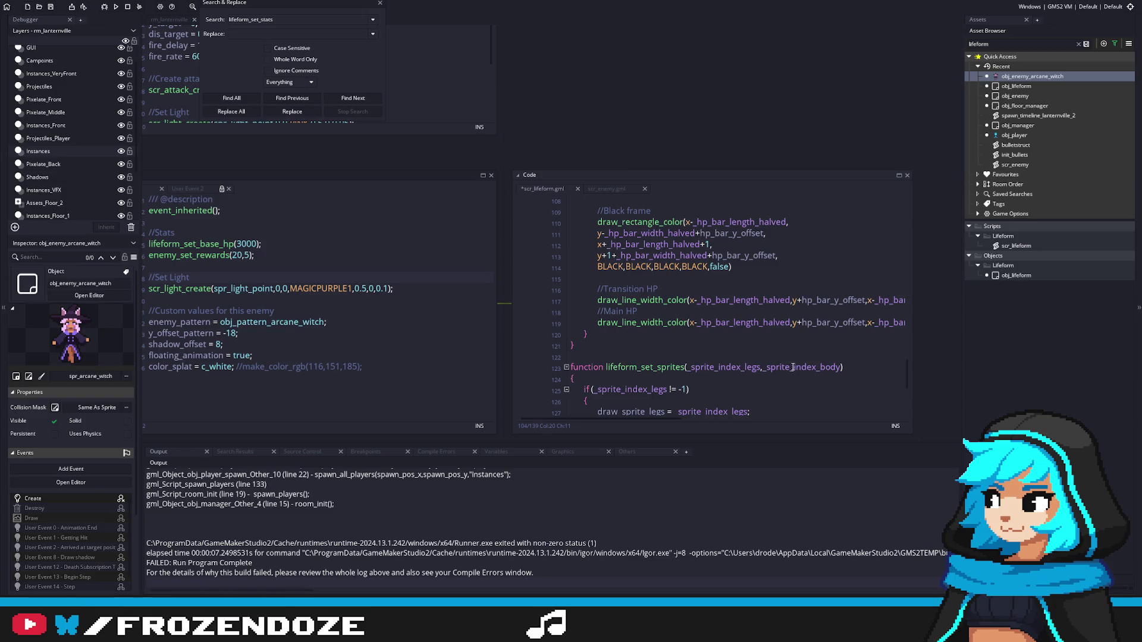
{"action": "mouse_move", "coordinate": [656, 416]}
{"action": "left_mouse_down"}
{"action": "mouse_move", "coordinate": [810, 416]}
{"action": "mouse_move", "coordinate": [645, 411]}
{"action": "left_mouse_up"}
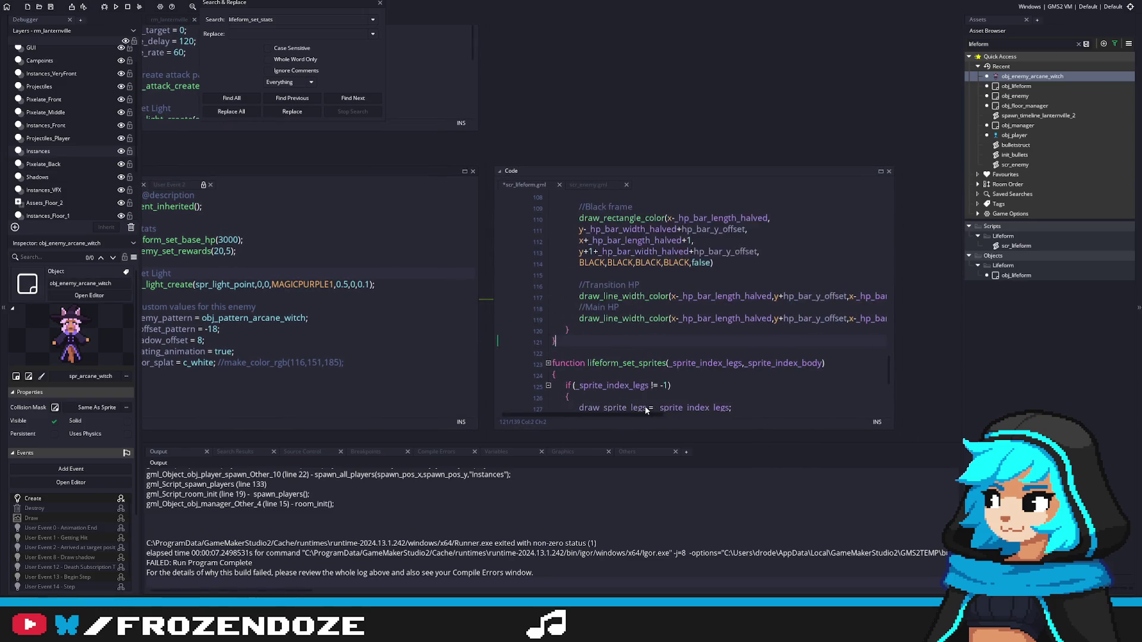
{"action": "scroll", "coordinate": [645, 410], "scroll_direction": "up", "scroll_amount": 3}
{"action": "left_click_drag", "start_coordinate": [370, 310], "coordinate": [751, 329]}
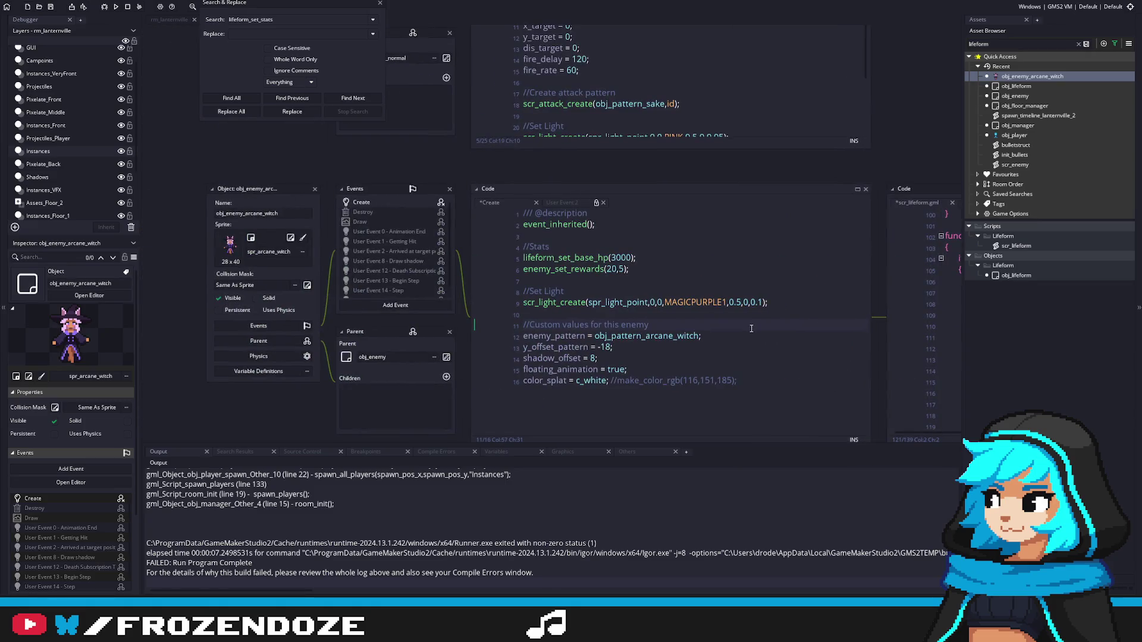
{"action": "scroll", "coordinate": [752, 328], "scroll_direction": "right", "scroll_amount": 5}
{"action": "scroll", "coordinate": [679, 319], "scroll_direction": "right", "scroll_amount": 3}
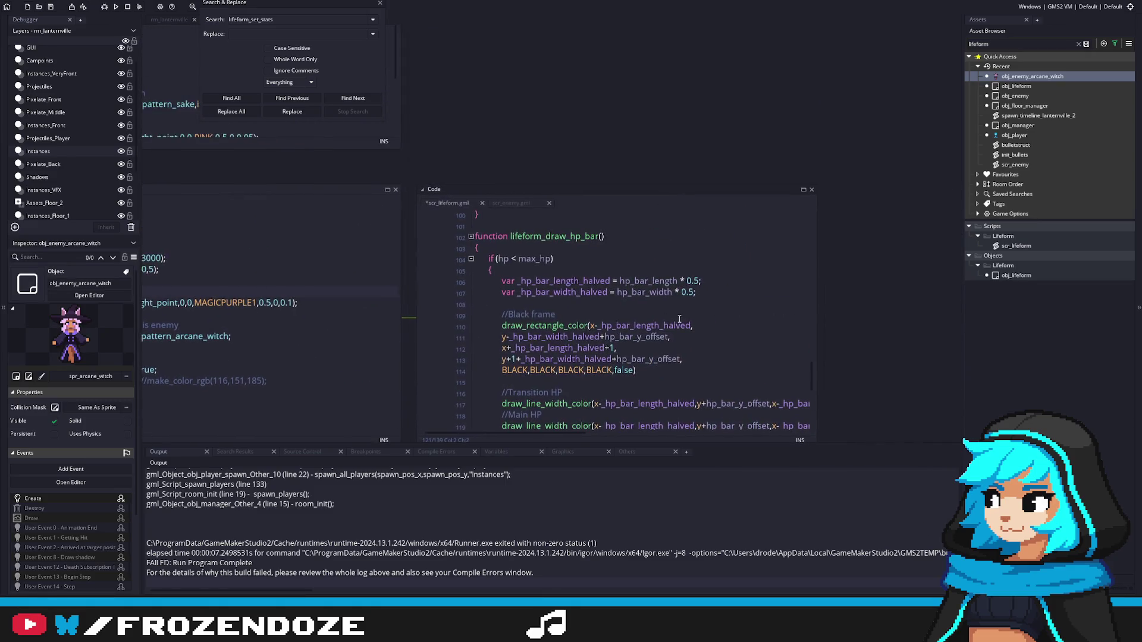
{"action": "key", "text": "ctrl+z"}
{"action": "key", "text": "ctrl+z"}
{"action": "key", "text": "ctrl+z"}
{"action": "scroll", "coordinate": [709, 310], "scroll_direction": "down", "scroll_amount": 3}
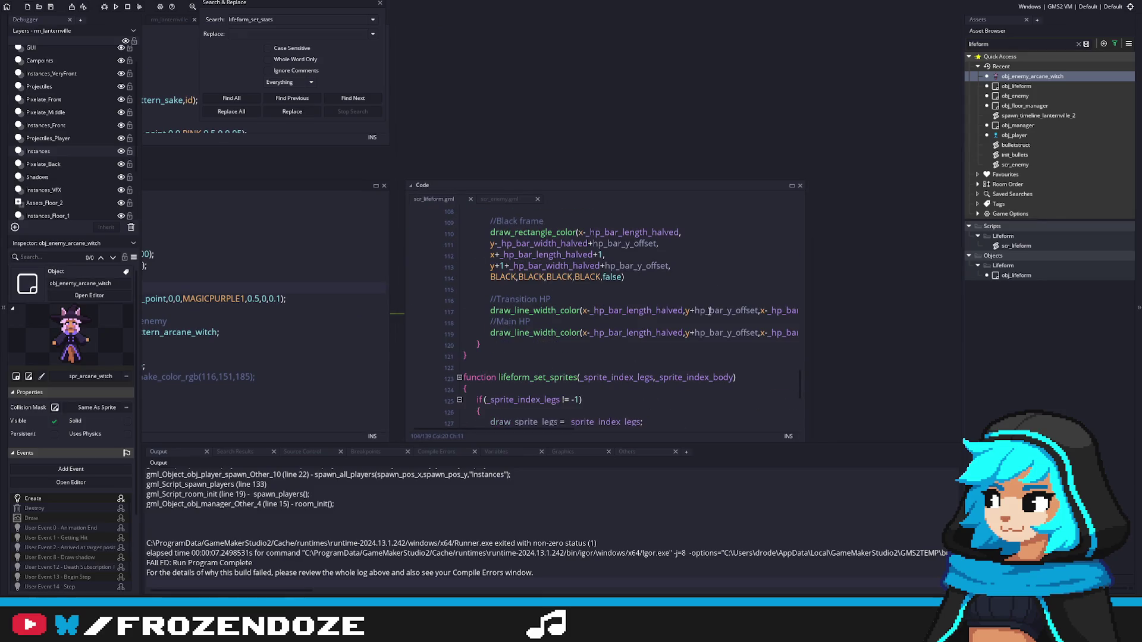
{"action": "left_click_drag", "start_coordinate": [550, 431], "coordinate": [739, 420]}
Step: Delete character_stats. from lines 117 and 119 so the bar draws with hp/max_hp
{"action": "double_click", "coordinate": [552, 311]}
{"action": "key", "text": "BackSpace"}
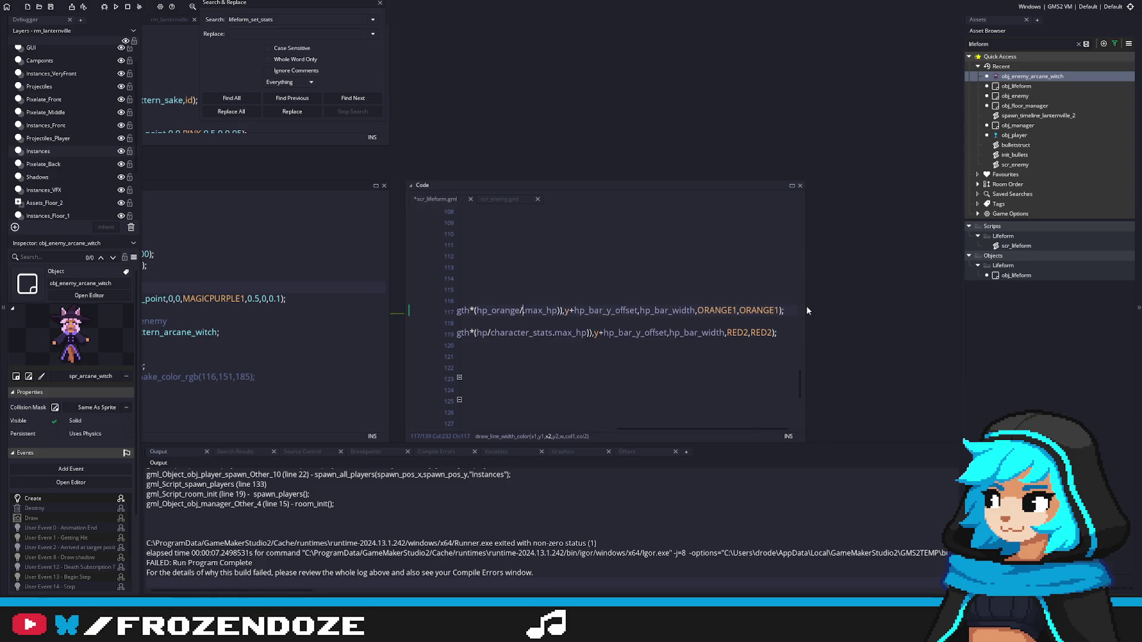
{"action": "key", "text": "Delete"}
{"action": "left_click", "coordinate": [547, 339]}
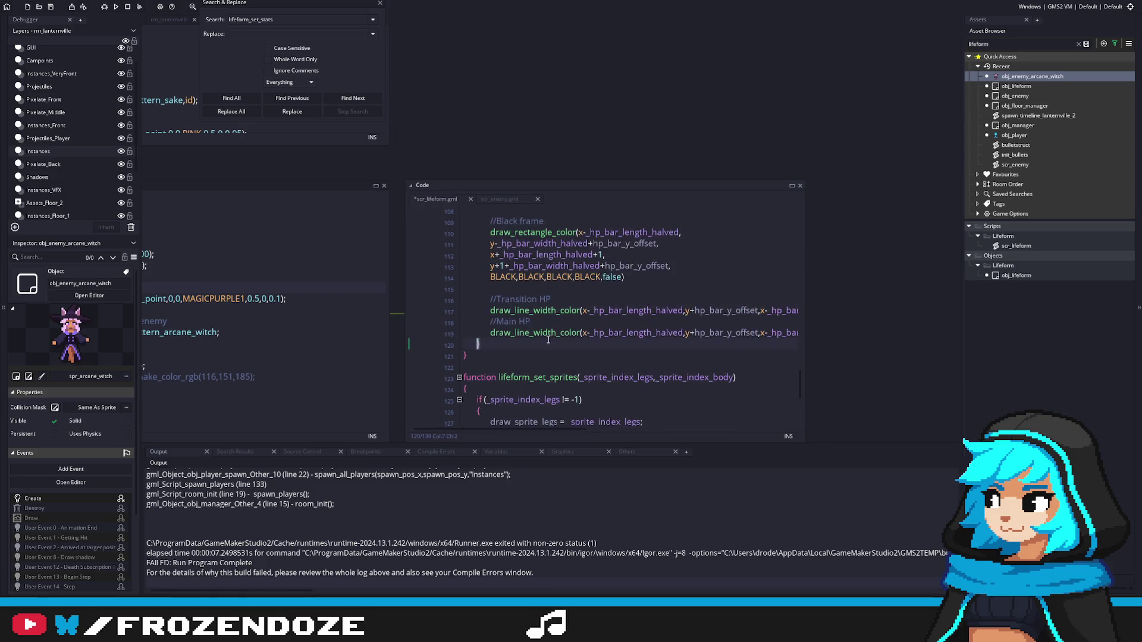
{"action": "left_click_drag", "start_coordinate": [485, 432], "coordinate": [645, 427]}
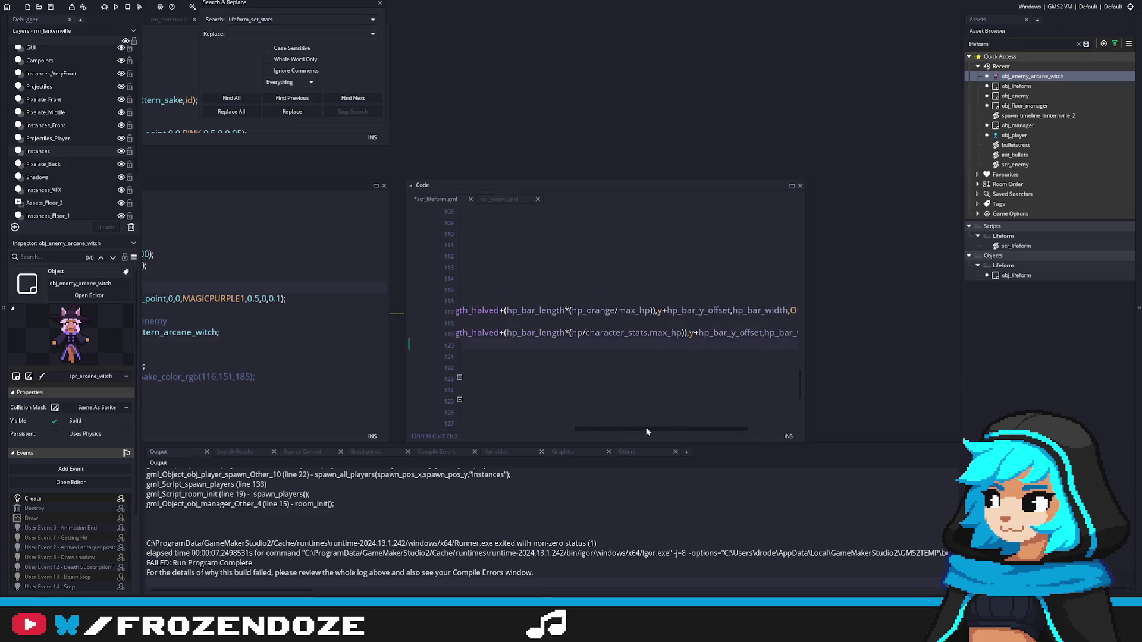
{"action": "double_click", "coordinate": [622, 333]}
{"action": "key", "text": "BackSpace"}
{"action": "key", "text": "Delete"}
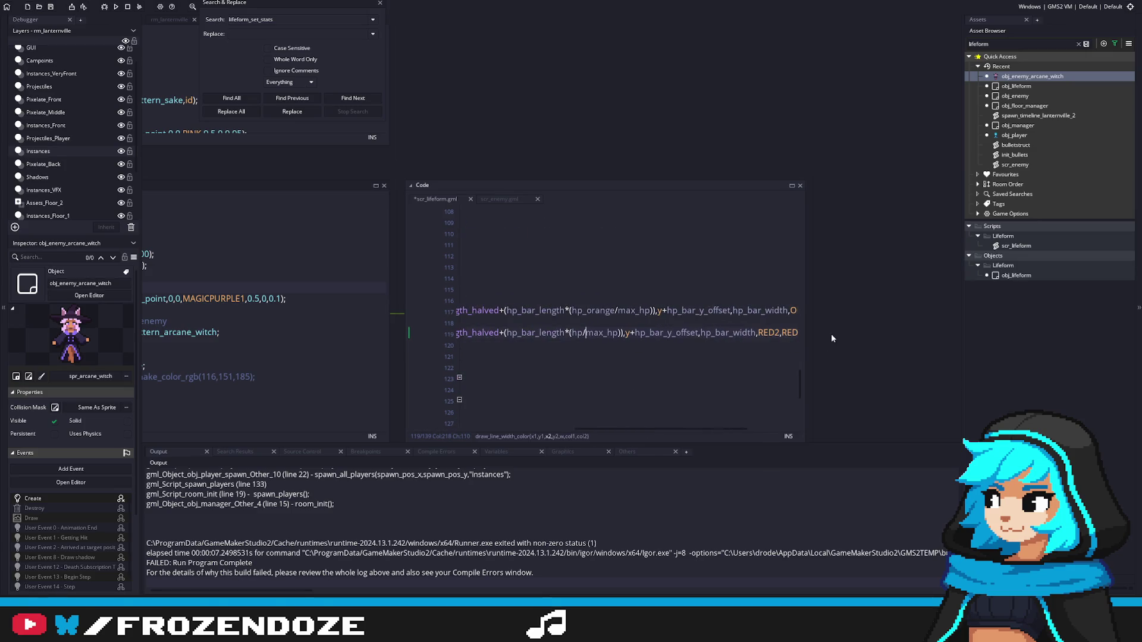
{"action": "left_click", "coordinate": [677, 310]}
{"action": "mouse_move", "coordinate": [718, 433]}
{"action": "left_mouse_down"}
{"action": "mouse_move", "coordinate": [741, 433]}
{"action": "mouse_move", "coordinate": [553, 433]}
{"action": "left_mouse_up"}
{"action": "scroll", "coordinate": [684, 364], "scroll_direction": "down", "scroll_amount": 4}
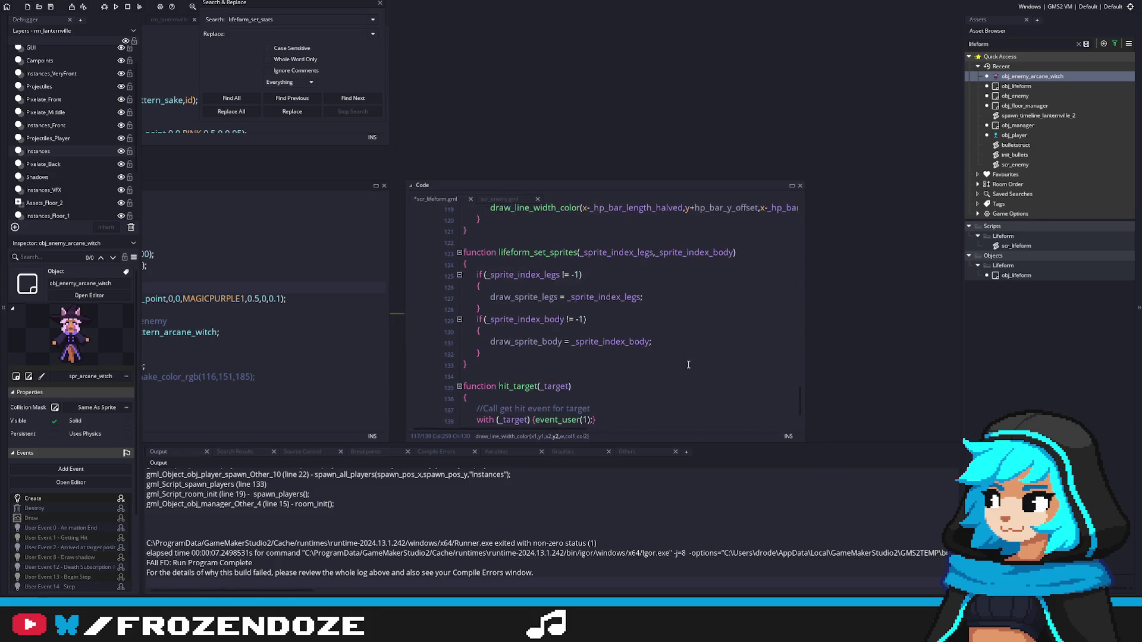
{"action": "scroll", "coordinate": [681, 371], "scroll_direction": "up", "scroll_amount": 8}
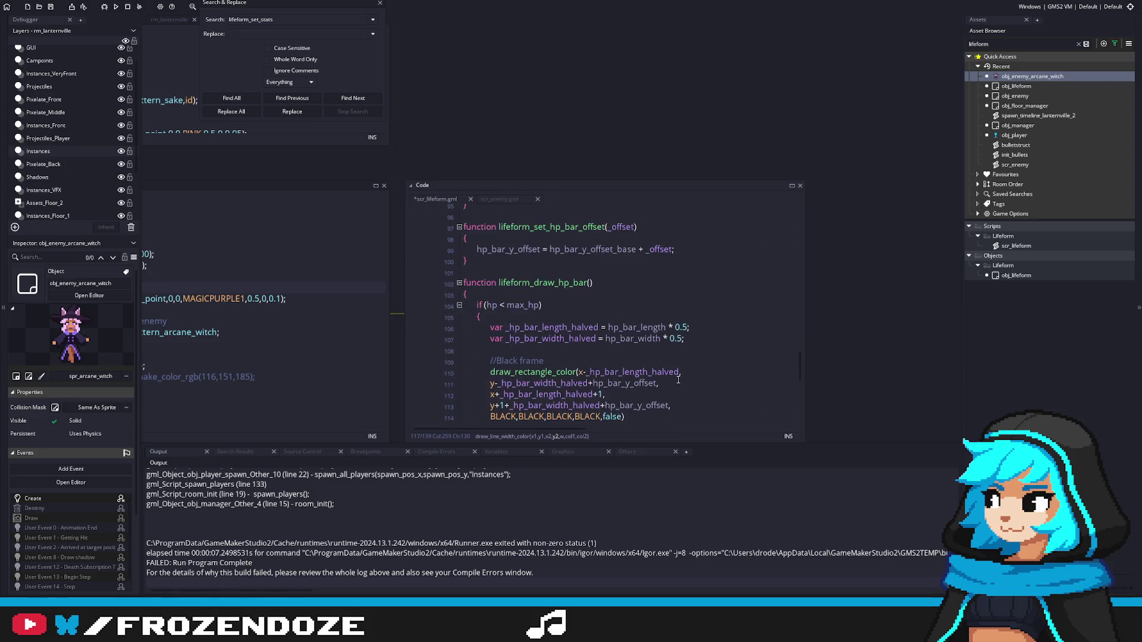
{"action": "key", "text": "ctrl+a"}
Step: Search for character_stats.hp, then character_stats.max_hp, and open the obj_lifeform Create match
{"action": "type", "text": "character_stats"}
{"action": "key", "text": "Return"}
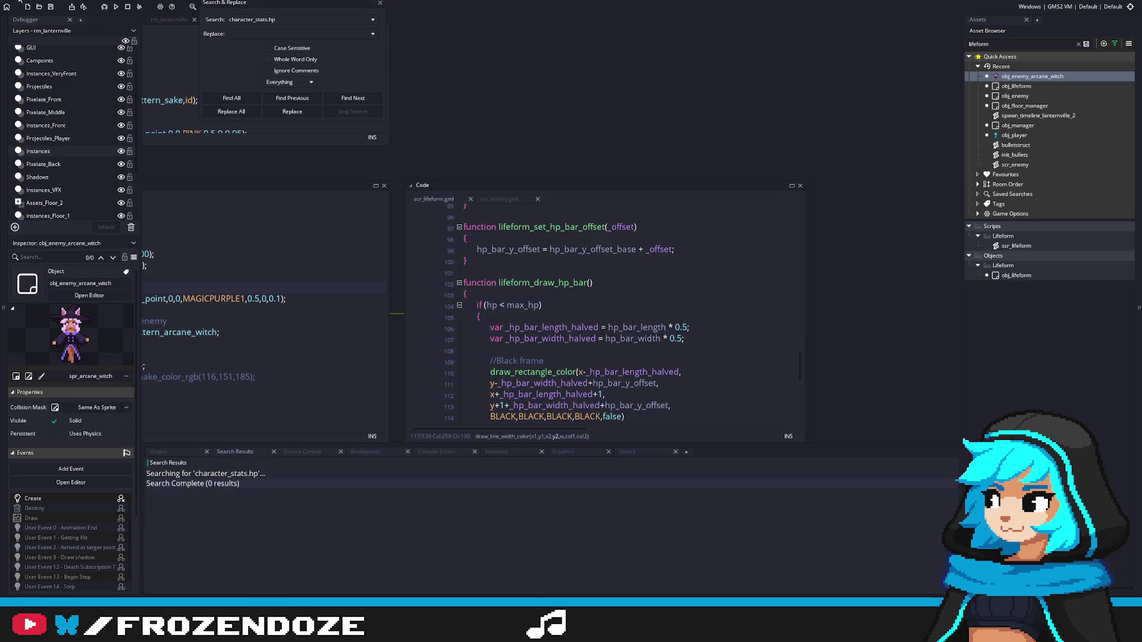
{"action": "scroll", "coordinate": [694, 333], "scroll_direction": "down", "scroll_amount": 8}
{"action": "scroll", "coordinate": [694, 333], "scroll_direction": "up", "scroll_amount": 3}
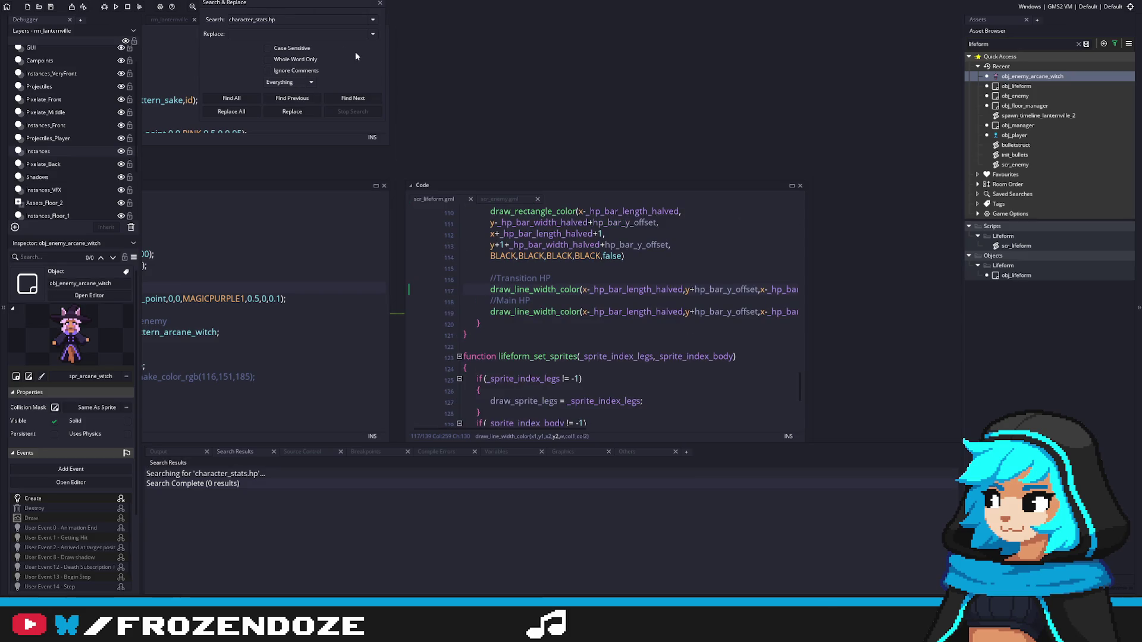
{"action": "type", "text": "max_"}
{"action": "key", "text": "Return"}
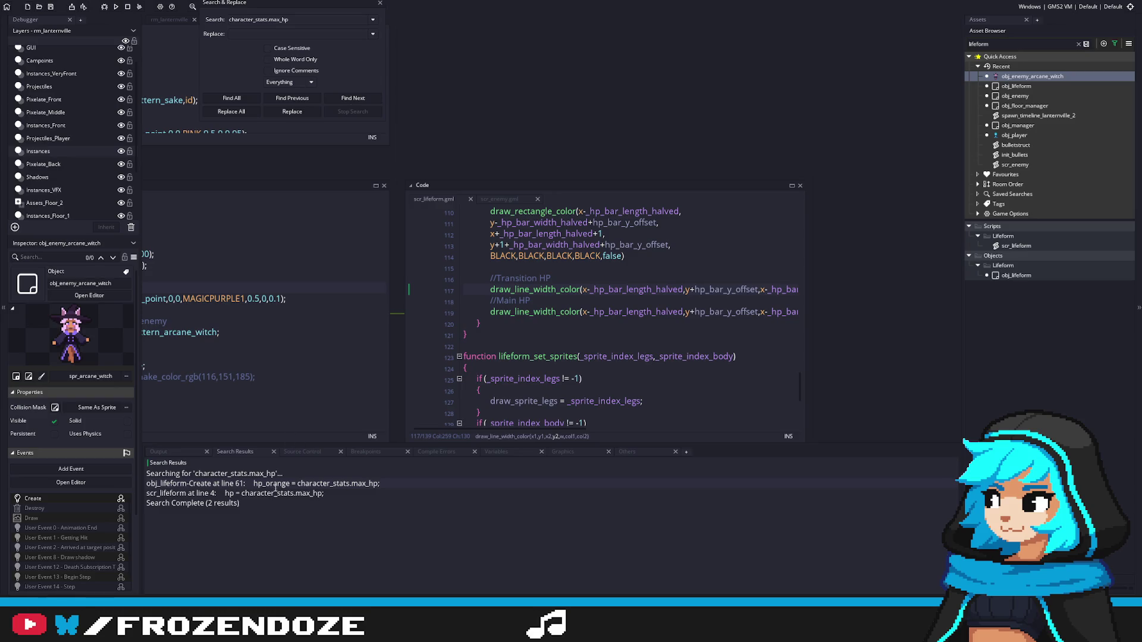
{"action": "double_click", "coordinate": [274, 484]}
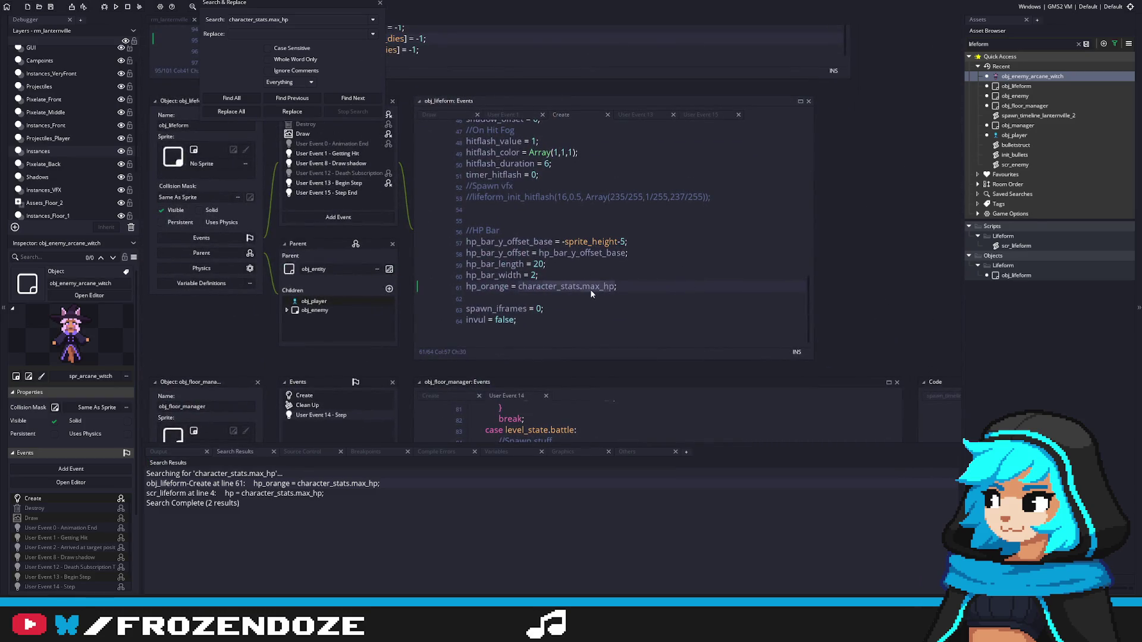
Step: Change obj_lifeform's Create line 61 to hp_orange = max_hp; and save
{"action": "left_click_drag", "start_coordinate": [560, 287], "coordinate": [518, 288]}
{"action": "key", "text": "BackSpace"}
{"action": "key", "text": "ctrl+s"}
{"action": "scroll", "coordinate": [761, 211], "scroll_direction": "up", "scroll_amount": 15}
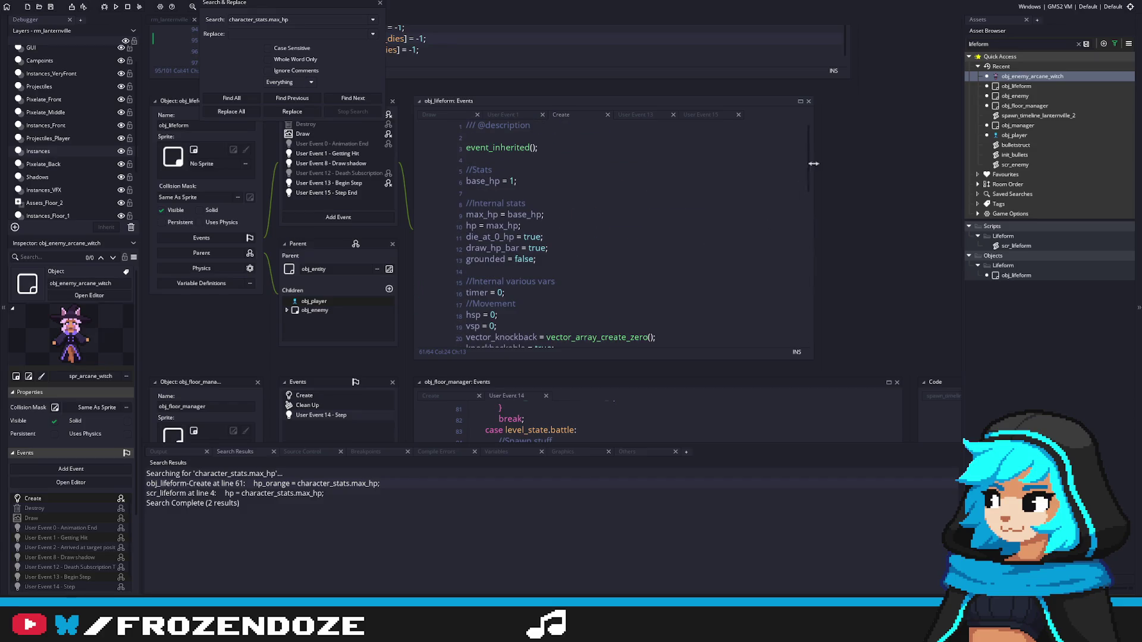
{"action": "scroll", "coordinate": [810, 155], "scroll_direction": "down", "scroll_amount": 15}
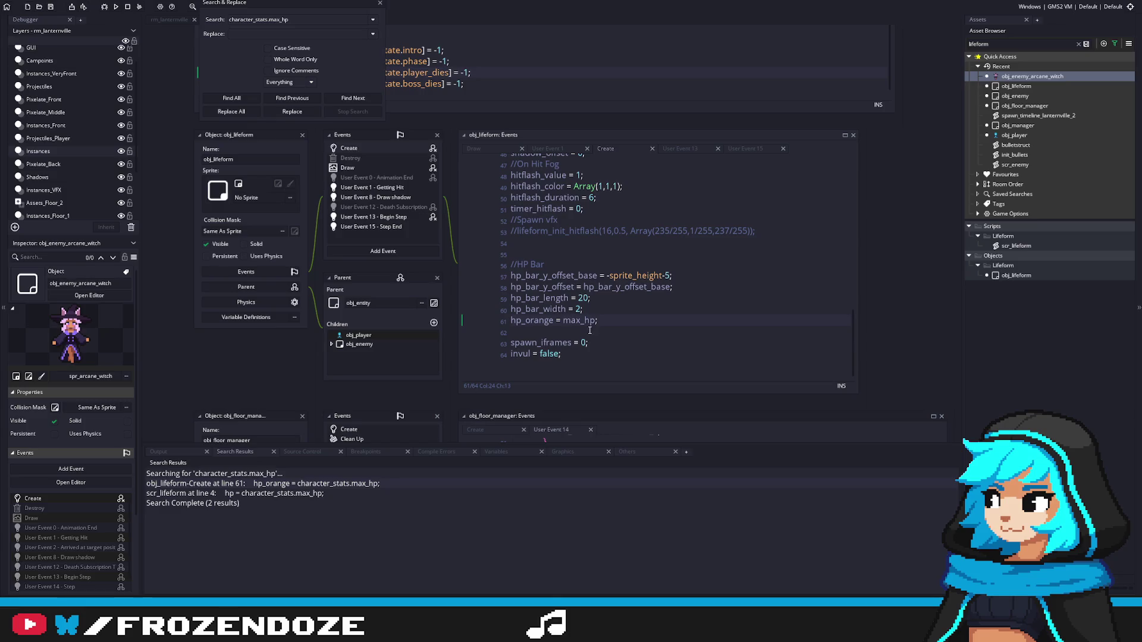
{"action": "left_click", "coordinate": [540, 348]}
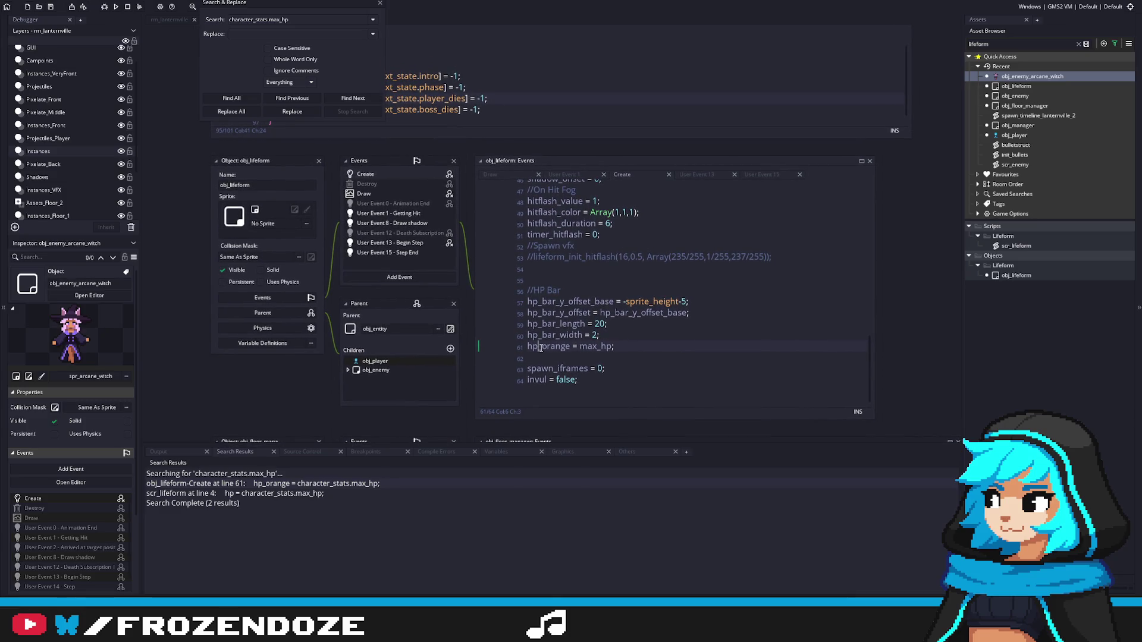
{"action": "double_click", "coordinate": [540, 347]}
Step: Look over obj_lifeform's Draw event, then open the scr_lifeform line 4 search result
{"action": "left_click", "coordinate": [398, 194]}
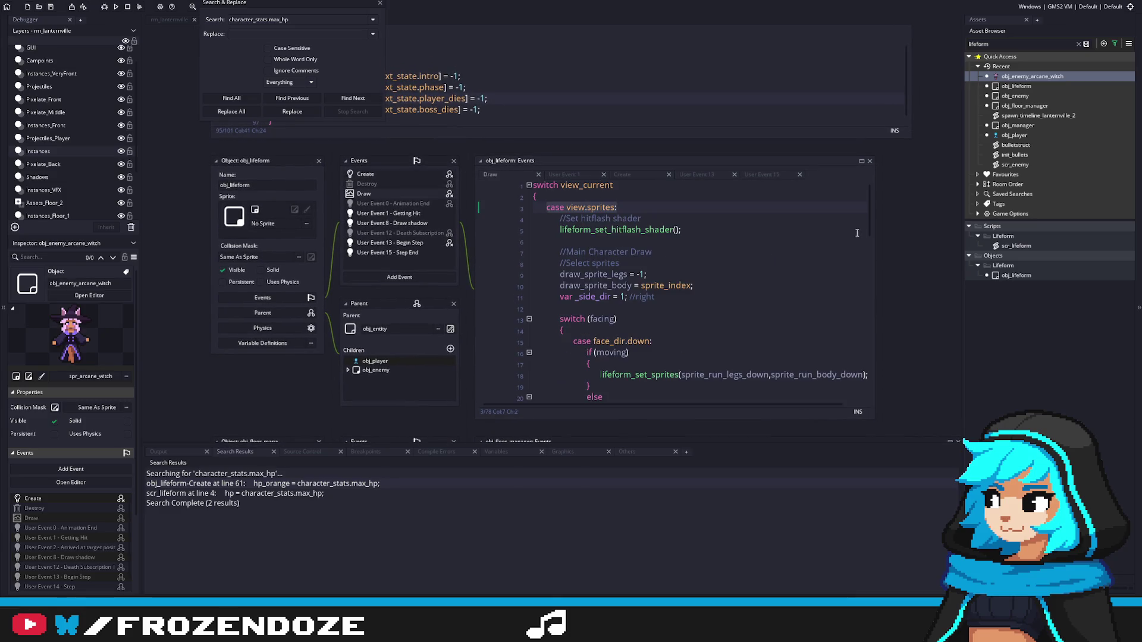
{"action": "scroll", "coordinate": [704, 307], "scroll_direction": "down", "scroll_amount": 5}
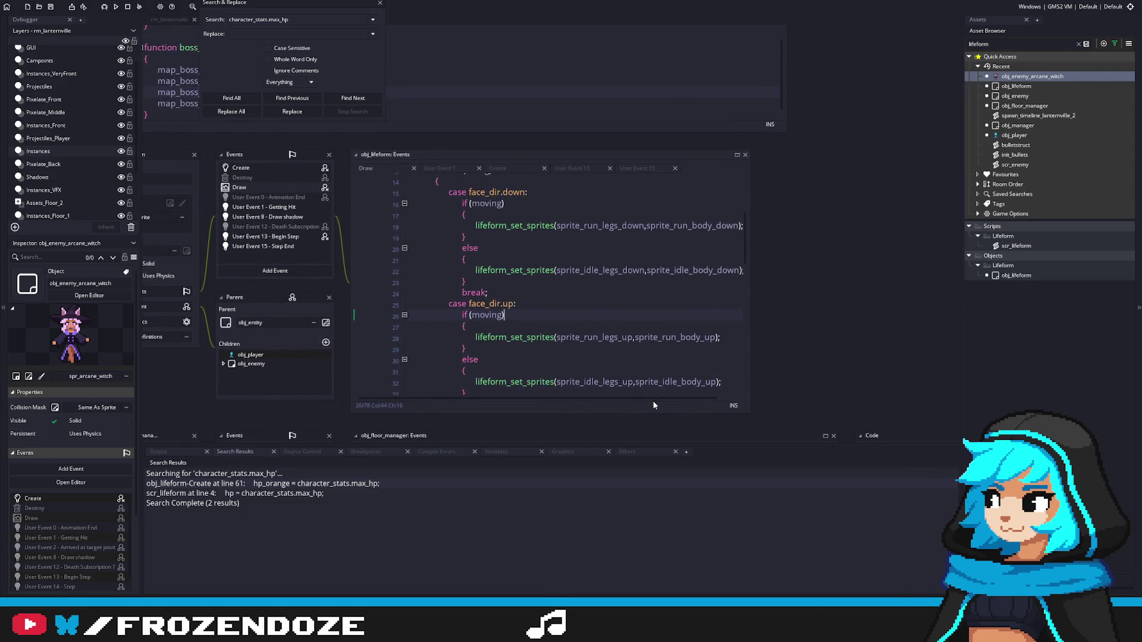
{"action": "scroll", "coordinate": [667, 352], "scroll_direction": "down", "scroll_amount": 10}
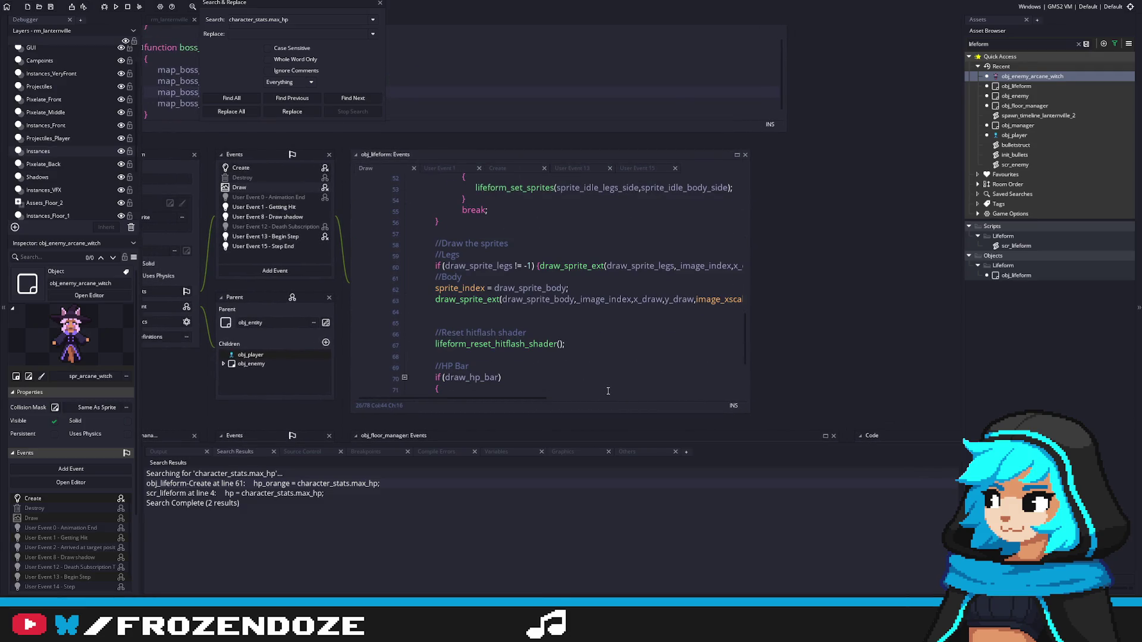
{"action": "scroll", "coordinate": [608, 391], "scroll_direction": "down", "scroll_amount": 3}
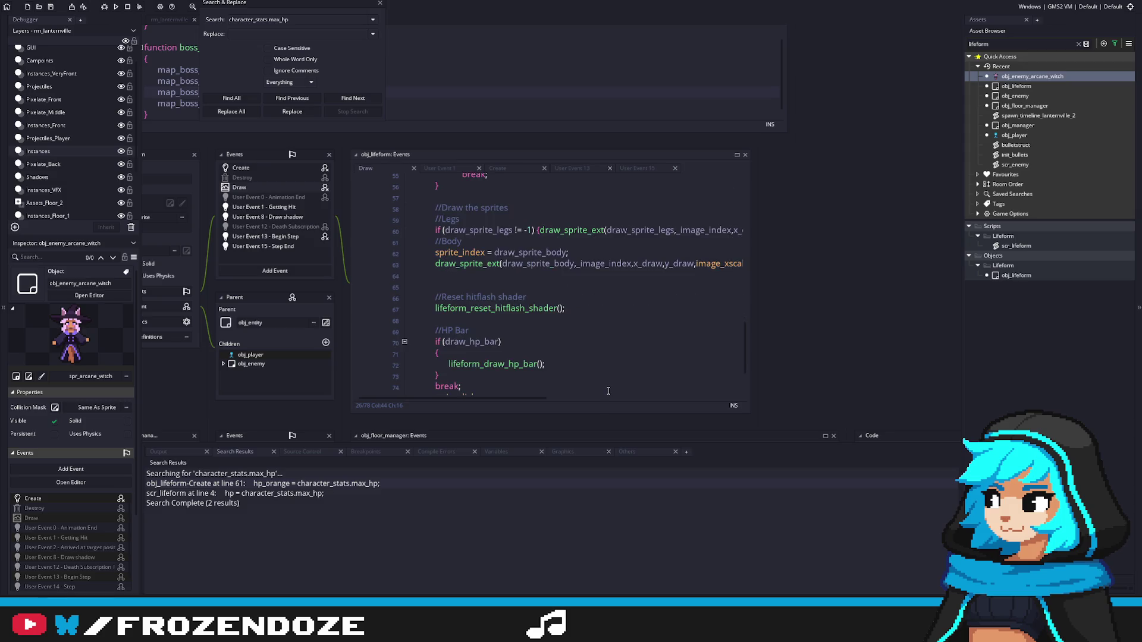
{"action": "left_click", "coordinate": [255, 165]}
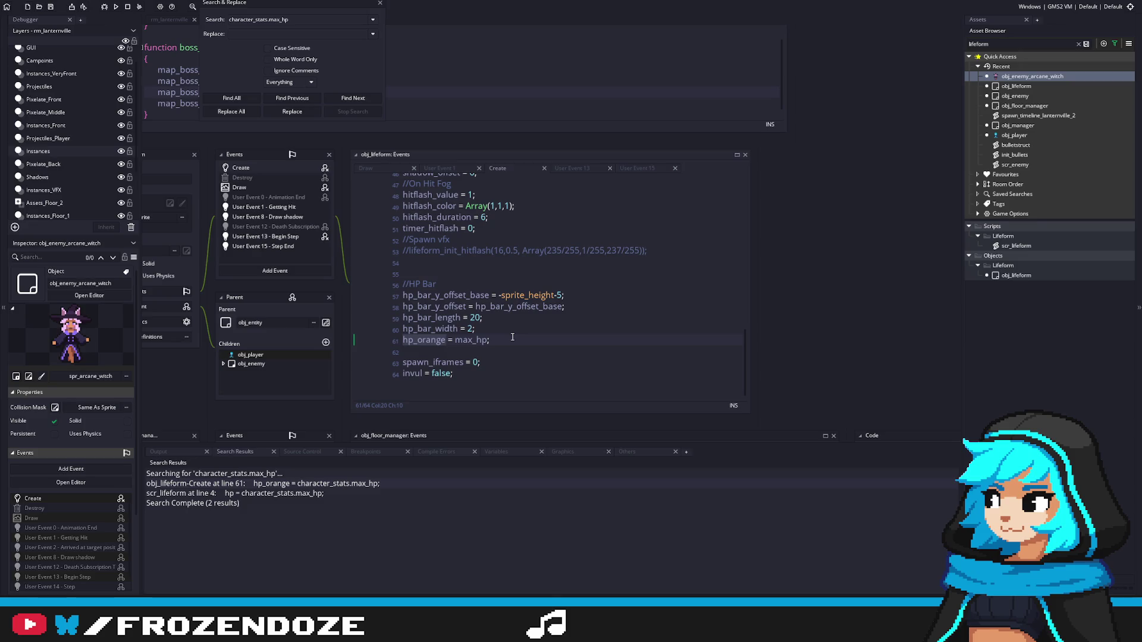
{"action": "double_click", "coordinate": [303, 494]}
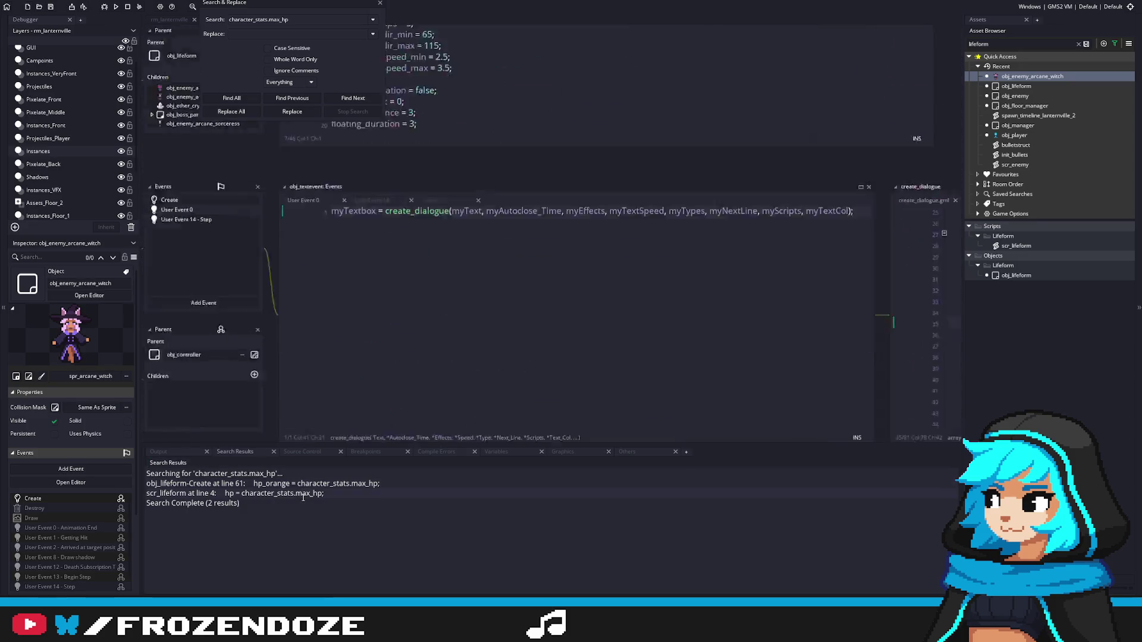
Step: Make scr_lifeform line 4 set hp from max_hp instead of character_stats.max_hp, and save
{"action": "left_click_drag", "start_coordinate": [451, 269], "coordinate": [607, 330]}
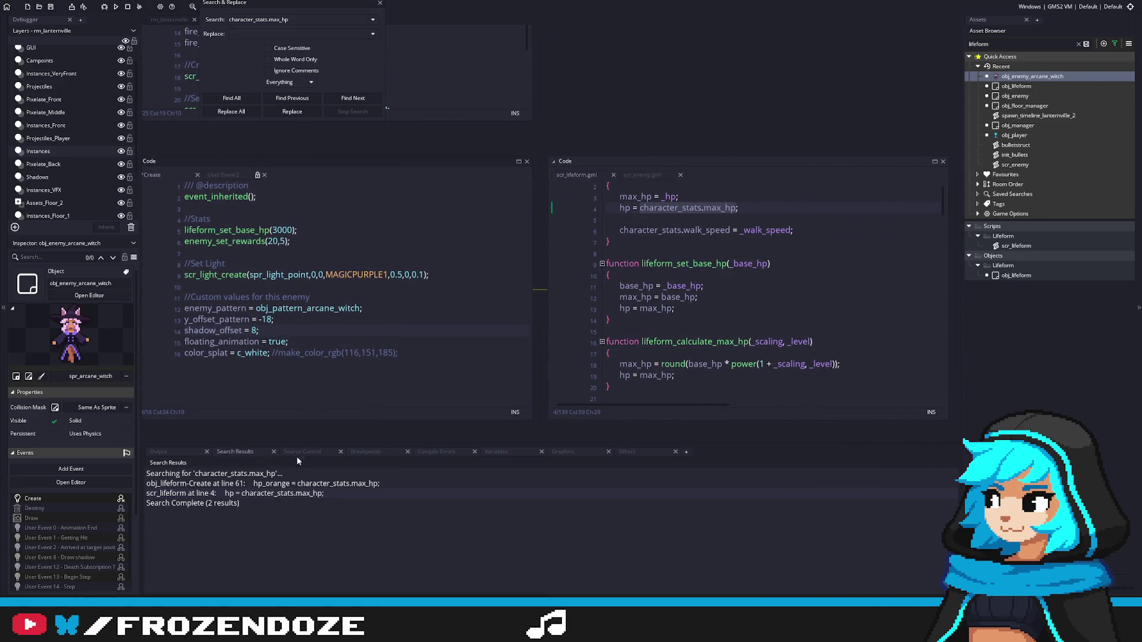
{"action": "scroll", "coordinate": [714, 229], "scroll_direction": "up", "scroll_amount": 1}
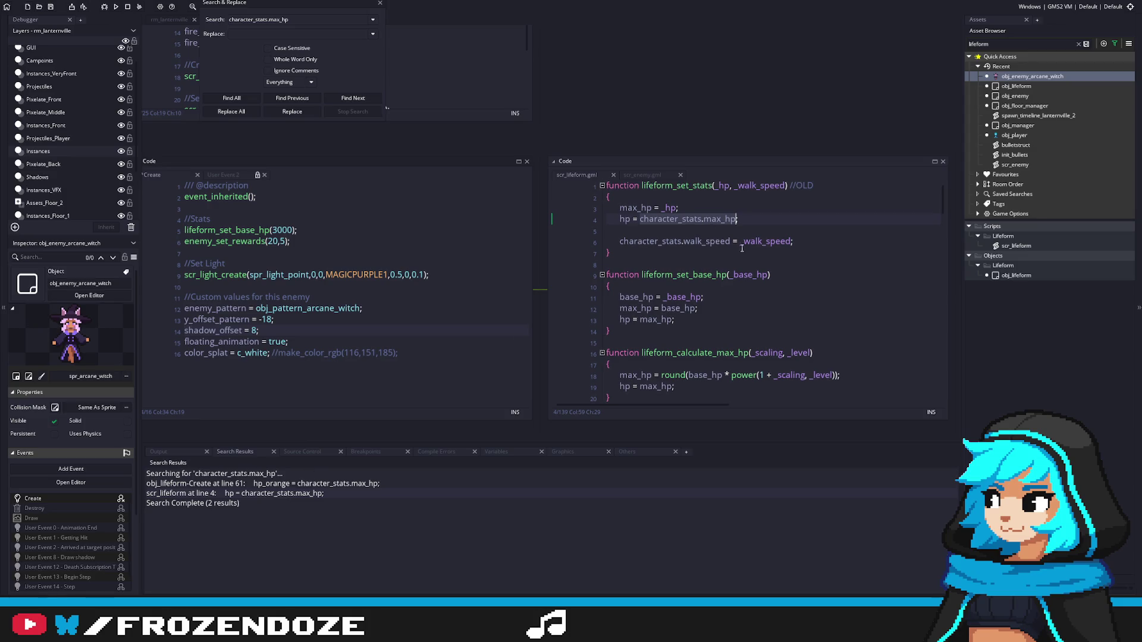
{"action": "left_click", "coordinate": [717, 220]}
{"action": "left_click_drag", "start_coordinate": [705, 220], "coordinate": [639, 220]}
{"action": "key", "text": "BackSpace"}
{"action": "key", "text": "ctrl+s"}
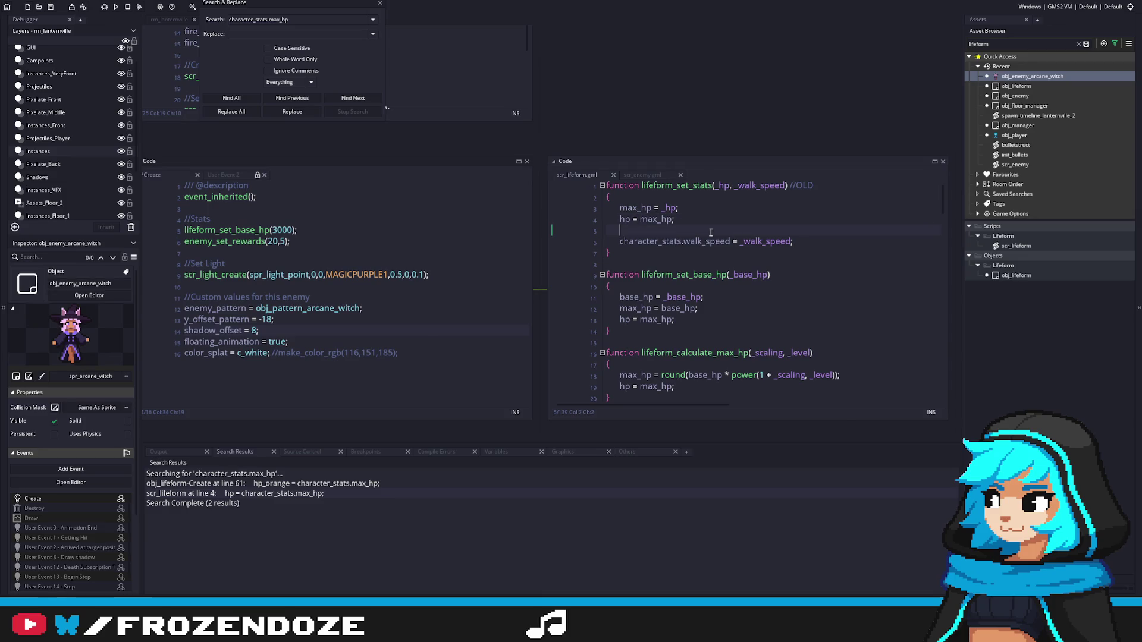
Step: Delete the walk_speed assignment and mark the whole lifeform_set_stats function for removal
{"action": "mouse_move", "coordinate": [809, 243]}
{"action": "left_mouse_down"}
{"action": "mouse_move", "coordinate": [709, 226]}
{"action": "mouse_move", "coordinate": [577, 232]}
{"action": "left_mouse_up"}
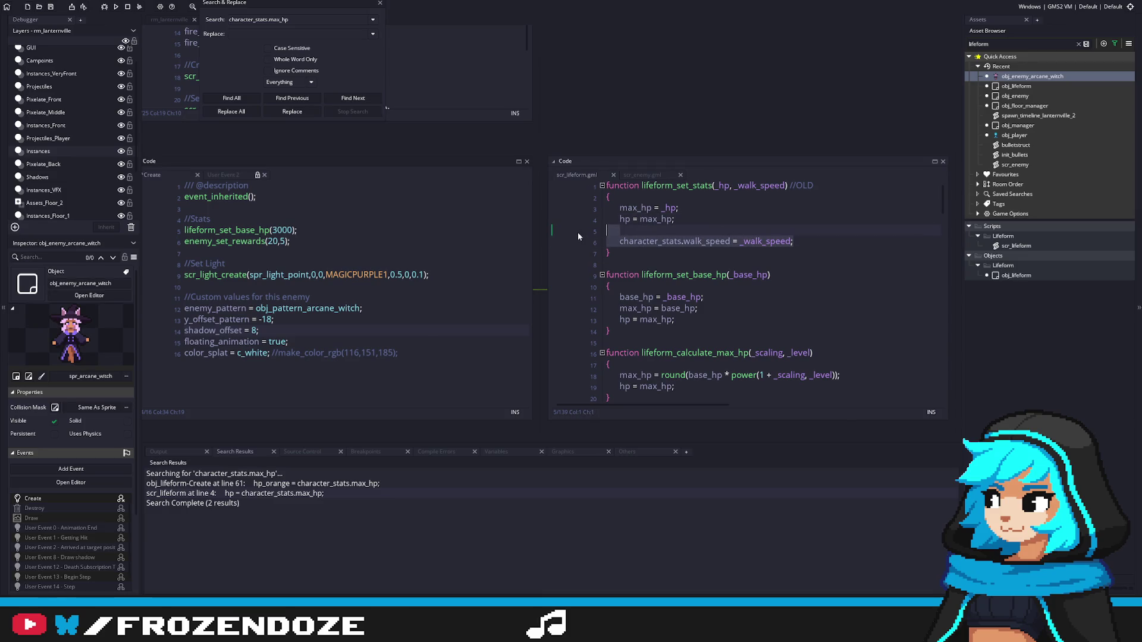
{"action": "key", "text": "BackSpace"}
{"action": "key", "text": "BackSpace"}
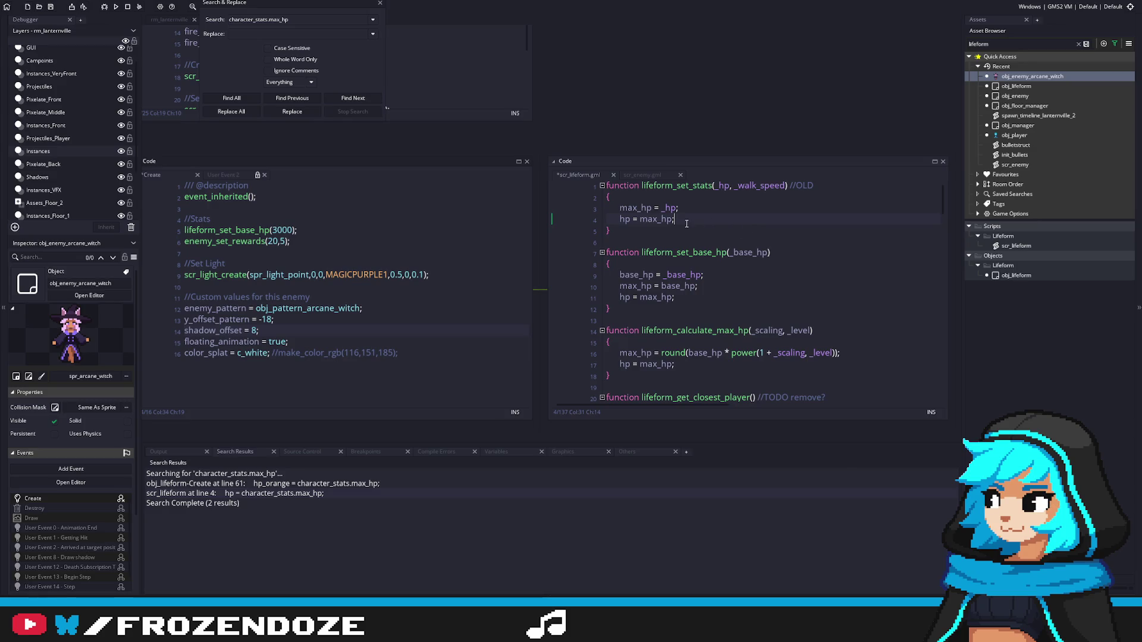
{"action": "left_click", "coordinate": [712, 185]}
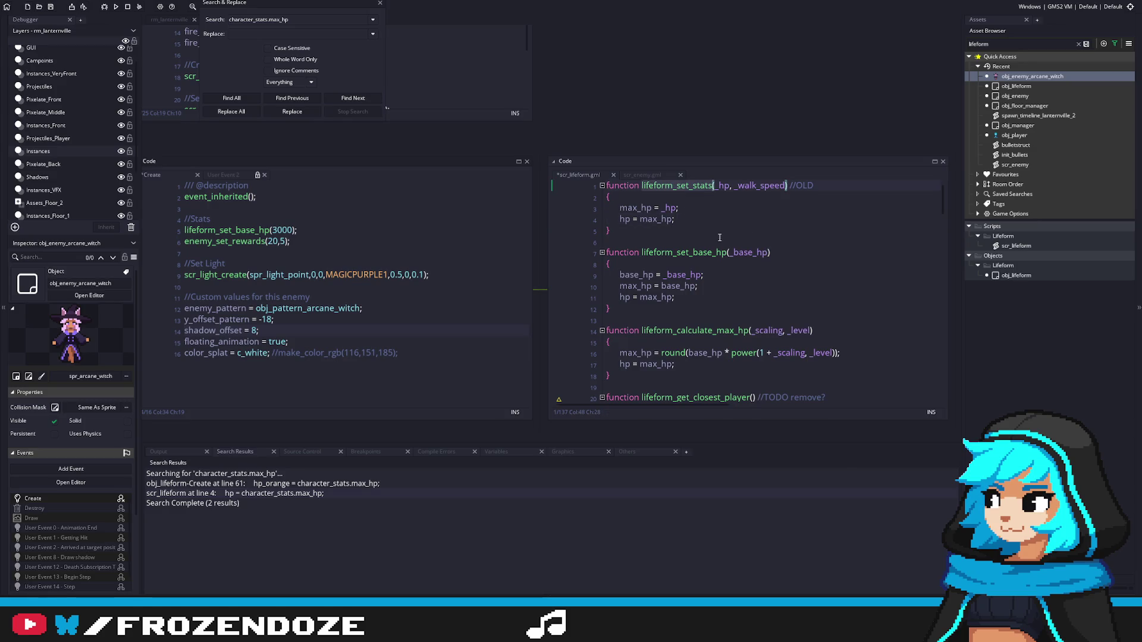
{"action": "left_click_drag", "start_coordinate": [601, 253], "coordinate": [534, 170]}
{"action": "key", "text": "BackSpace"}
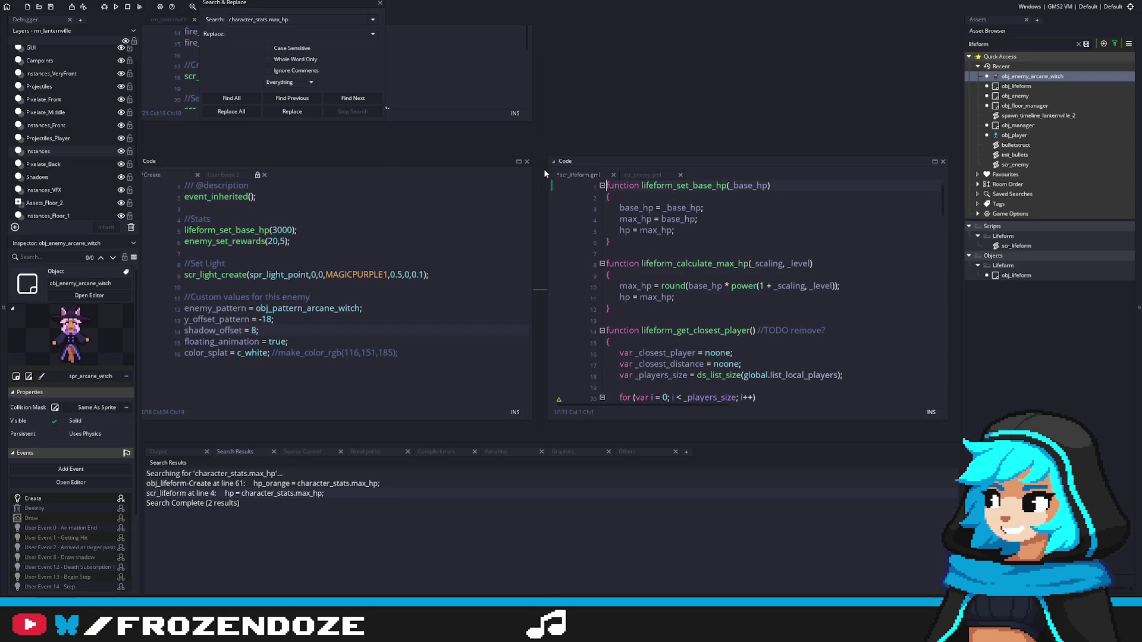
{"action": "key", "text": "ctrl+z"}
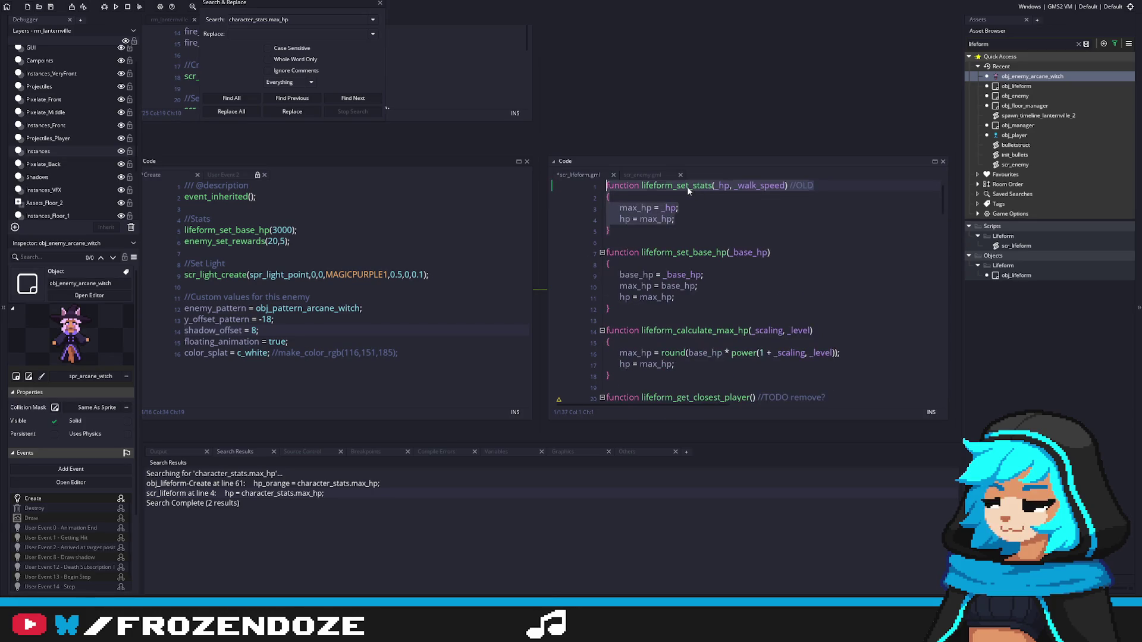
Step: Search the project for lifeform_set_stats calls, then delete the old function and save
{"action": "left_click", "coordinate": [617, 238]}
{"action": "key", "text": "ctrl+shift+Home"}
{"action": "type", "text": "lifeform_set_stats"}
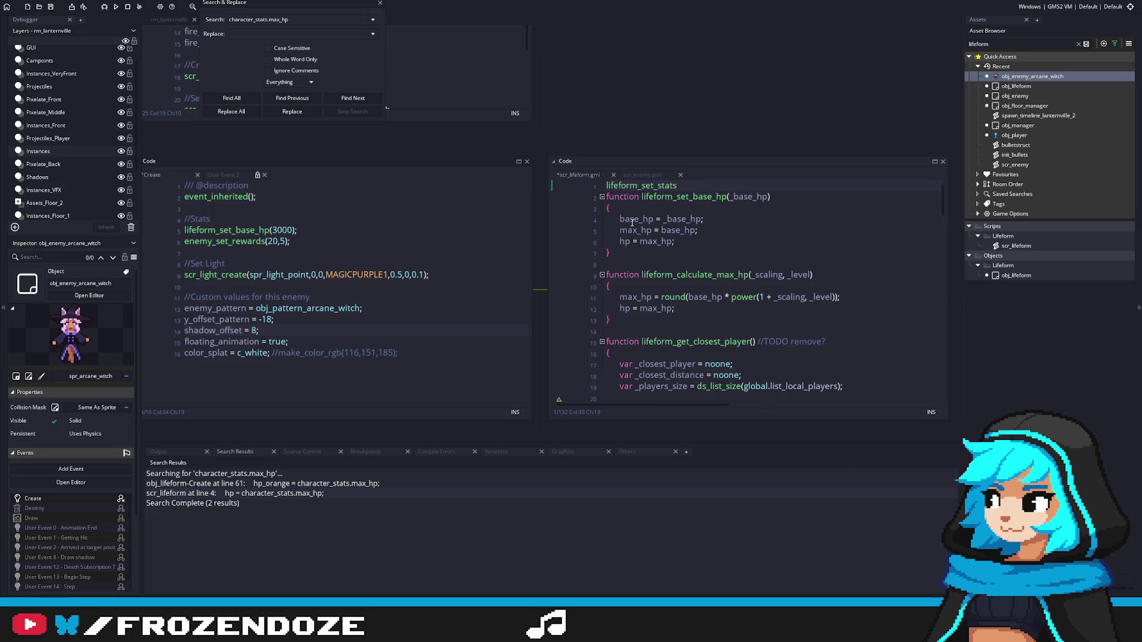
{"action": "key", "text": "ctrl+z"}
{"action": "key", "text": "ctrl+shift+f"}
{"action": "type", "text": "lifeform_set_stats"}
{"action": "key", "text": "Return"}
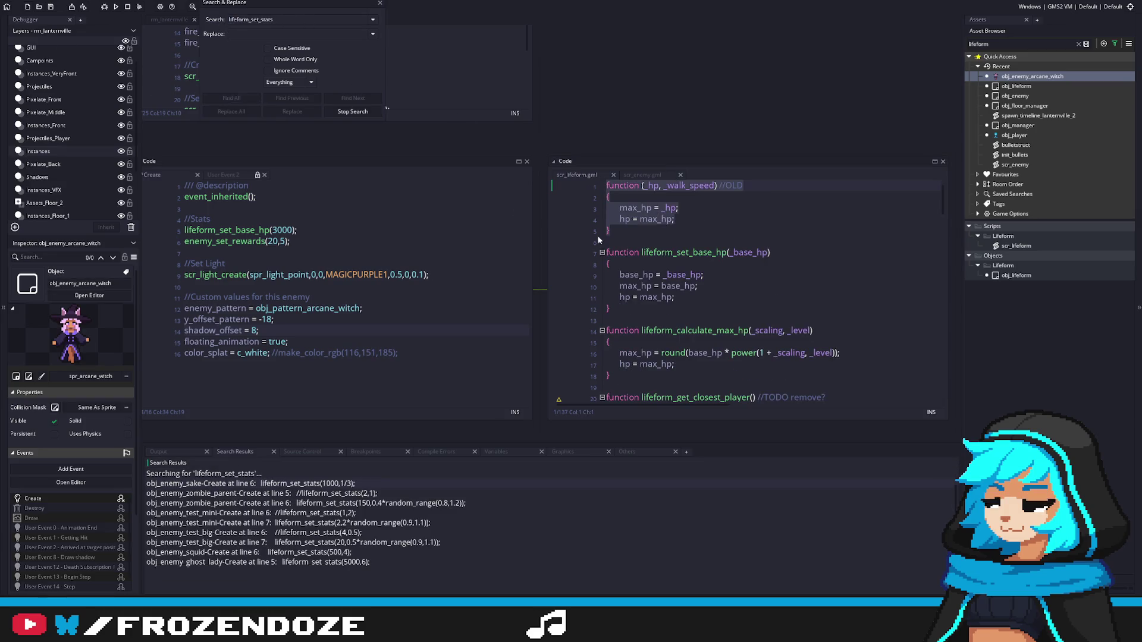
{"action": "key", "text": "Delete"}
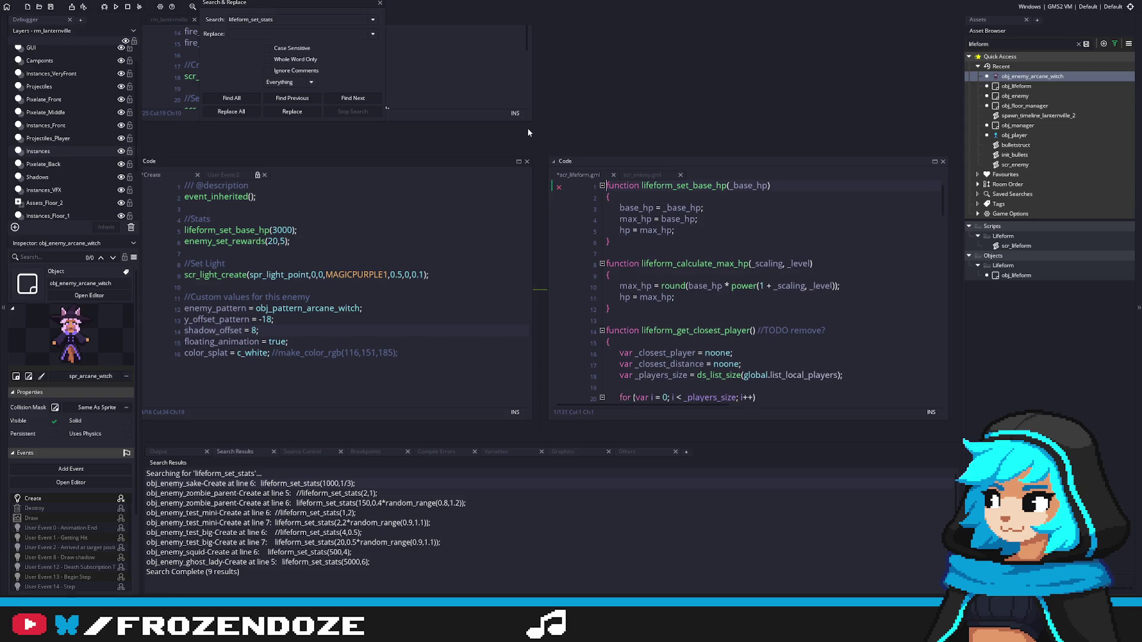
{"action": "key", "text": "ctrl+s"}
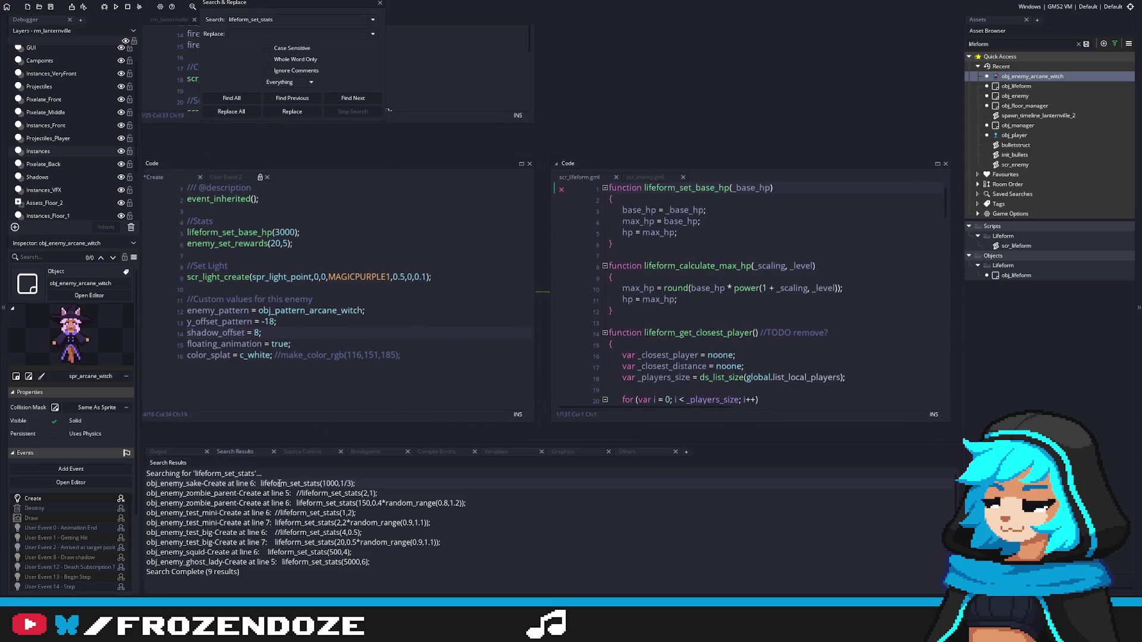
Step: Delete the lifeform_set_stats(1000,1/3) line from obj_enemy_sake's Create event and save
{"action": "double_click", "coordinate": [279, 484]}
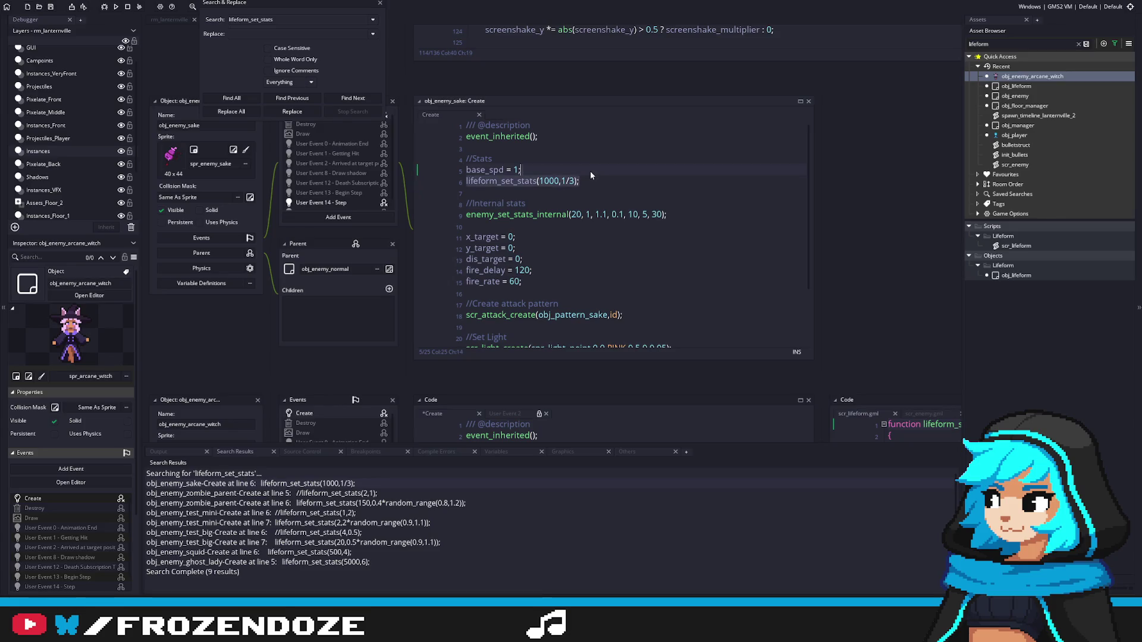
{"action": "key", "text": "BackSpace"}
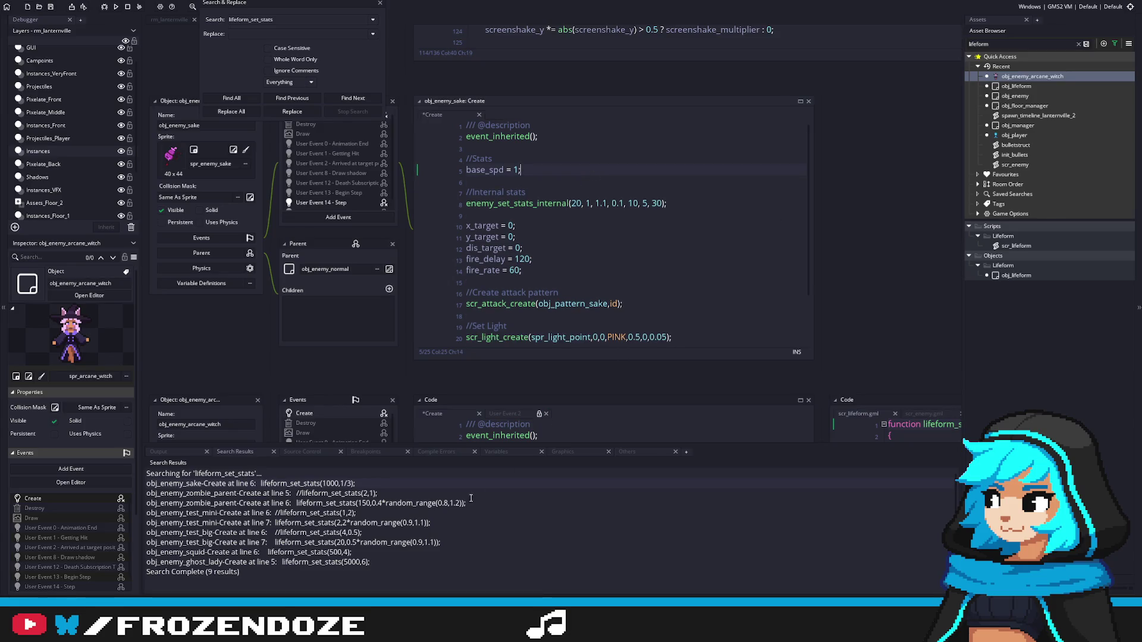
{"action": "scroll", "coordinate": [647, 232], "scroll_direction": "down", "scroll_amount": 1}
{"action": "key", "text": "ctrl+s"}
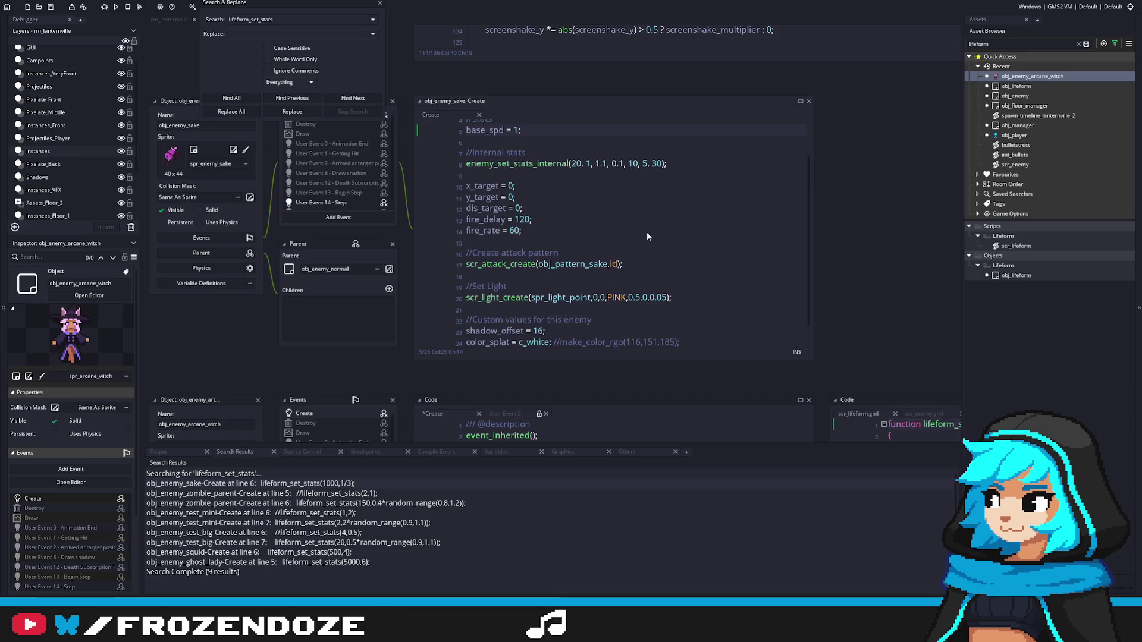
Step: Comment out the lifeform_set_stats call in obj_enemy_zombie_parent's Create event with //
{"action": "double_click", "coordinate": [333, 493]}
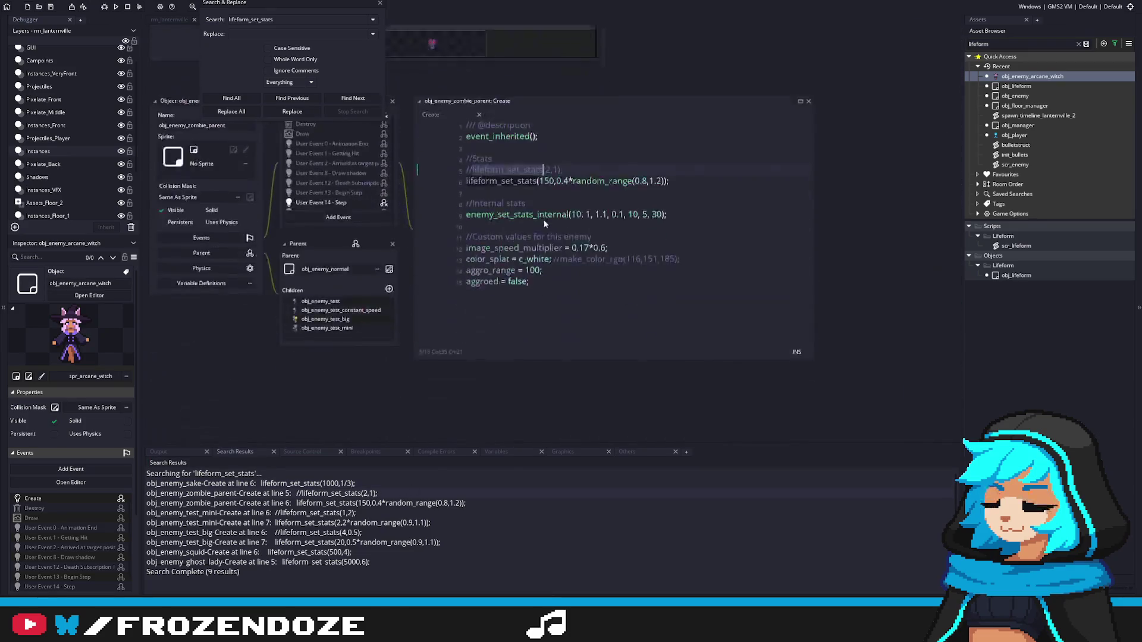
{"action": "left_click", "coordinate": [580, 171]}
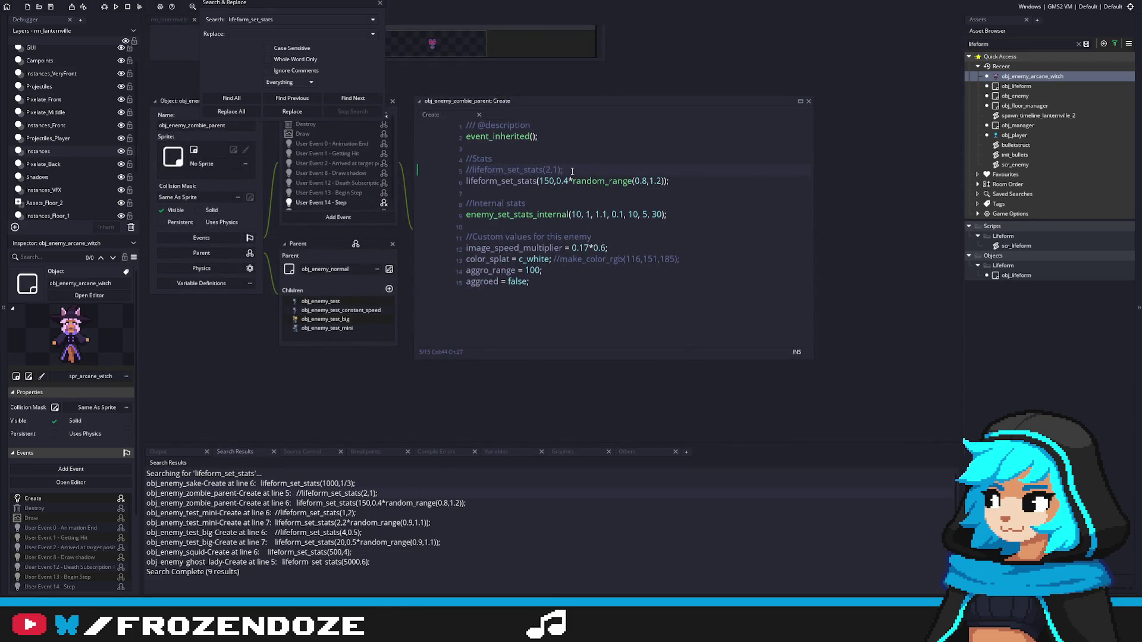
{"action": "left_click_drag", "start_coordinate": [572, 171], "coordinate": [441, 173]}
{"action": "key", "text": "BackSpace"}
{"action": "key", "text": "ctrl+z"}
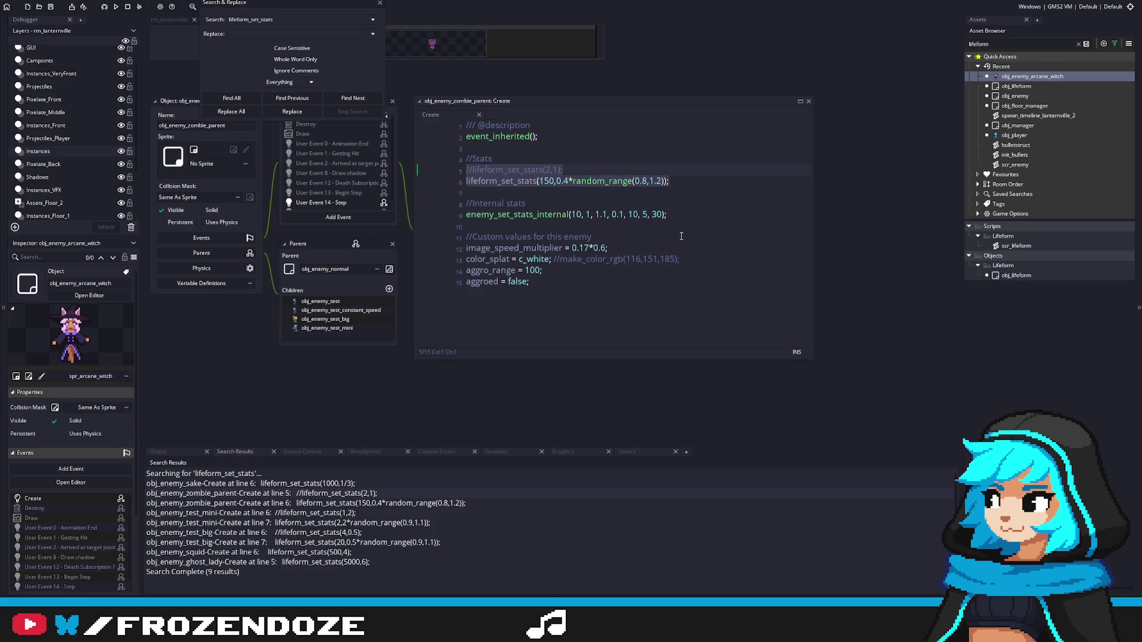
{"action": "left_click", "coordinate": [467, 180]}
{"action": "type", "text": "//"}
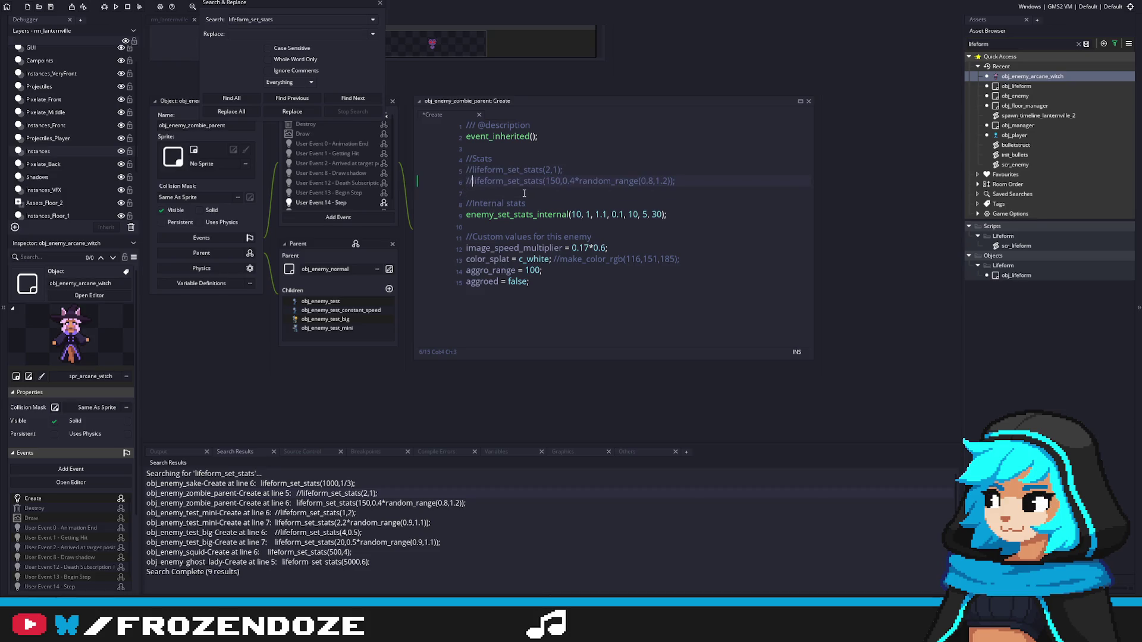
Step: Comment out the line 7 stats calls in the obj_enemy_test_mini and obj_enemy_test_big Create events
{"action": "double_click", "coordinate": [302, 513]}
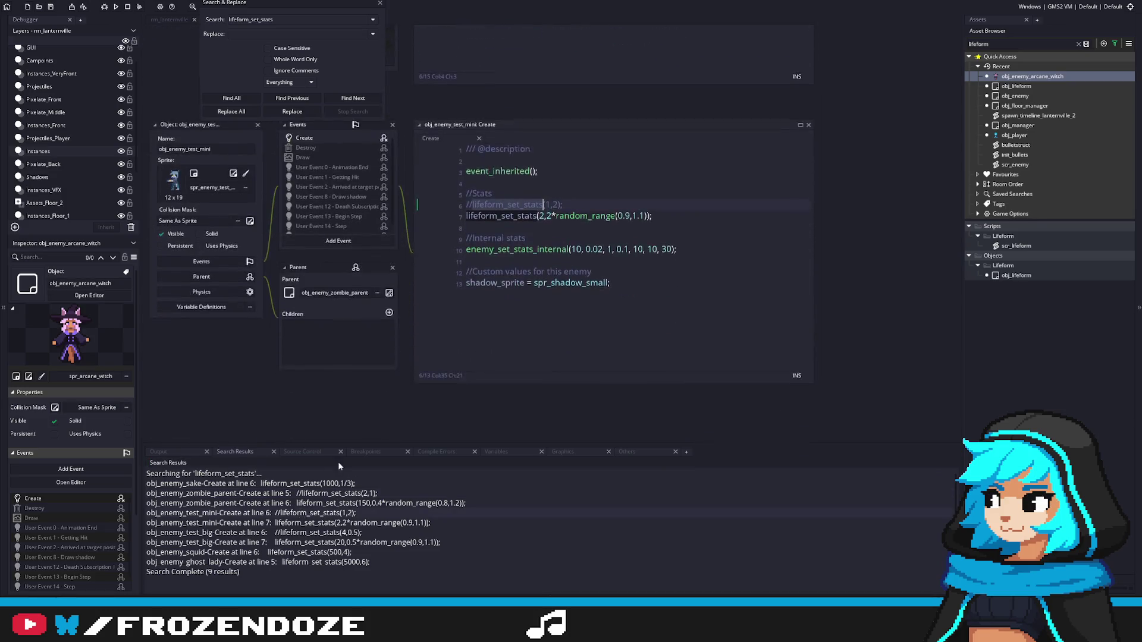
{"action": "left_click", "coordinate": [466, 193]}
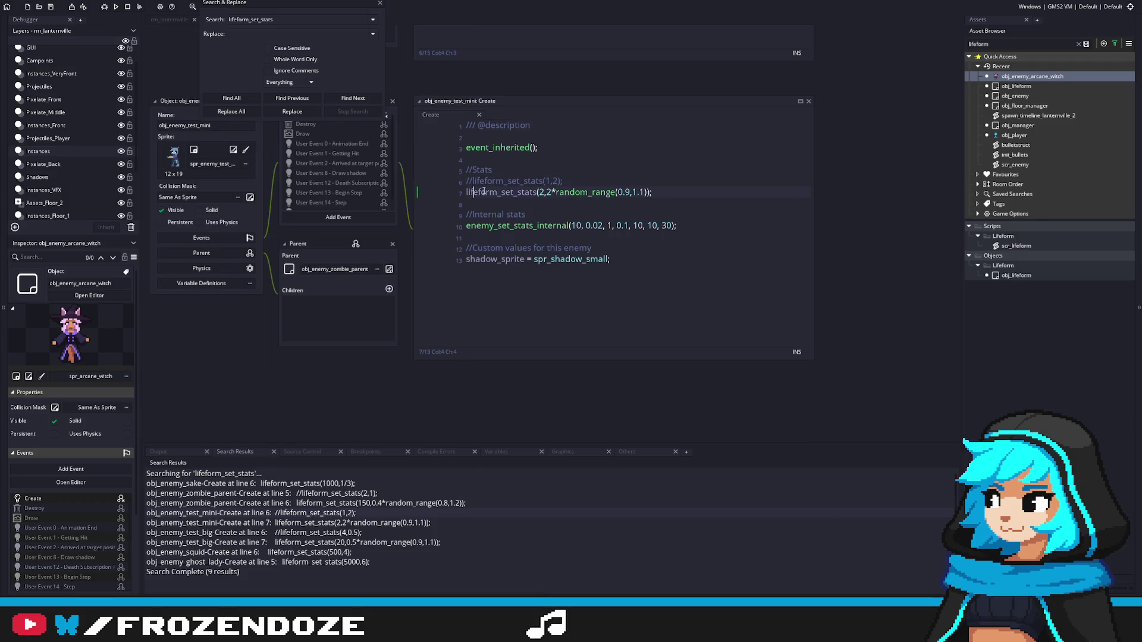
{"action": "type", "text": "//"}
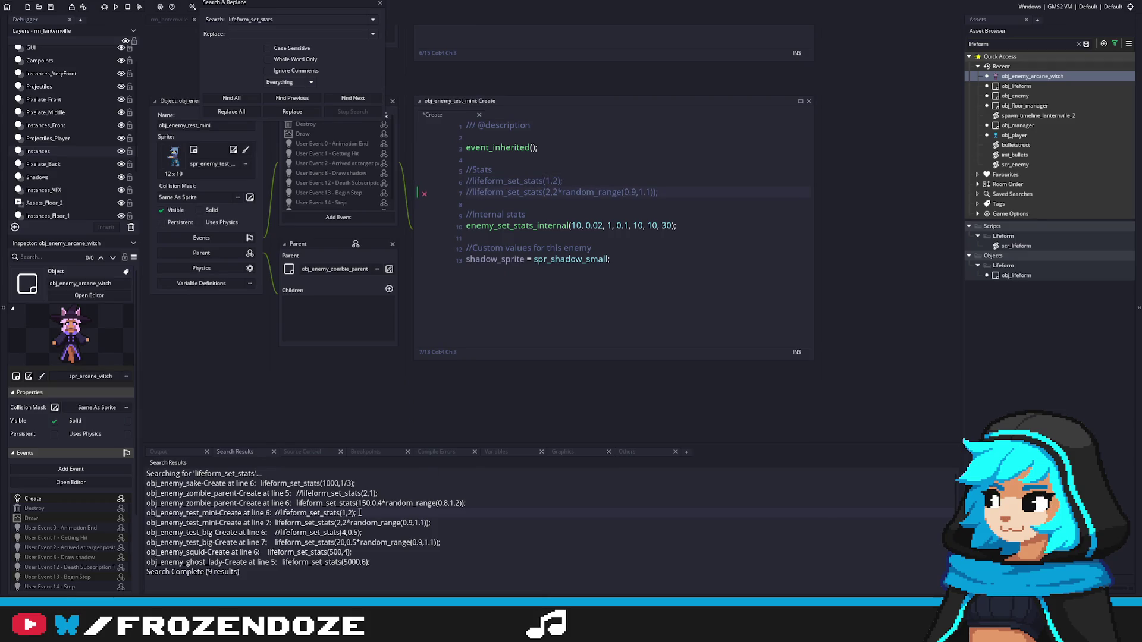
{"action": "double_click", "coordinate": [351, 521]}
{"action": "double_click", "coordinate": [309, 542]}
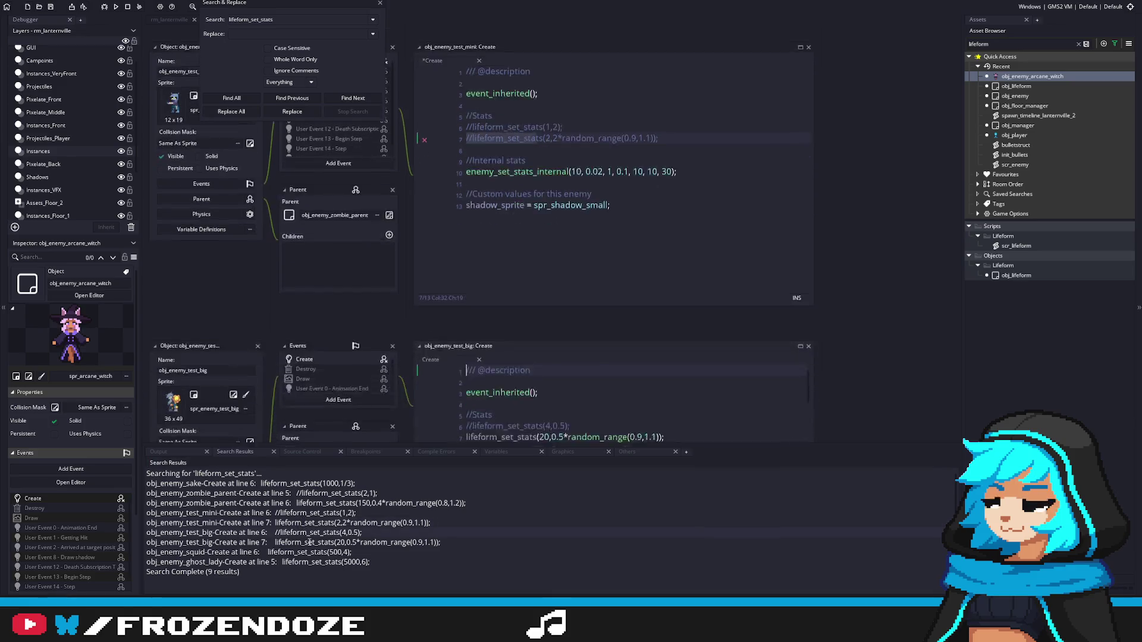
{"action": "left_click", "coordinate": [469, 201]}
{"action": "type", "text": "//"}
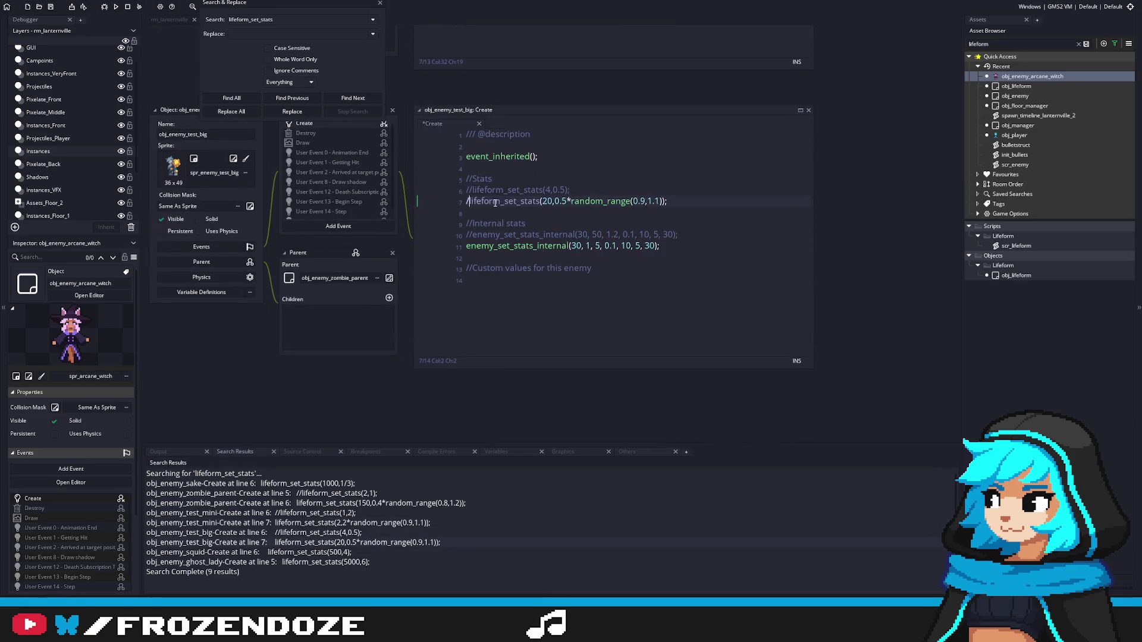
Step: Comment out lifeform_set_stats(500,4) in squid and lifeform_set_stats(5000,6) in ghost_lady
{"action": "double_click", "coordinate": [322, 553]}
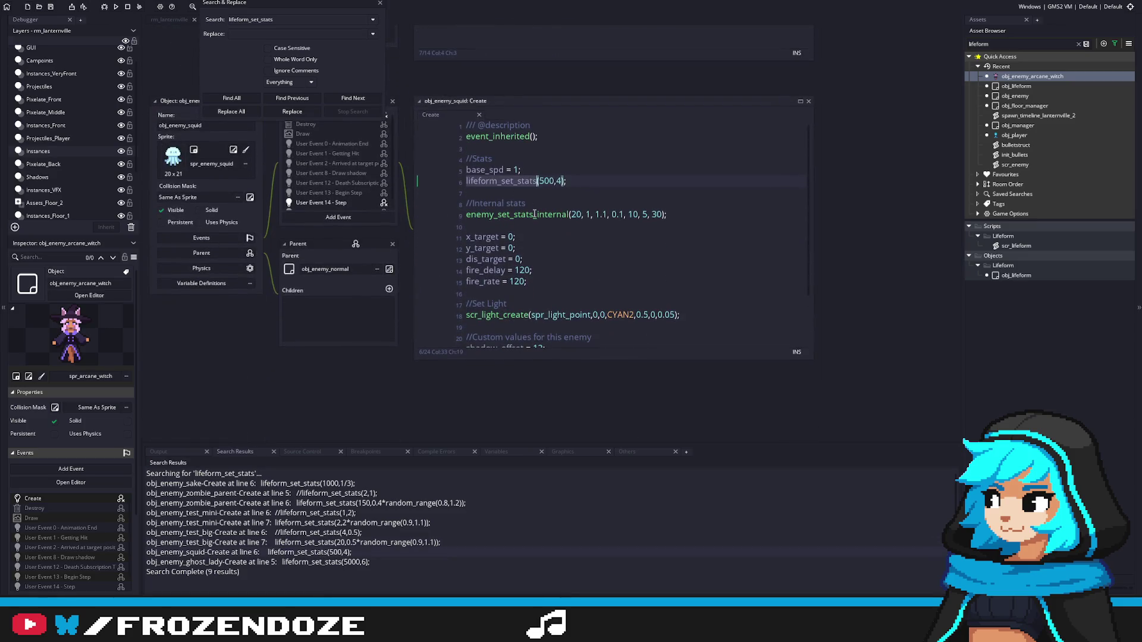
{"action": "left_click", "coordinate": [466, 180]}
{"action": "type", "text": "//"}
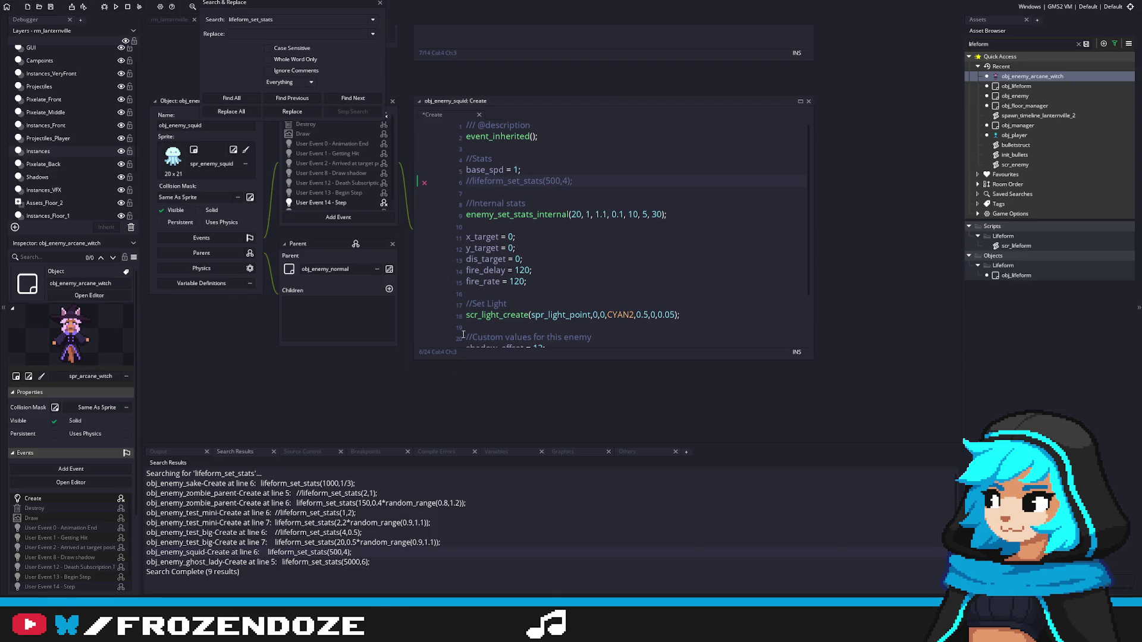
{"action": "double_click", "coordinate": [330, 562]}
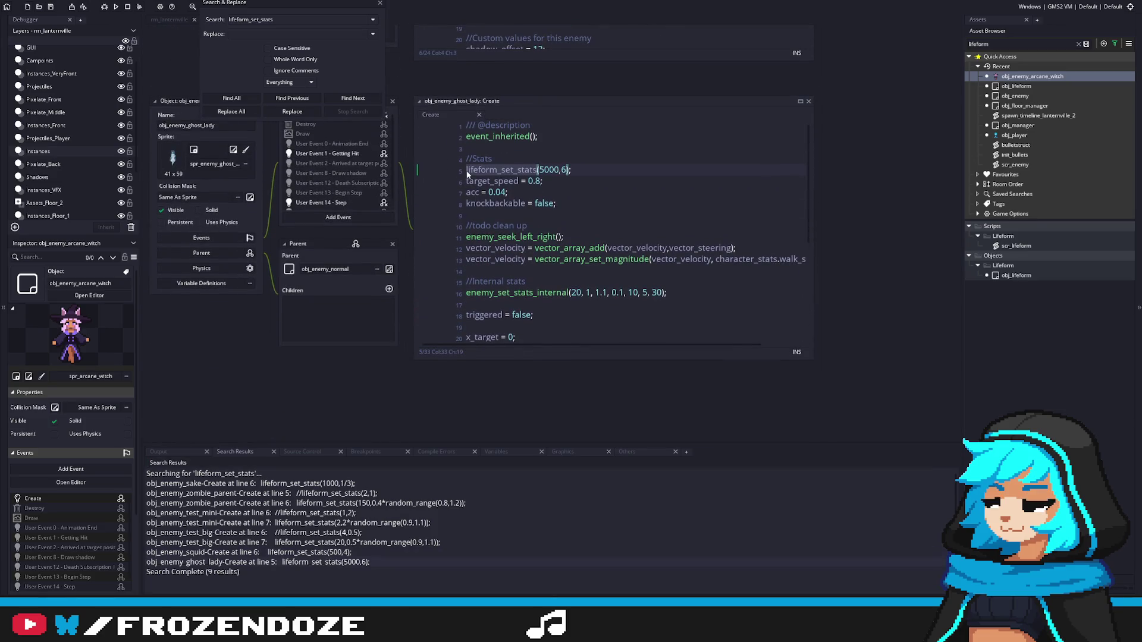
{"action": "left_click", "coordinate": [467, 171]}
{"action": "type", "text": "//"}
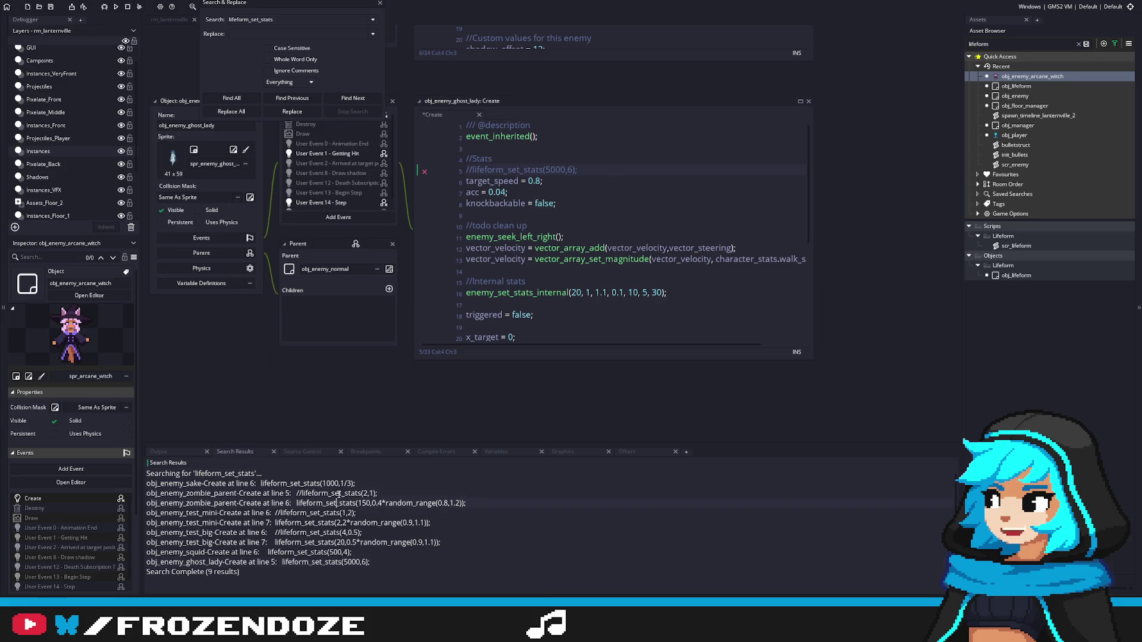
Step: Restore obj_enemy_sake's stats line, comment it out with // instead, and save
{"action": "double_click", "coordinate": [342, 483]}
{"action": "key", "text": "ctrl+z"}
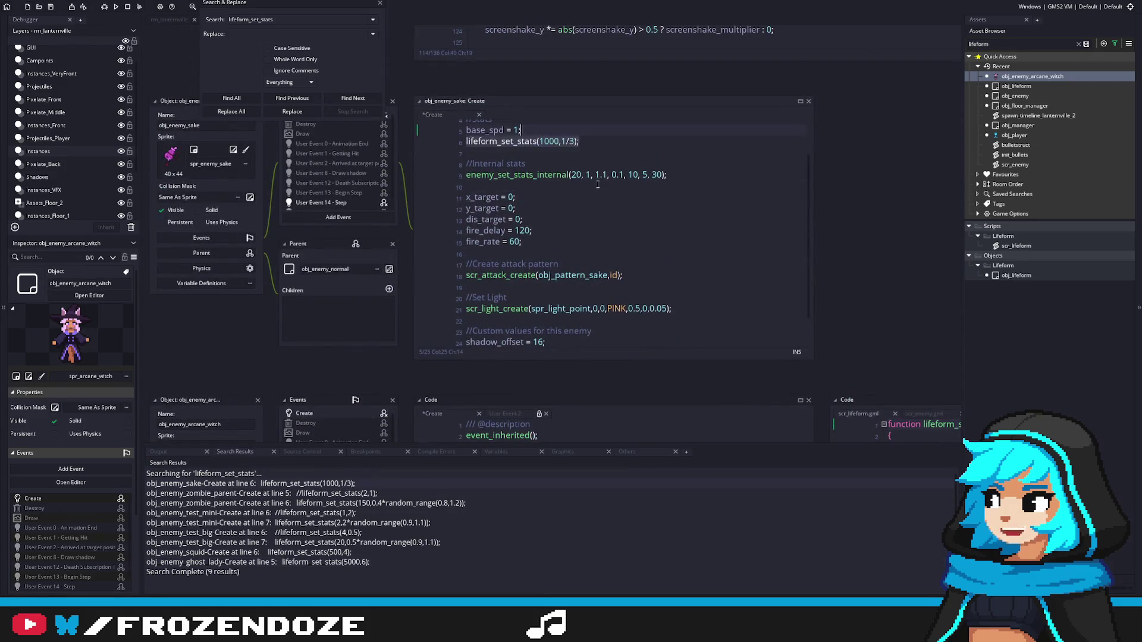
{"action": "key", "text": "ctrl+y"}
{"action": "key", "text": "ctrl+z"}
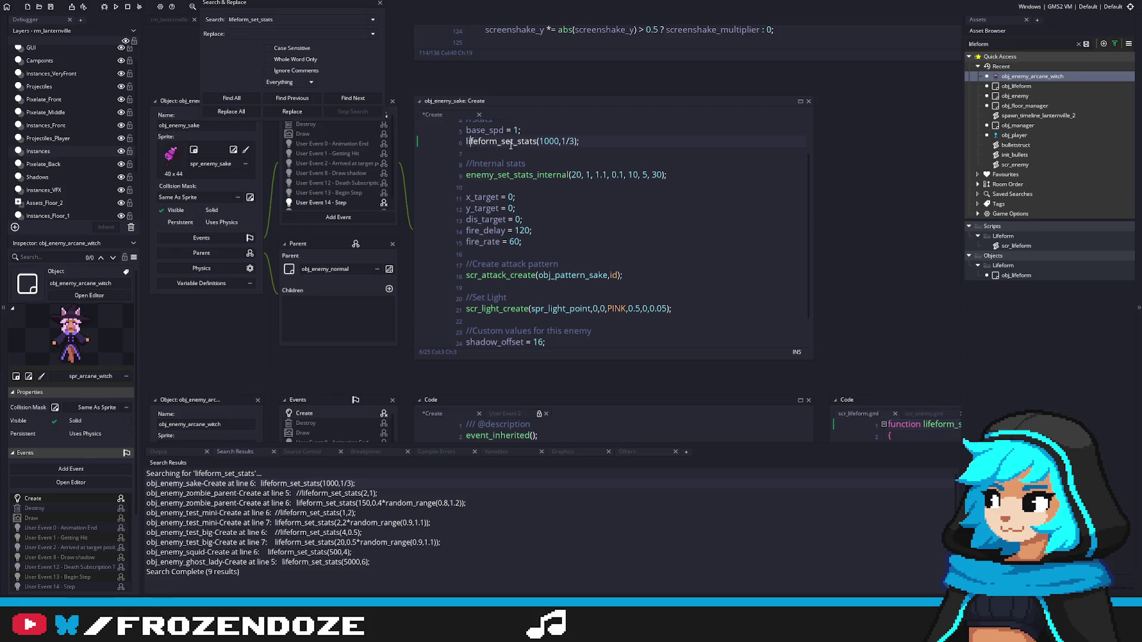
{"action": "key", "text": "Home"}
{"action": "type", "text": "//"}
{"action": "key", "text": "ctrl+s"}
{"action": "scroll", "coordinate": [665, 145], "scroll_direction": "up", "scroll_amount": 2}
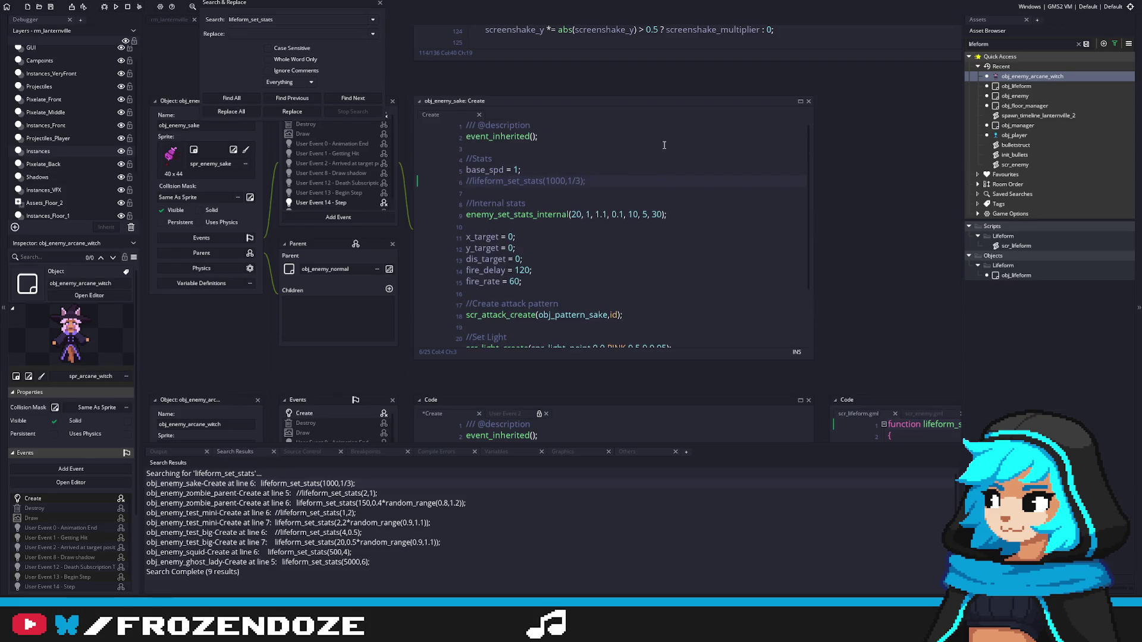
{"action": "left_click", "coordinate": [380, 3]}
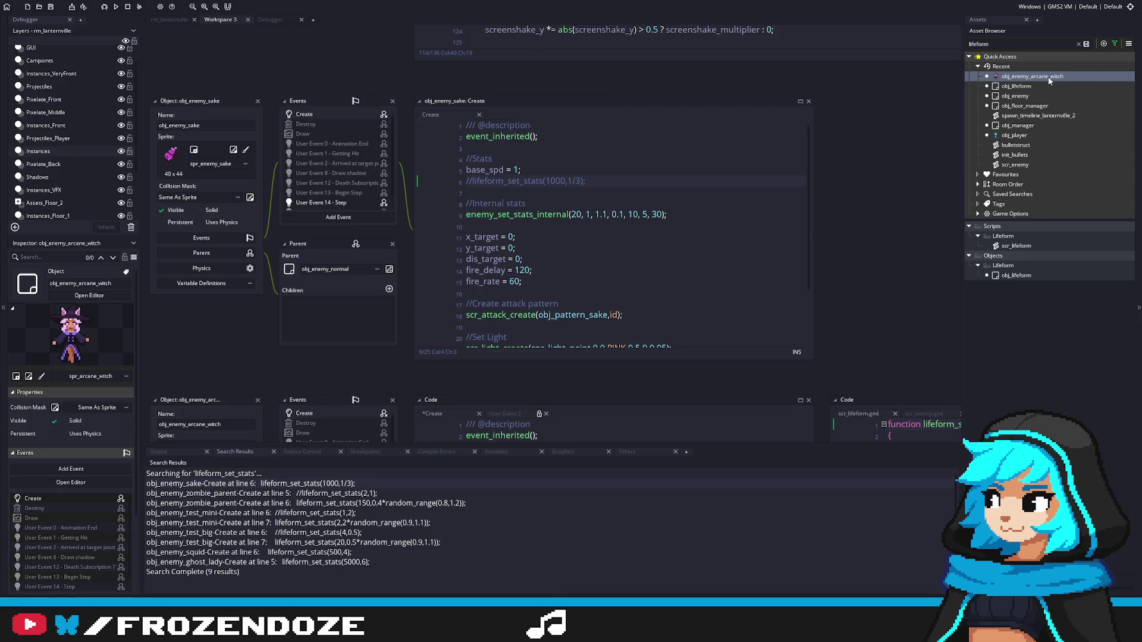
Step: Open obj_enemy, then obj_lifeform, and scroll its Create code up to show base_hp, max_hp and hp
{"action": "double_click", "coordinate": [1036, 94]}
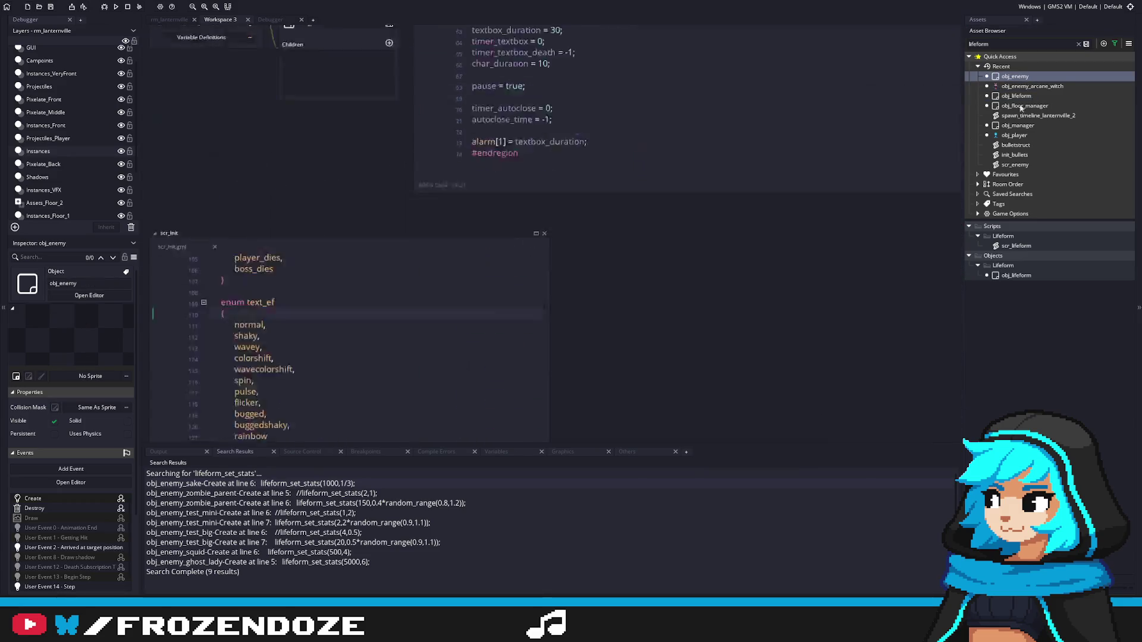
{"action": "scroll", "coordinate": [273, 270], "scroll_direction": "down", "scroll_amount": 3}
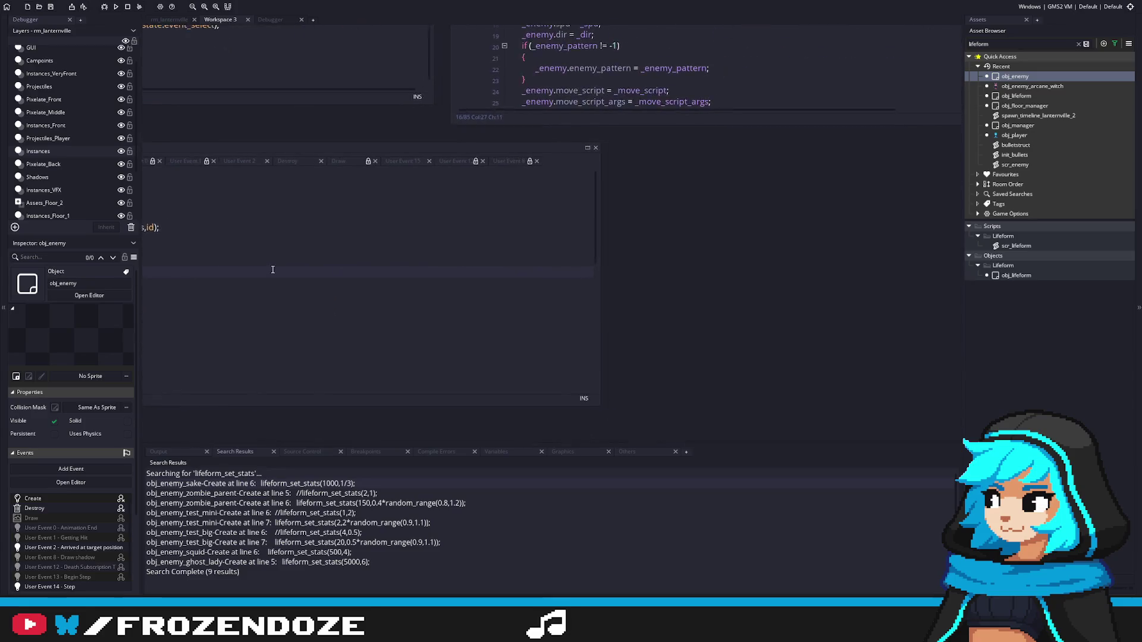
{"action": "double_click", "coordinate": [1025, 97]}
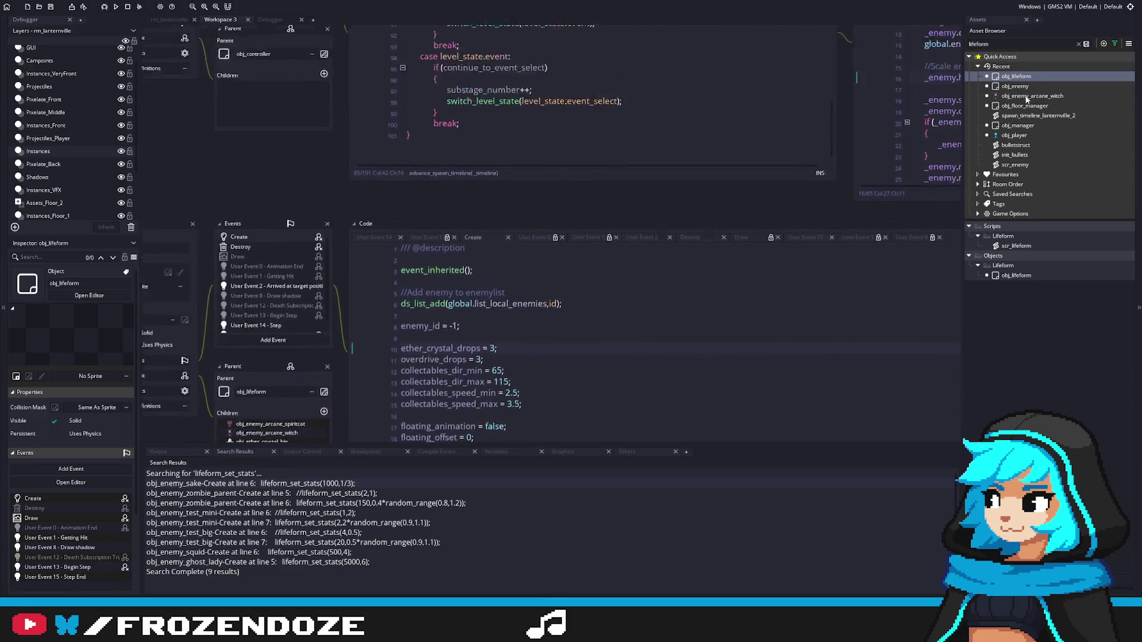
{"action": "left_click", "coordinate": [339, 337]}
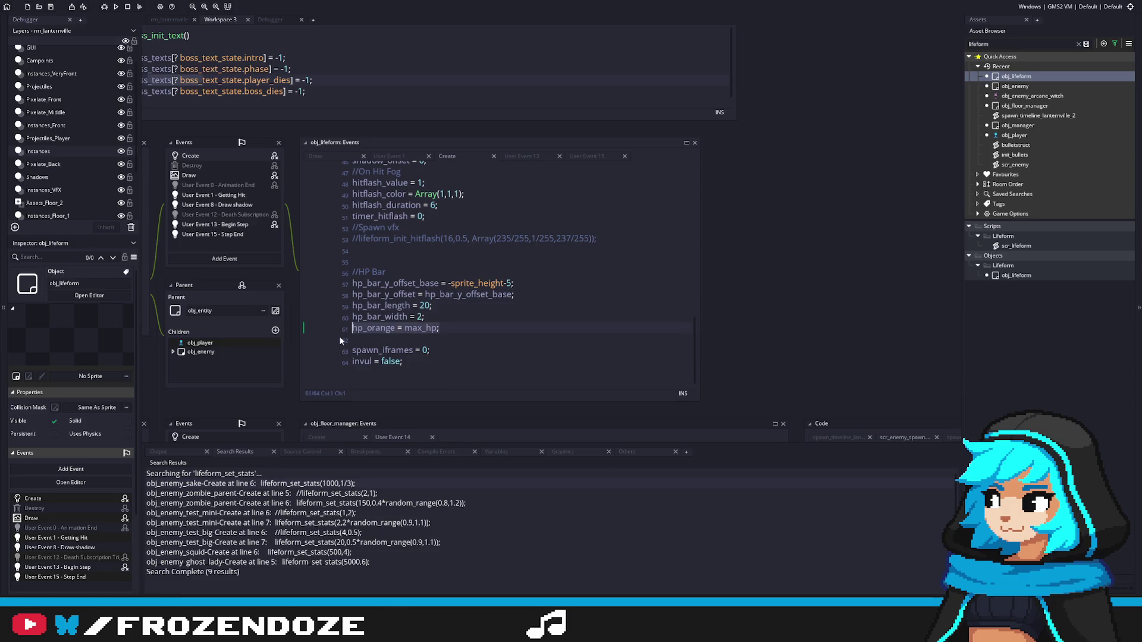
{"action": "left_click_drag", "start_coordinate": [694, 355], "coordinate": [678, 168]}
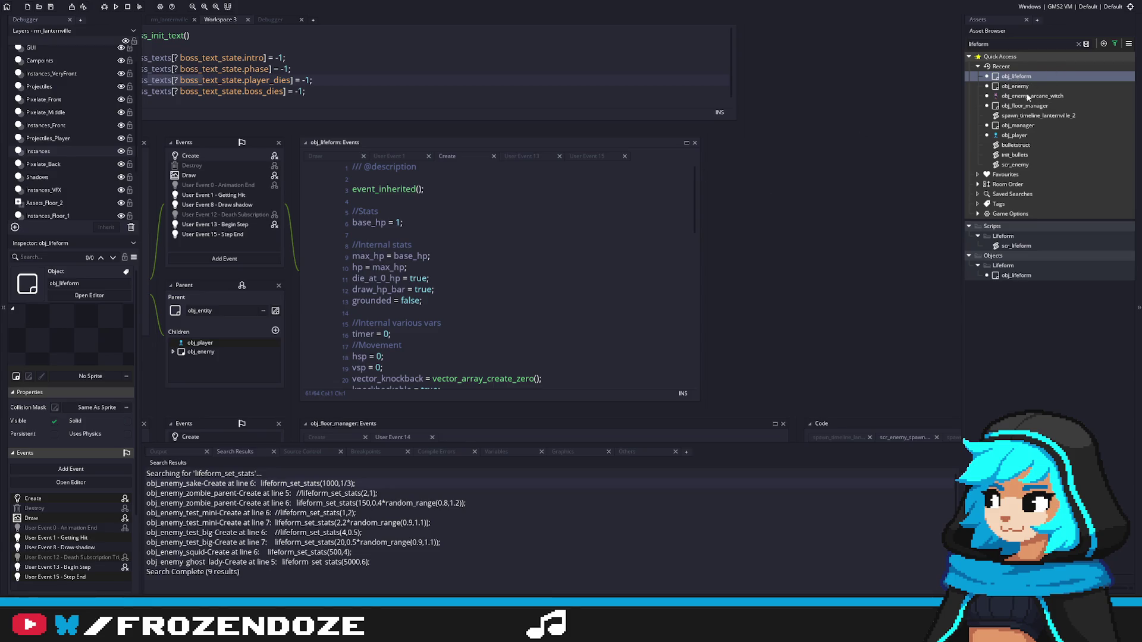
Step: Open scr_enemy, then find 'scr_lifefo' in the Asset Browser and open the scr_lifeform script
{"action": "double_click", "coordinate": [1017, 165]}
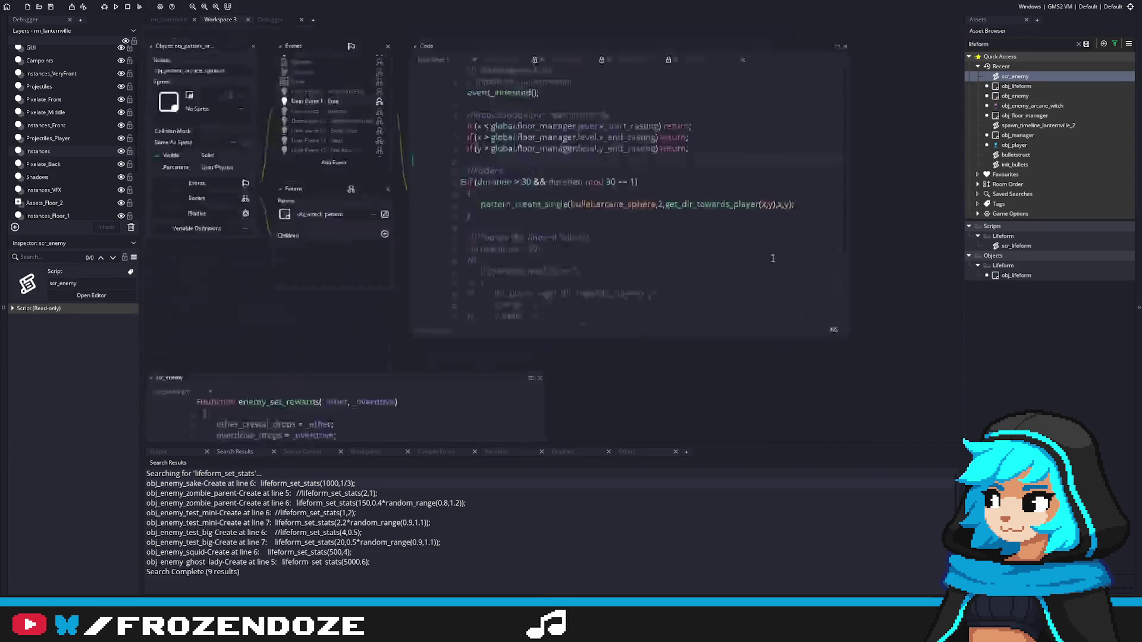
{"action": "scroll", "coordinate": [608, 291], "scroll_direction": "up", "scroll_amount": 3}
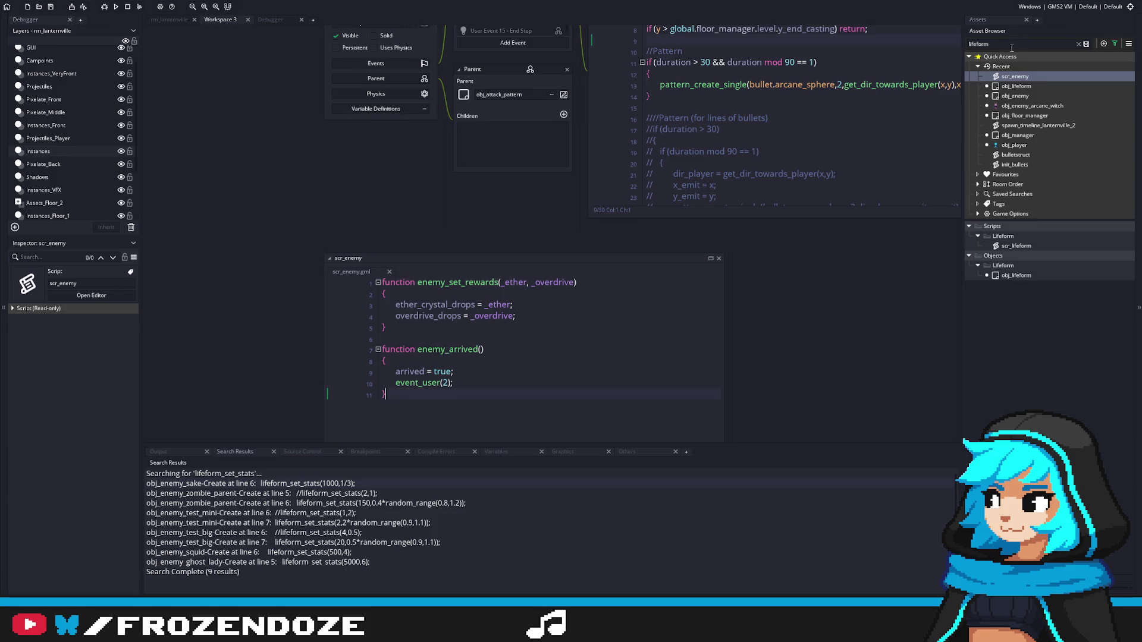
{"action": "left_click", "coordinate": [1016, 86]}
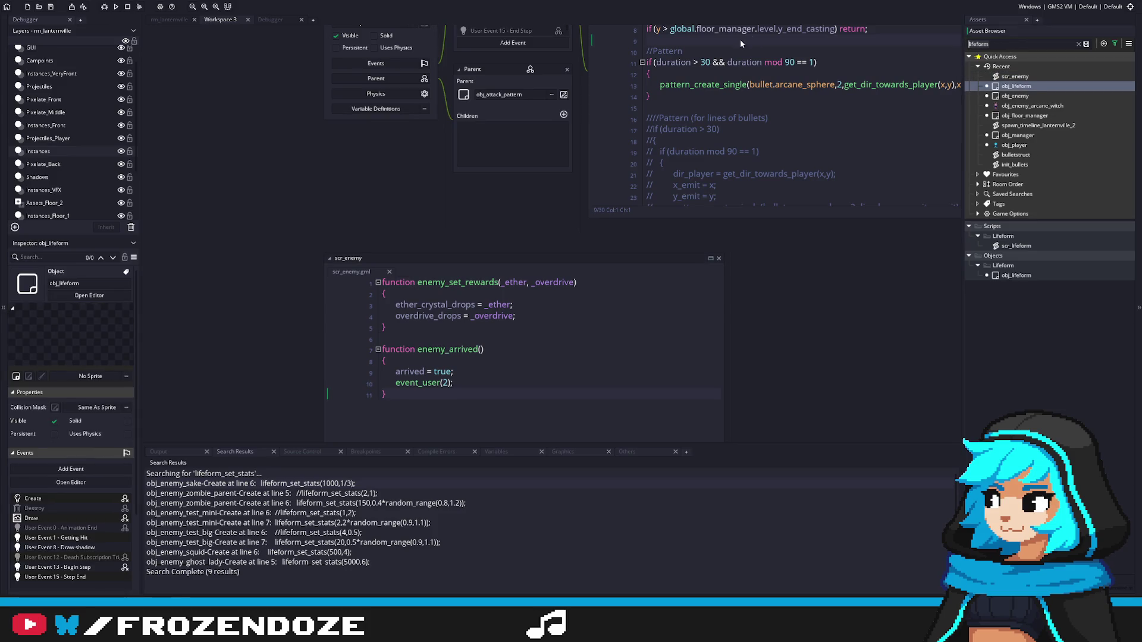
{"action": "type", "text": "scr_lifefo"}
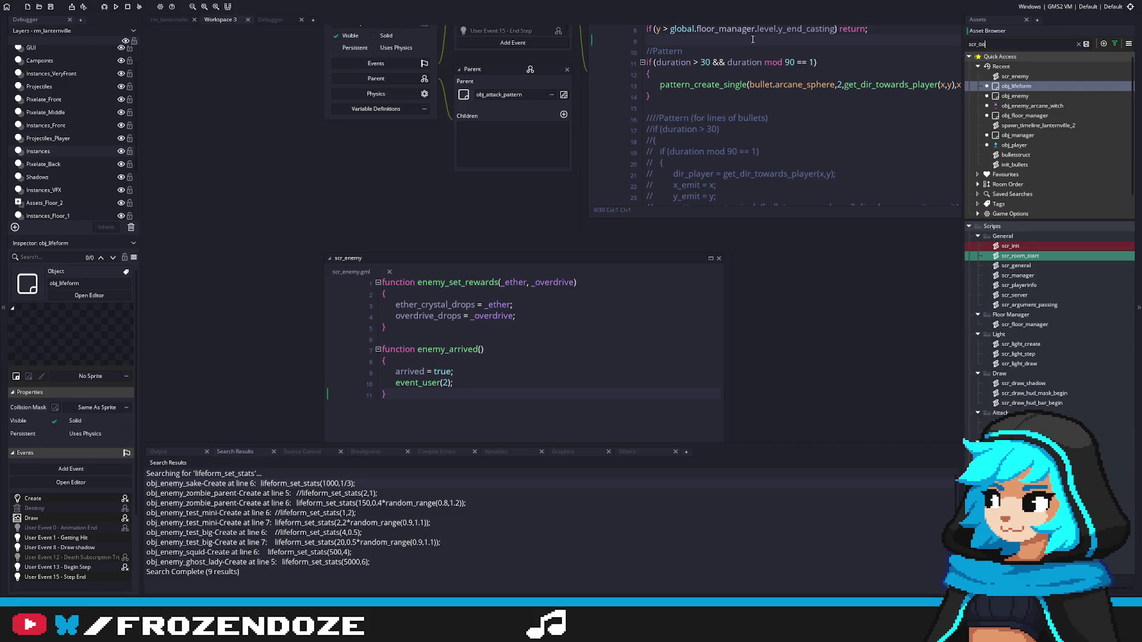
{"action": "double_click", "coordinate": [1016, 245]}
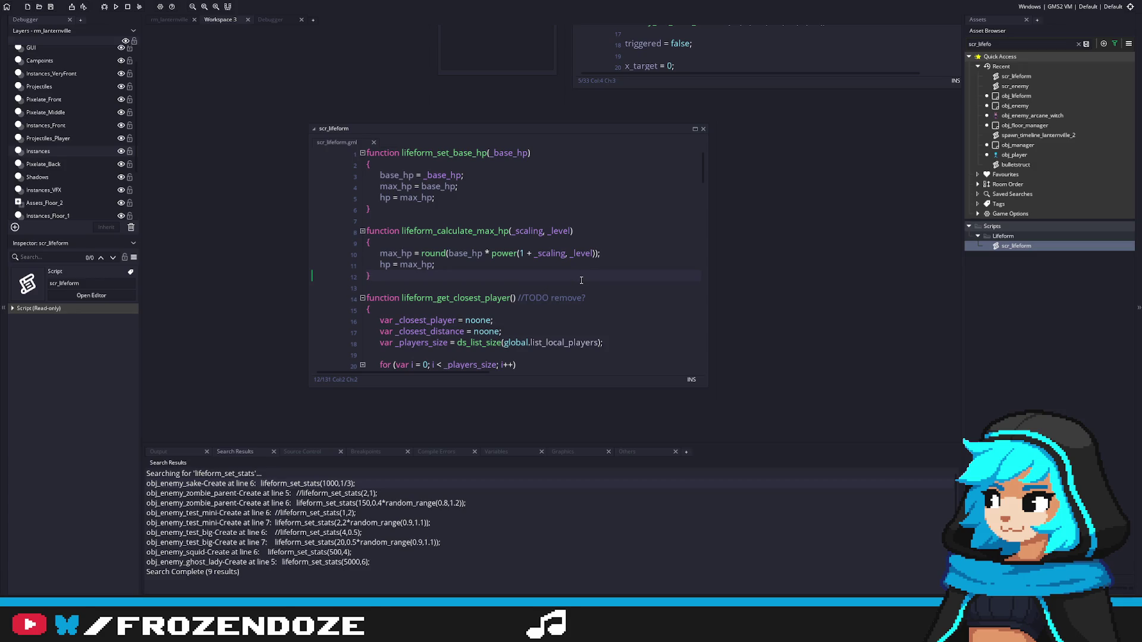
Step: Widen the scr_lifeform editor and highlight its HP functions
{"action": "left_click_drag", "start_coordinate": [484, 274], "coordinate": [528, 290]}
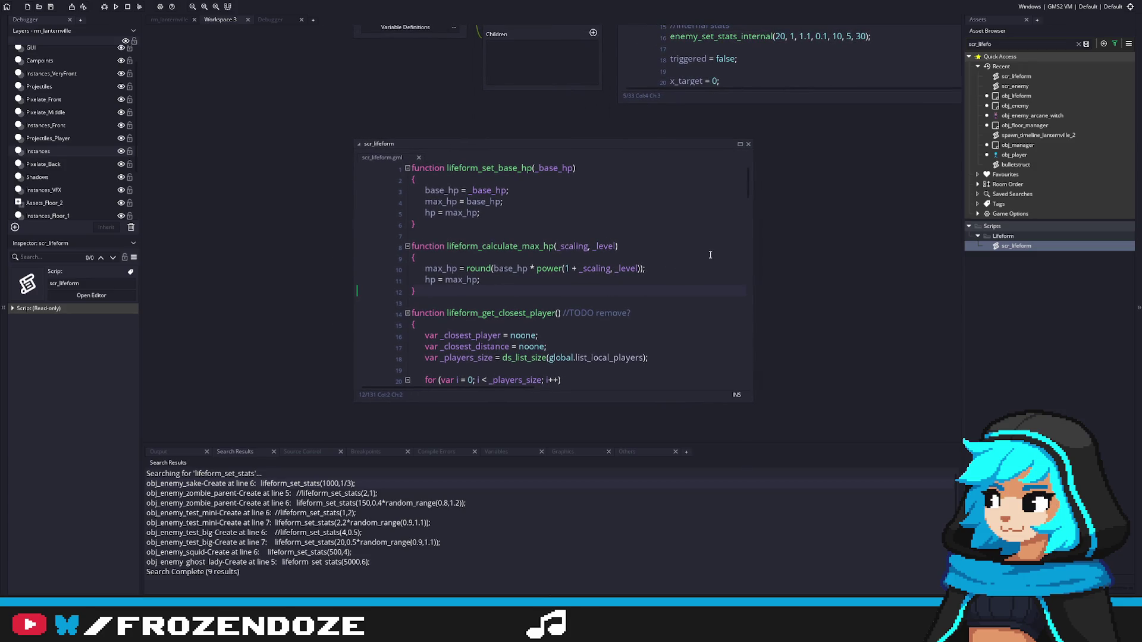
{"action": "mouse_move", "coordinate": [753, 253]}
{"action": "left_mouse_down"}
{"action": "mouse_move", "coordinate": [880, 253]}
{"action": "mouse_move", "coordinate": [851, 253]}
{"action": "left_mouse_up"}
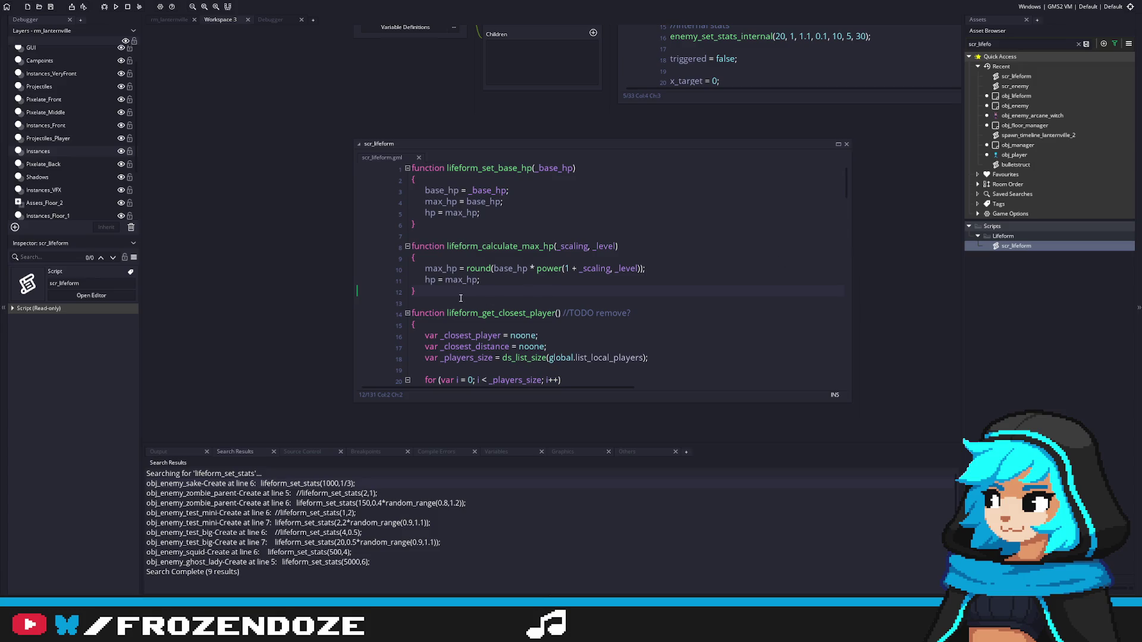
{"action": "mouse_move", "coordinate": [461, 298]}
{"action": "left_mouse_down"}
{"action": "mouse_move", "coordinate": [306, 182]}
{"action": "mouse_move", "coordinate": [306, 169]}
{"action": "left_mouse_up"}
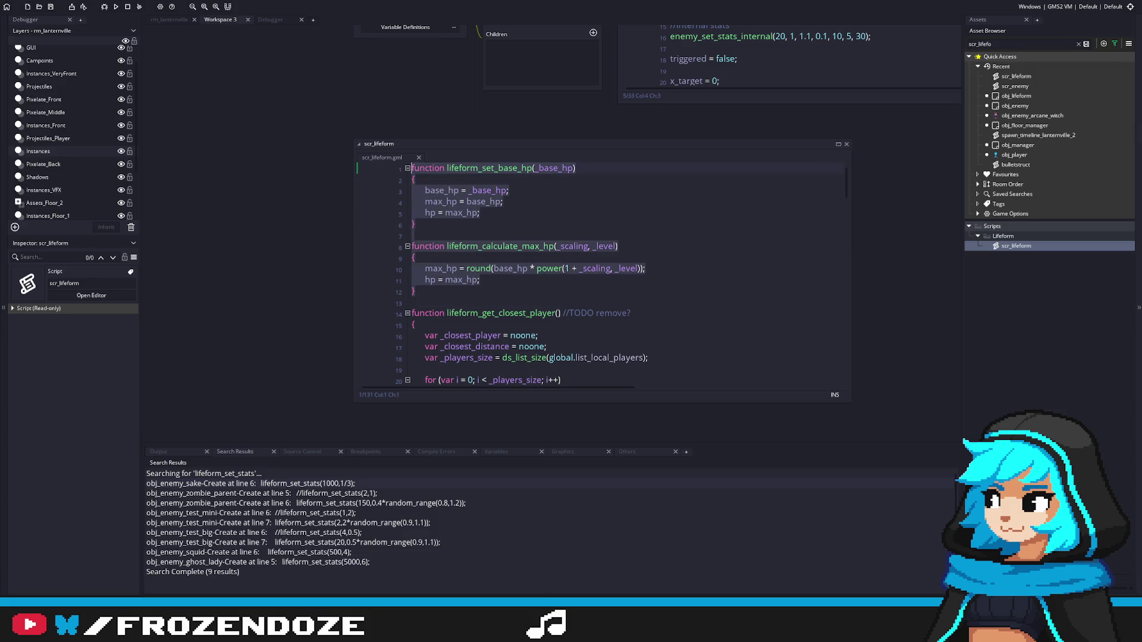
Step: Review obj_player's Getting Hit hp-reduction code and glance at its Draw event
{"action": "left_click", "coordinate": [1016, 166]}
{"action": "double_click", "coordinate": [1014, 155]}
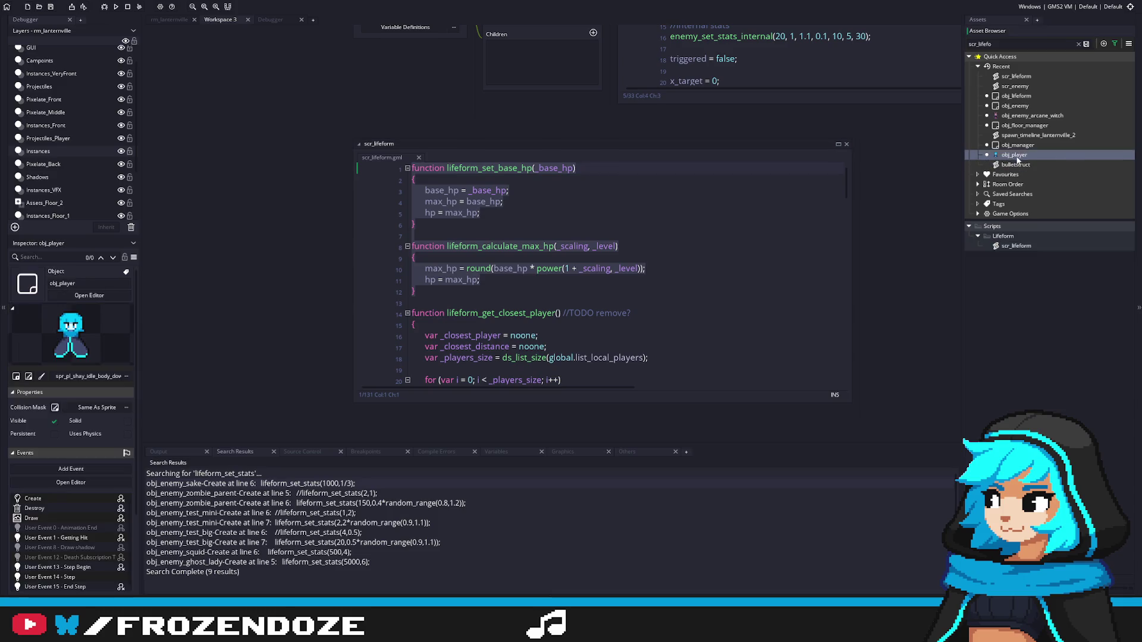
{"action": "left_click", "coordinate": [338, 130]}
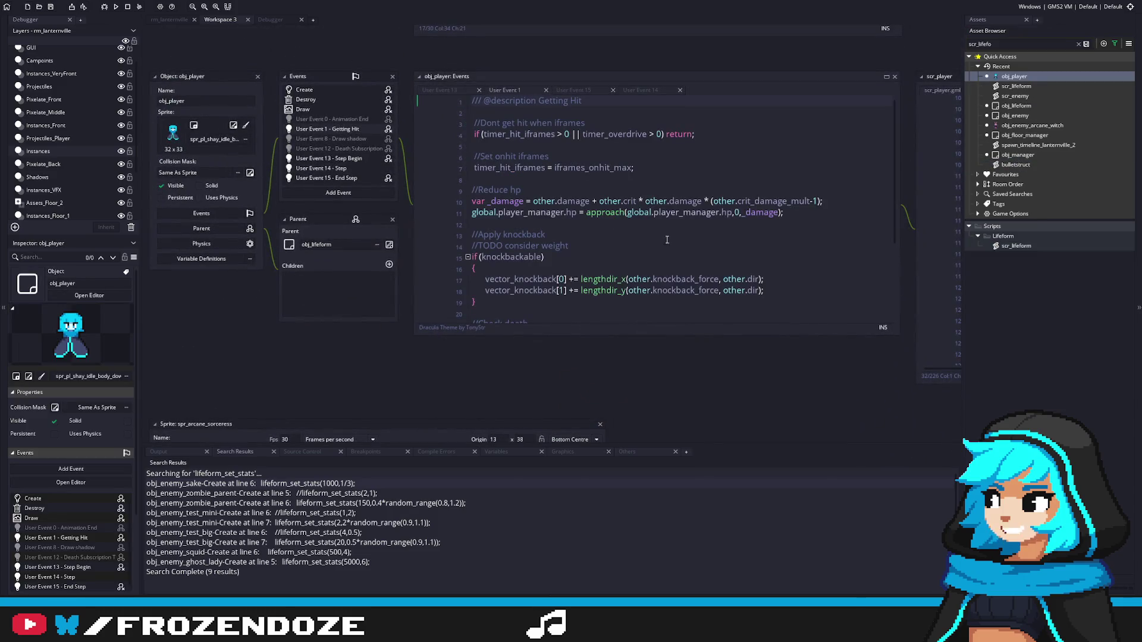
{"action": "left_click", "coordinate": [603, 250]}
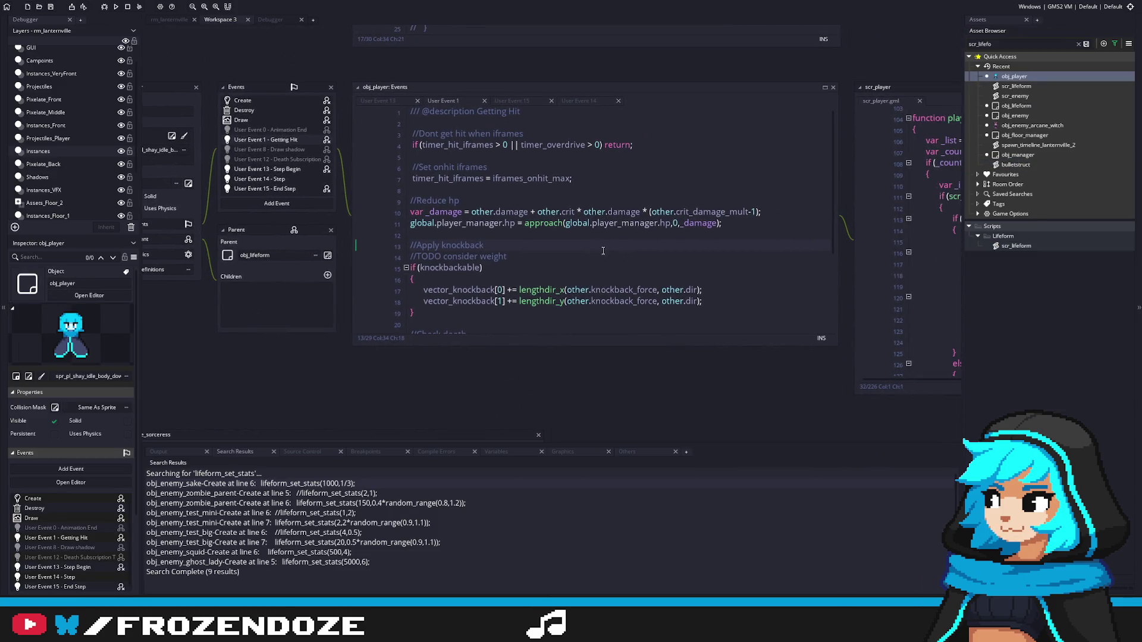
{"action": "left_click", "coordinate": [514, 224]}
{"action": "left_click", "coordinate": [298, 120]}
{"action": "left_click", "coordinate": [272, 141]}
Step: Re-examine lifeform_set_base_hp and lifeform_calculate_max_hp in scr_lifeform, then open obj_lifeform
{"action": "double_click", "coordinate": [1017, 86]}
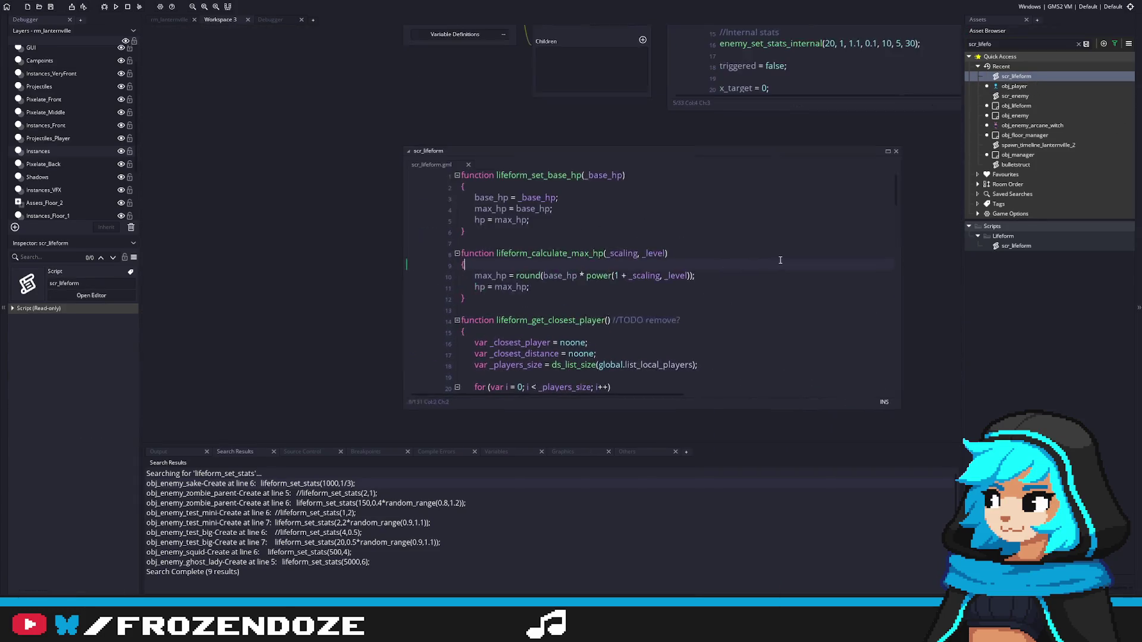
{"action": "left_click_drag", "start_coordinate": [494, 300], "coordinate": [368, 123]}
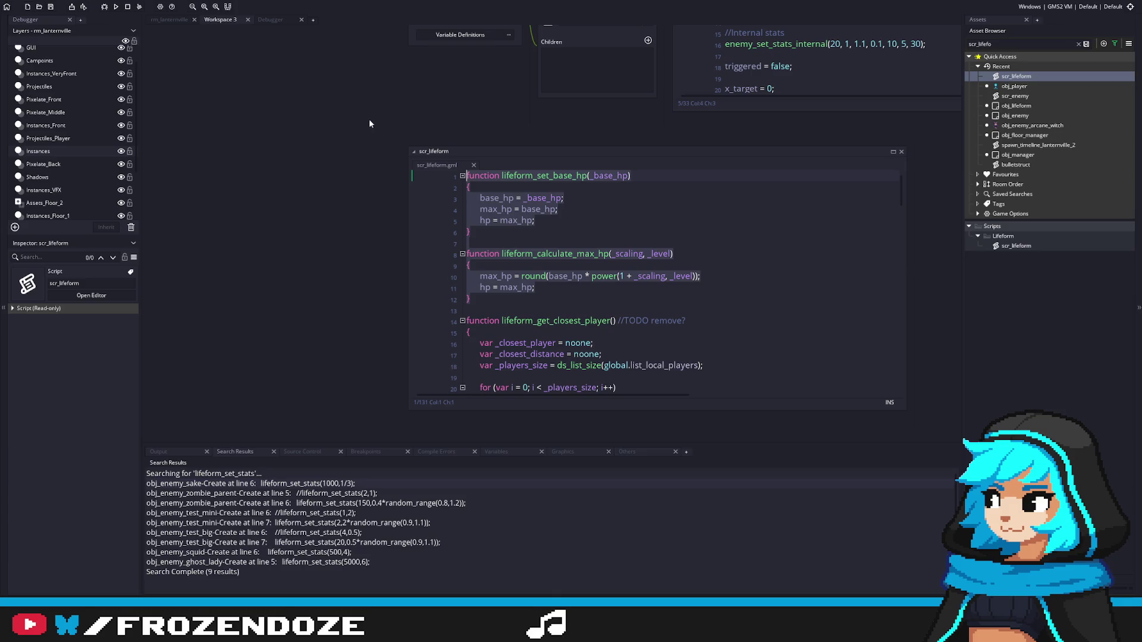
{"action": "left_click", "coordinate": [519, 299]}
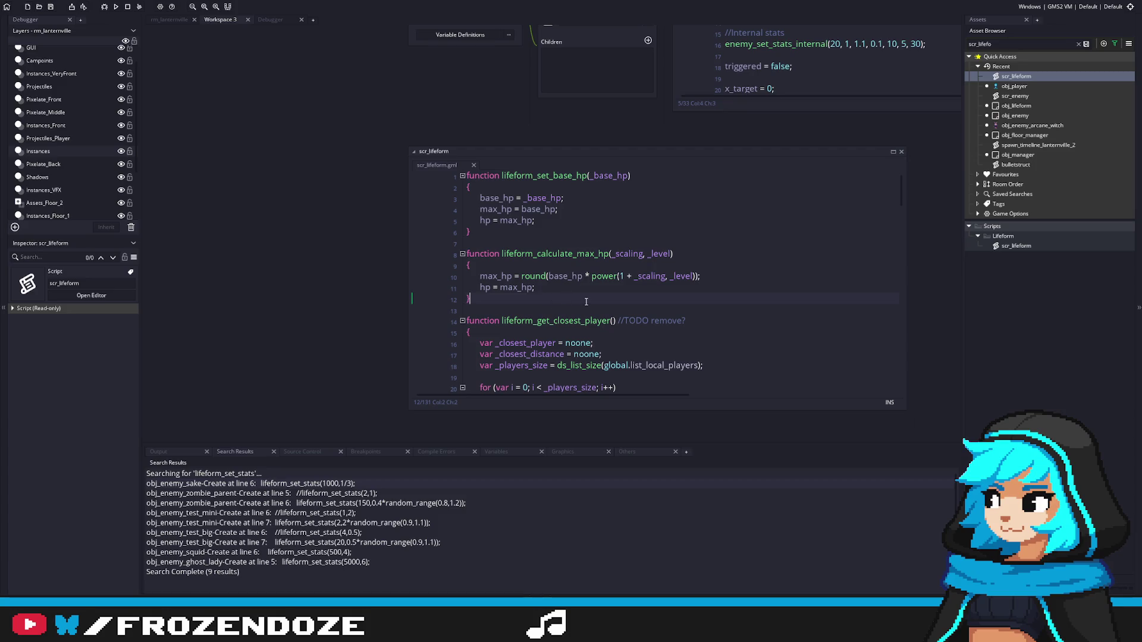
{"action": "left_click", "coordinate": [678, 254]}
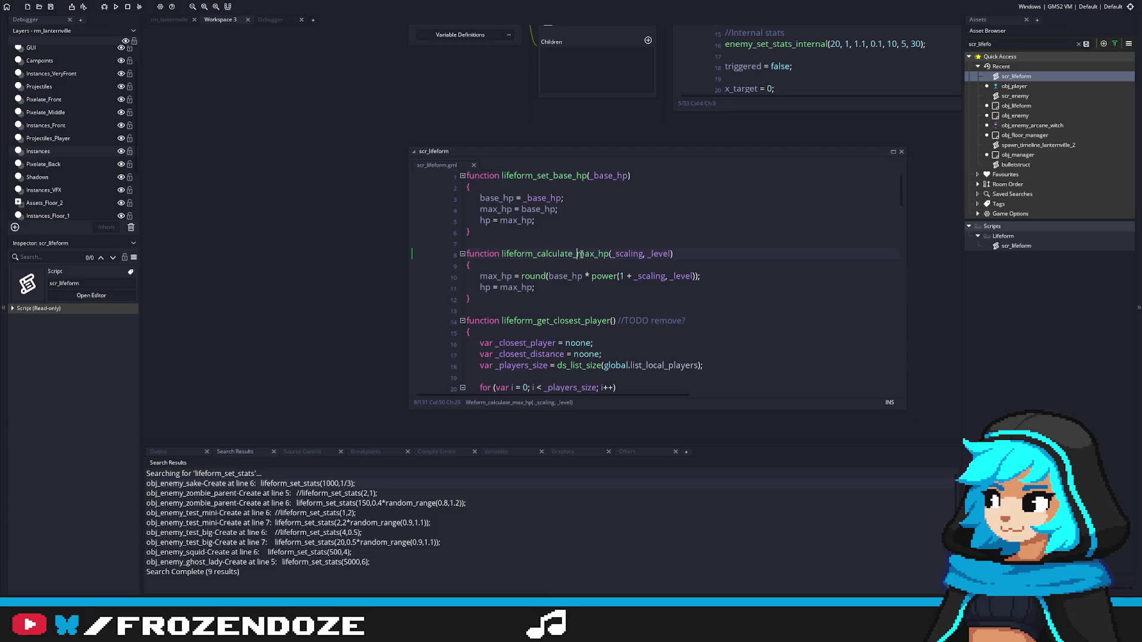
{"action": "double_click", "coordinate": [1018, 105]}
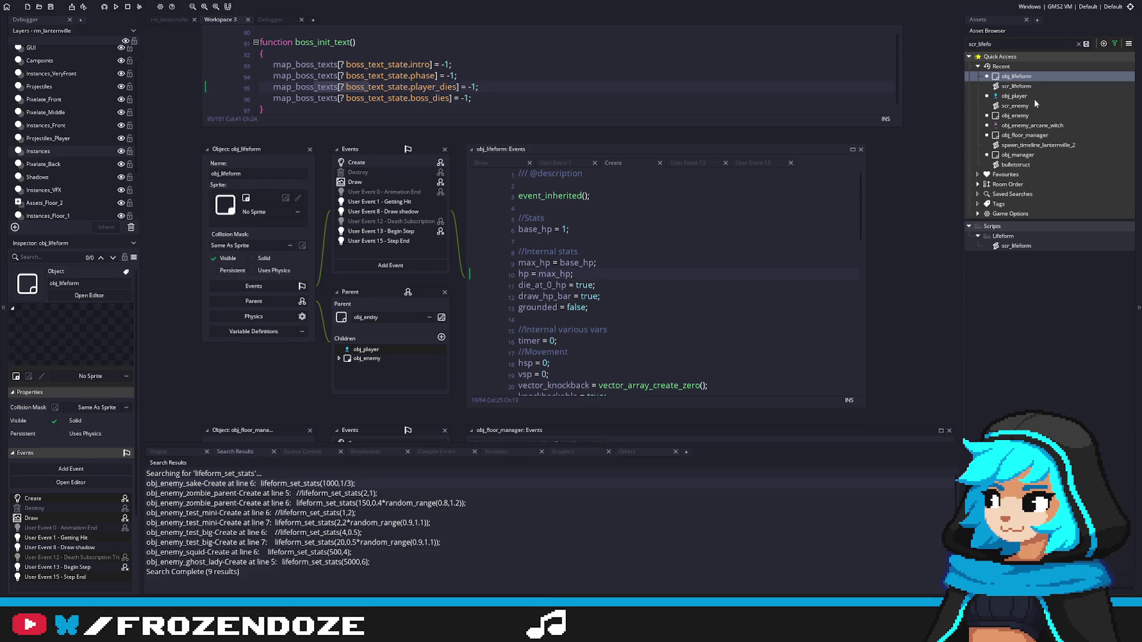
Step: Open obj_floor_manager and jump through advance_spawn_timeline to the spawn_enemy function
{"action": "double_click", "coordinate": [1037, 134]}
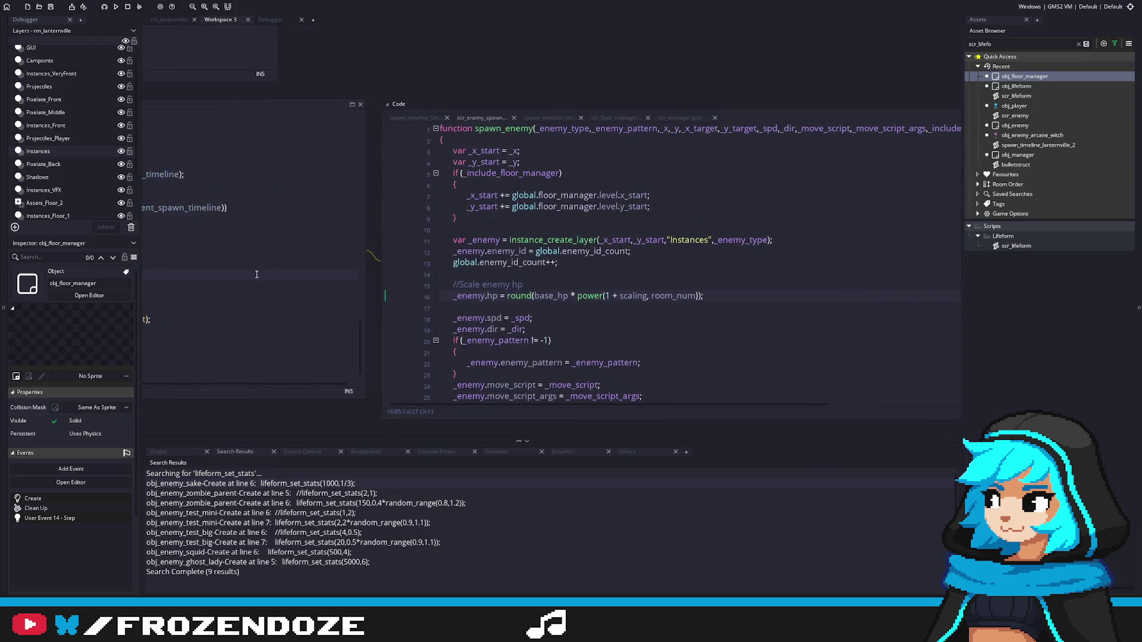
{"action": "middle_click", "coordinate": [349, 164]}
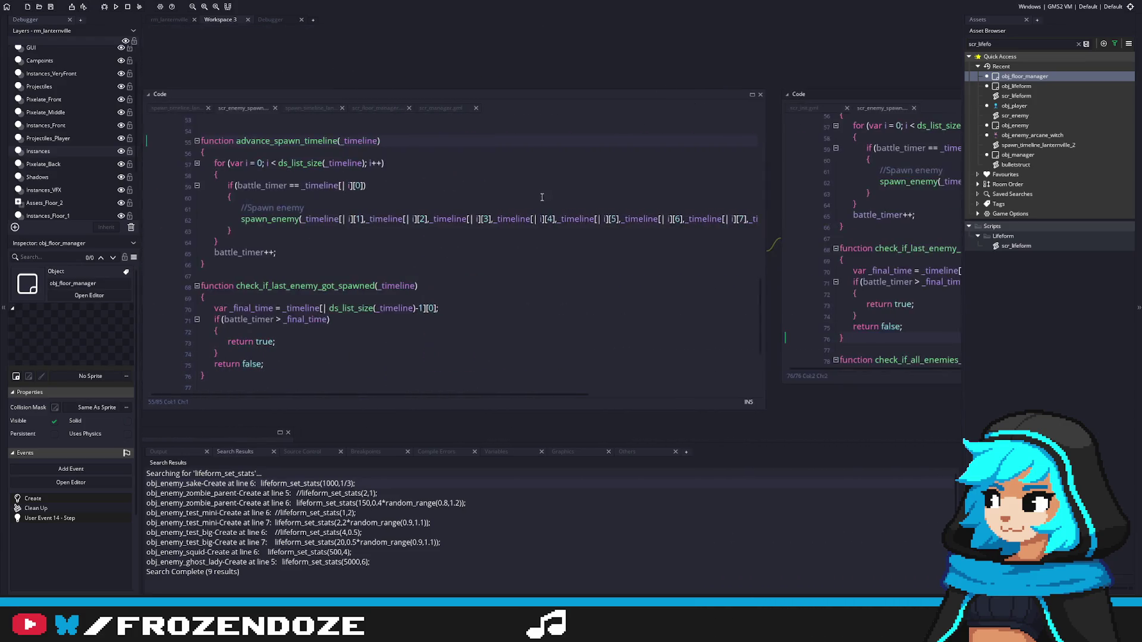
{"action": "middle_click", "coordinate": [282, 217]}
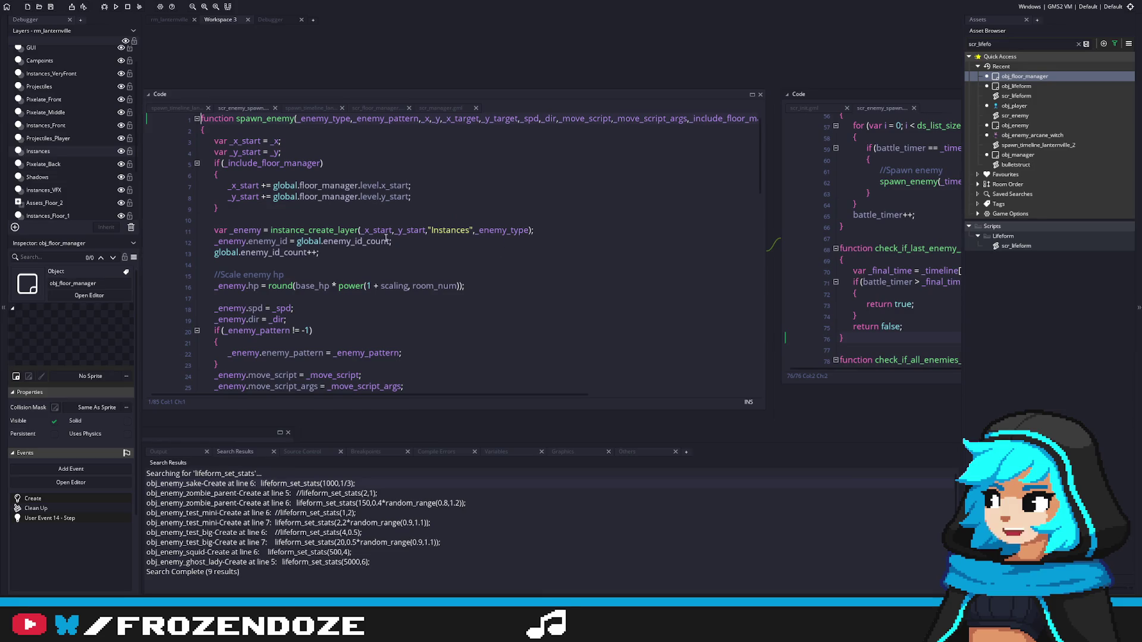
Step: Add a lifeform_calculate_max_hp(); call below the Scale enemy hp comment
{"action": "left_click", "coordinate": [356, 275]}
{"action": "key", "text": "Return"}
{"action": "type", "text": "lifeform_calculate_max_hp();"}
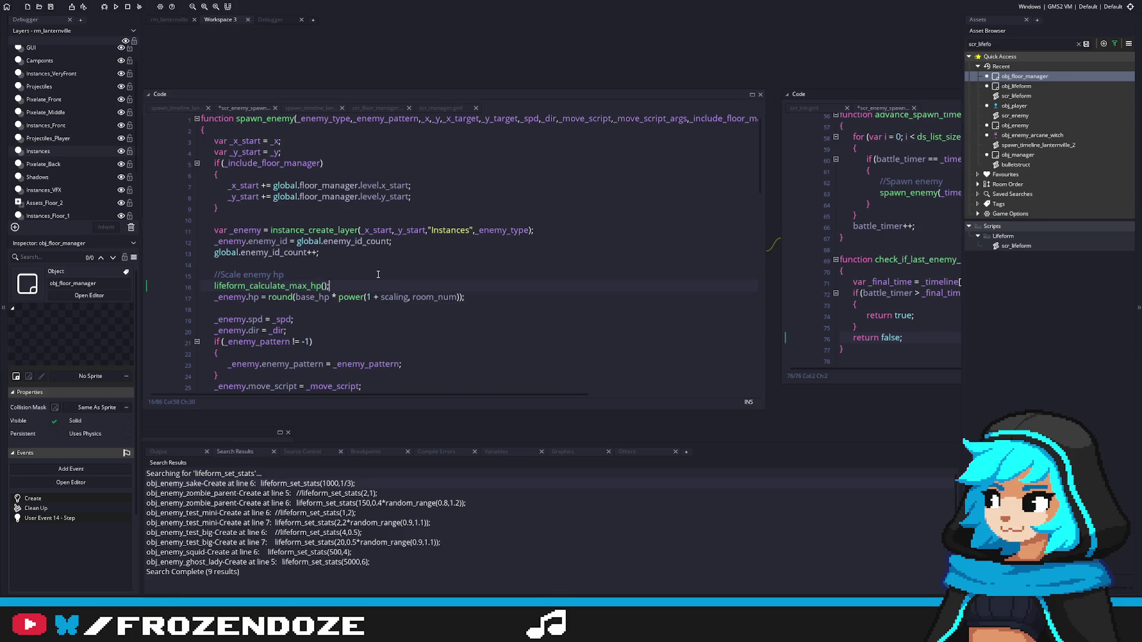
{"action": "scroll", "coordinate": [377, 274], "scroll_direction": "down", "scroll_amount": 1}
{"action": "left_click_drag", "start_coordinate": [378, 274], "coordinate": [574, 269]}
{"action": "scroll", "coordinate": [553, 270], "scroll_direction": "down", "scroll_amount": 5}
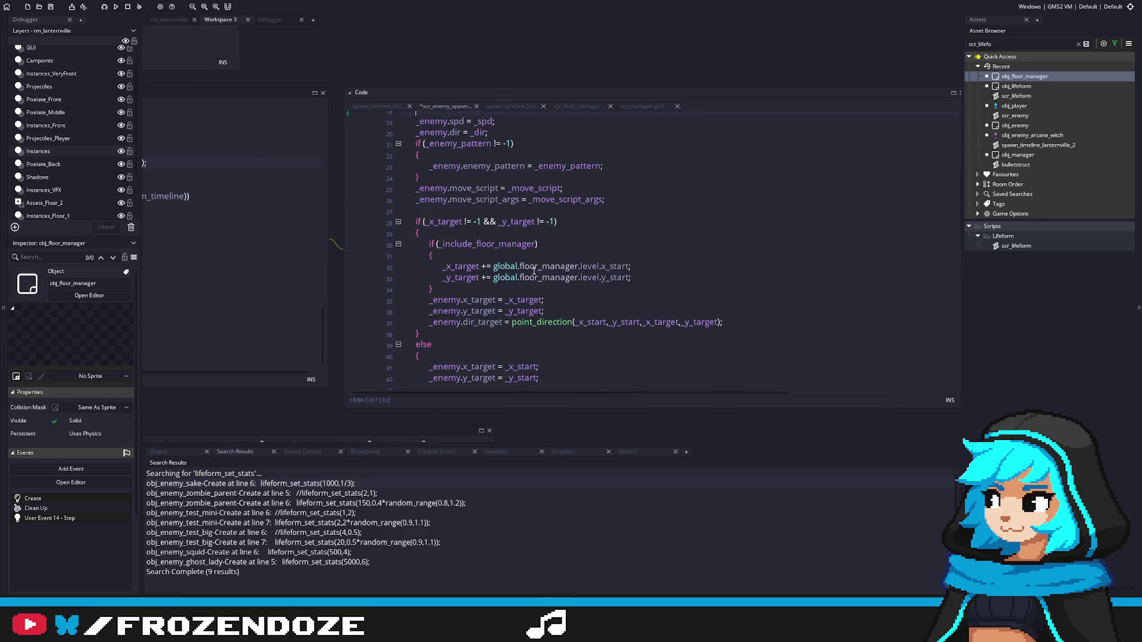
{"action": "scroll", "coordinate": [533, 270], "scroll_direction": "down", "scroll_amount": 3}
{"action": "scroll", "coordinate": [533, 261], "scroll_direction": "up", "scroll_amount": 7}
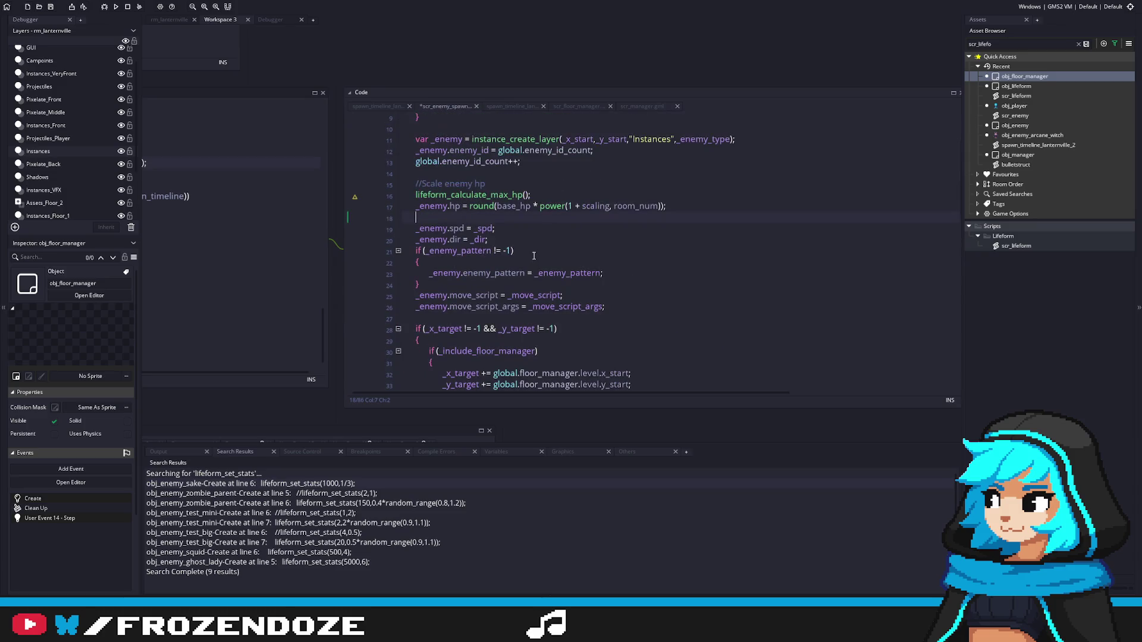
{"action": "scroll", "coordinate": [532, 257], "scroll_direction": "up", "scroll_amount": 3}
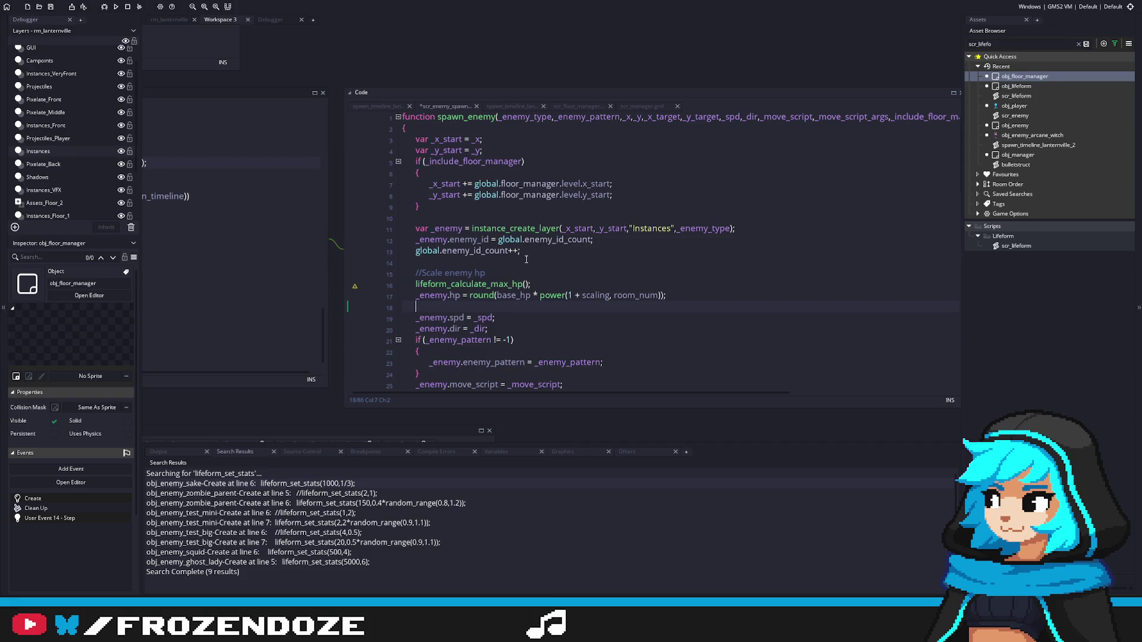
Step: Check the lifeform_calculate_max_hp definition and arrange both code windows side by side
{"action": "middle_click", "coordinate": [506, 283]}
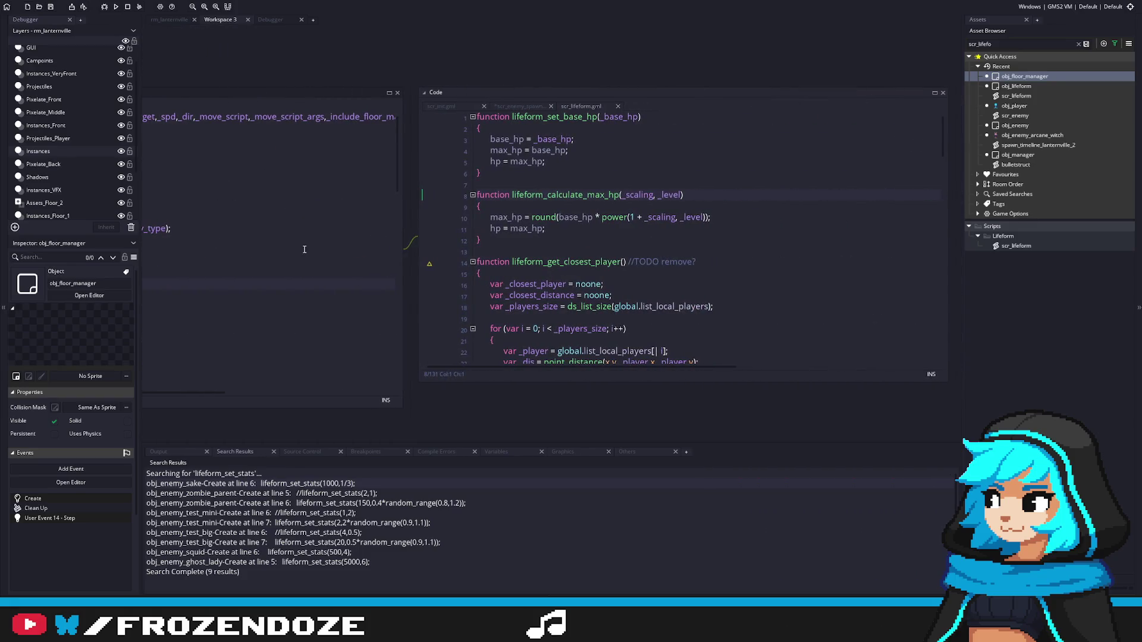
{"action": "left_click", "coordinate": [274, 273]}
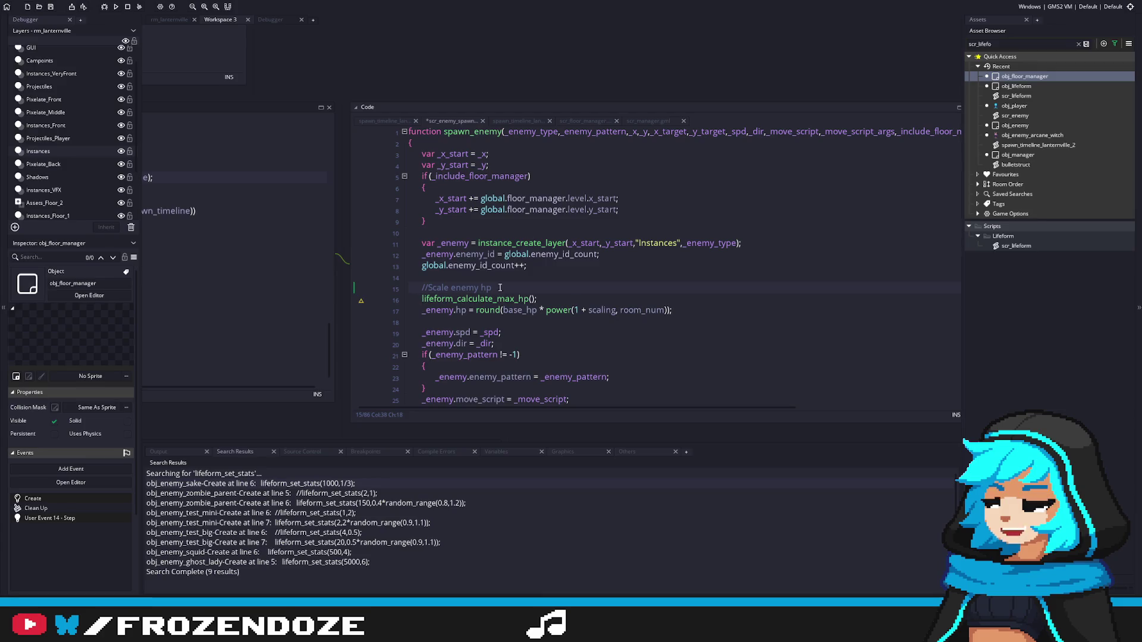
{"action": "key", "text": "Return"}
{"action": "type", "text": "w"}
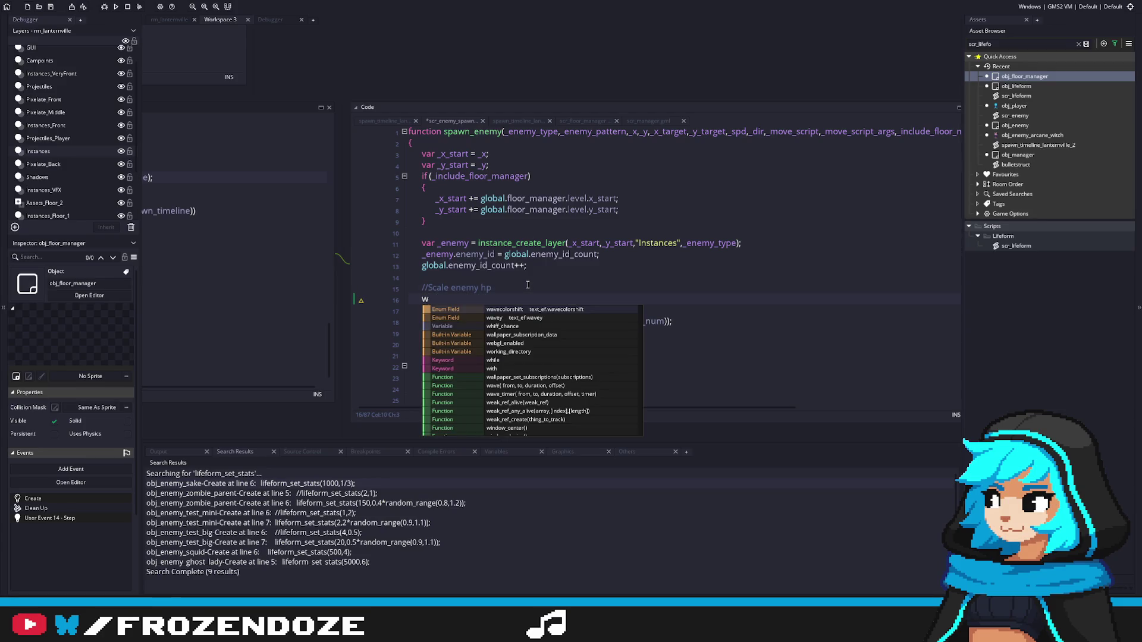
{"action": "key", "text": "Escape"}
{"action": "key", "text": "ctrl+z"}
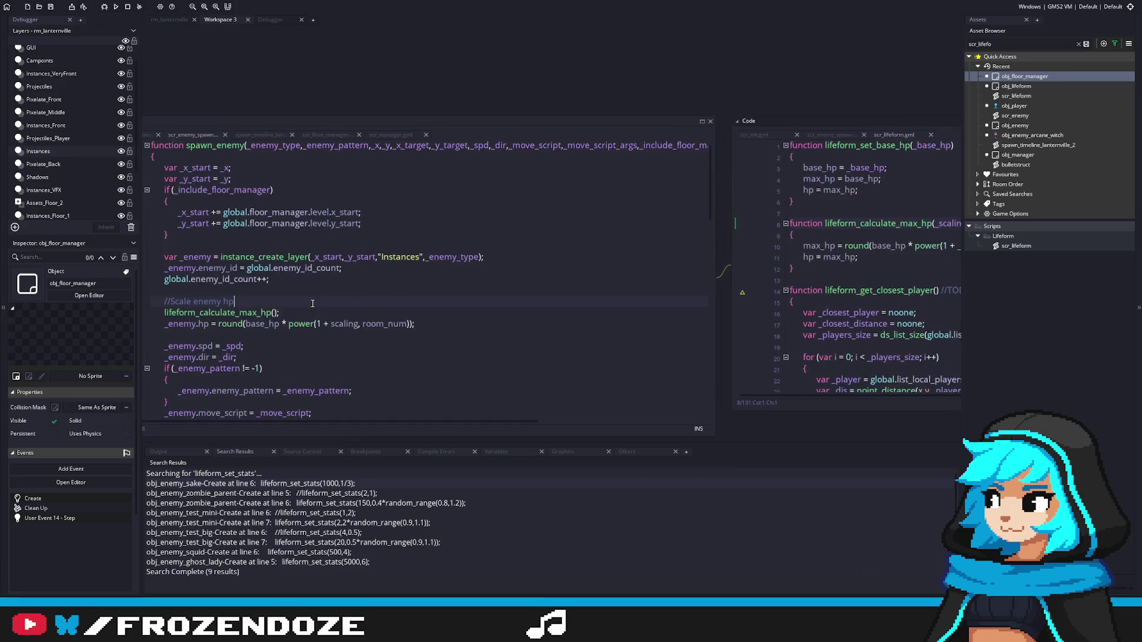
{"action": "left_click_drag", "start_coordinate": [312, 303], "coordinate": [199, 309]}
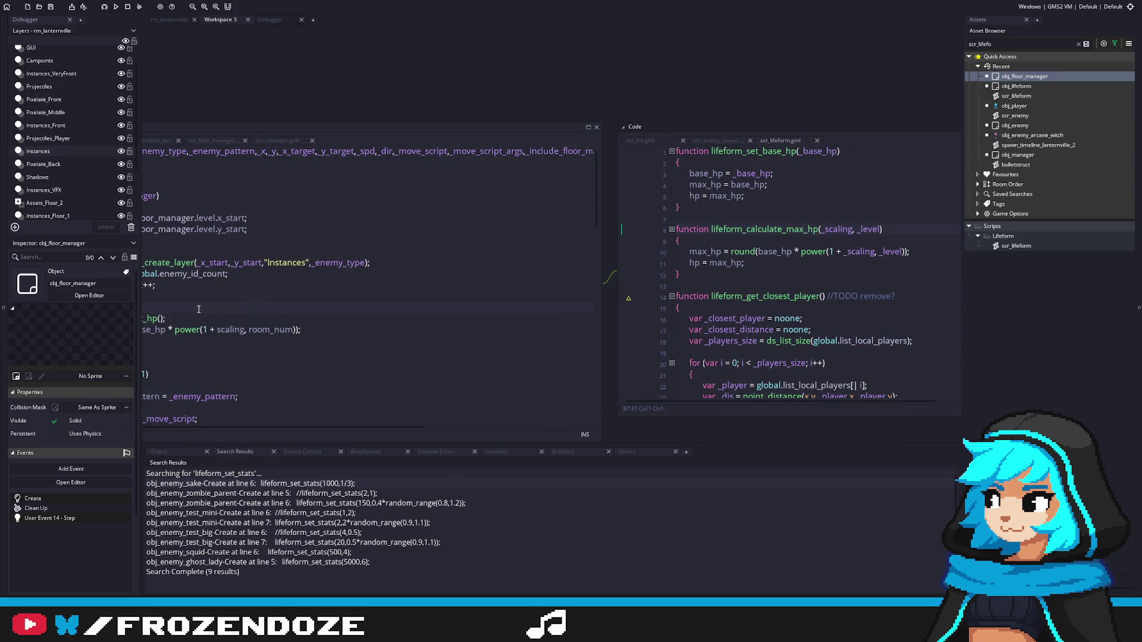
Step: Wrap the lifeform_calculate_max_hp() call in a with (_enemy) { } block
{"action": "left_click", "coordinate": [198, 309]}
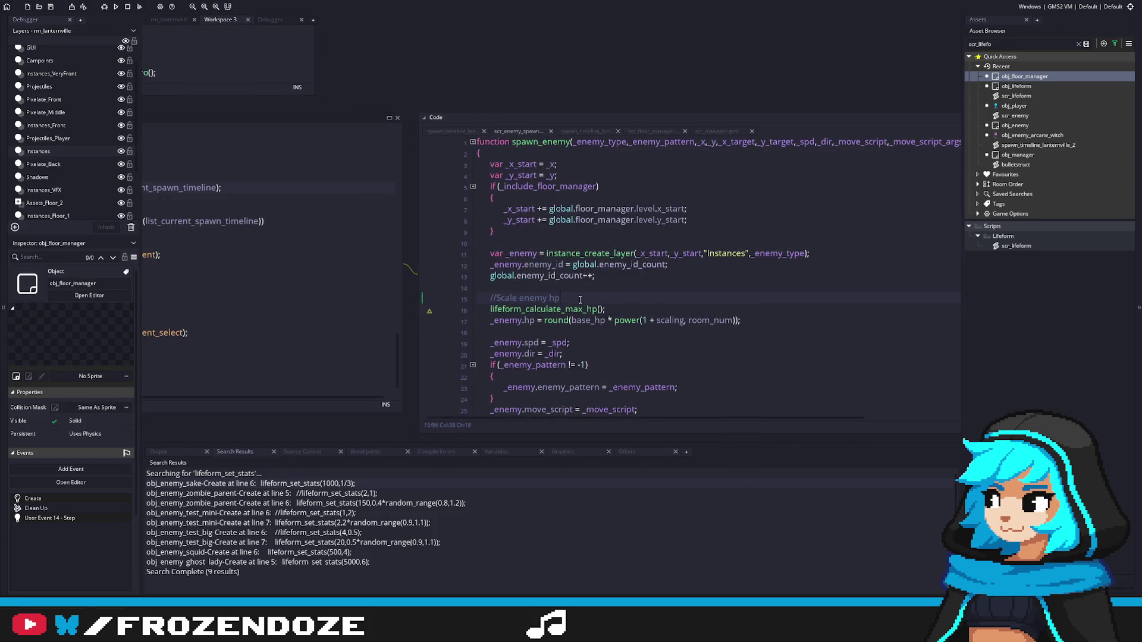
{"action": "key", "text": "Return"}
{"action": "type", "text": "with ("}
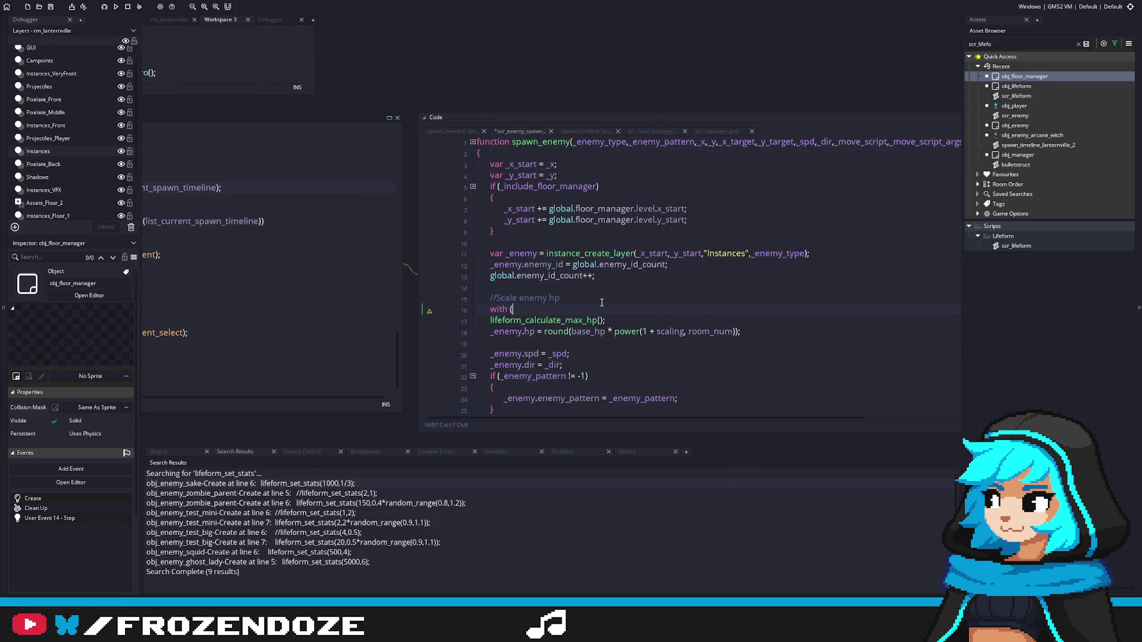
{"action": "type", "text": "_enem,y"}
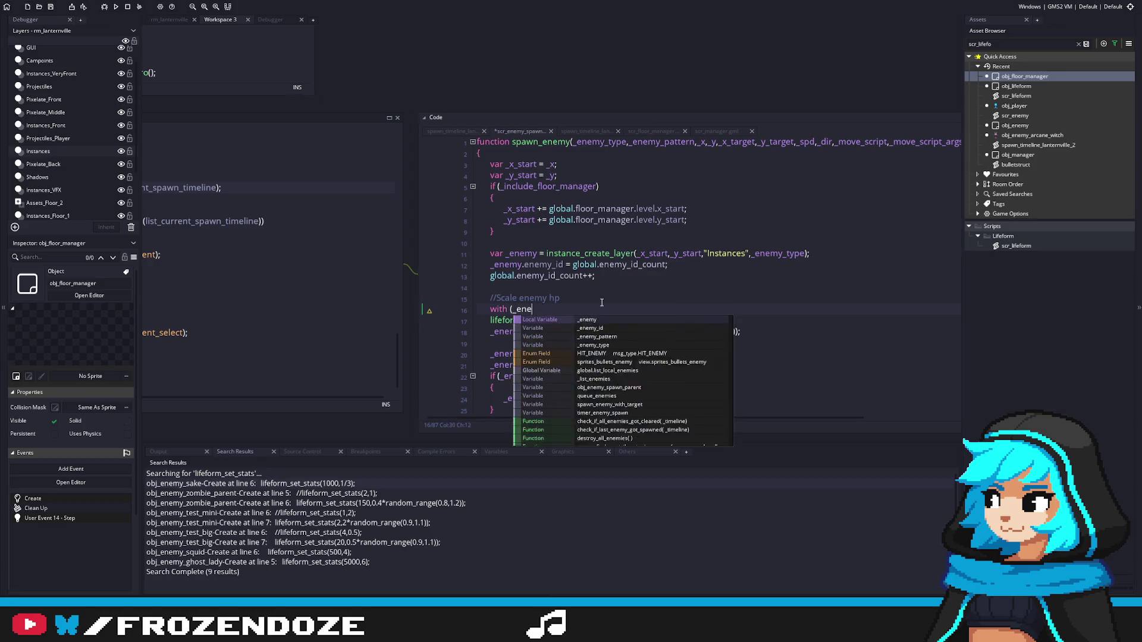
{"action": "key", "text": "BackSpace"}
{"action": "key", "text": "BackSpace"}
{"action": "type", "text": "y)"}
{"action": "key", "text": "Return"}
{"action": "type", "text": "{"}
{"action": "left_click", "coordinate": [618, 329]}
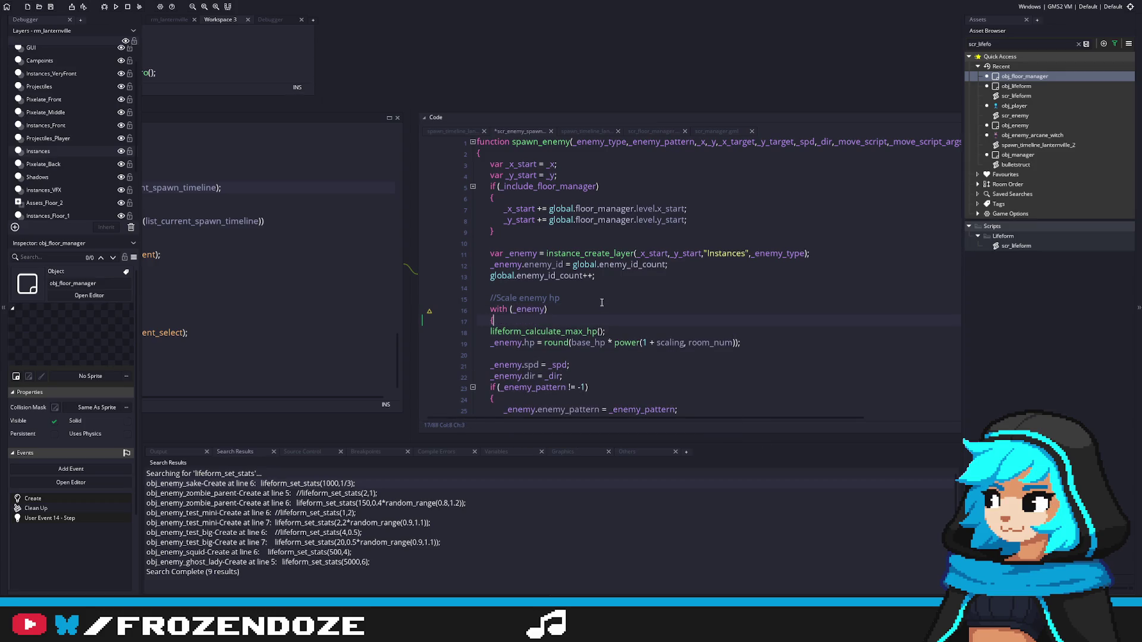
{"action": "key", "text": "Return"}
{"action": "type", "text": "}"}
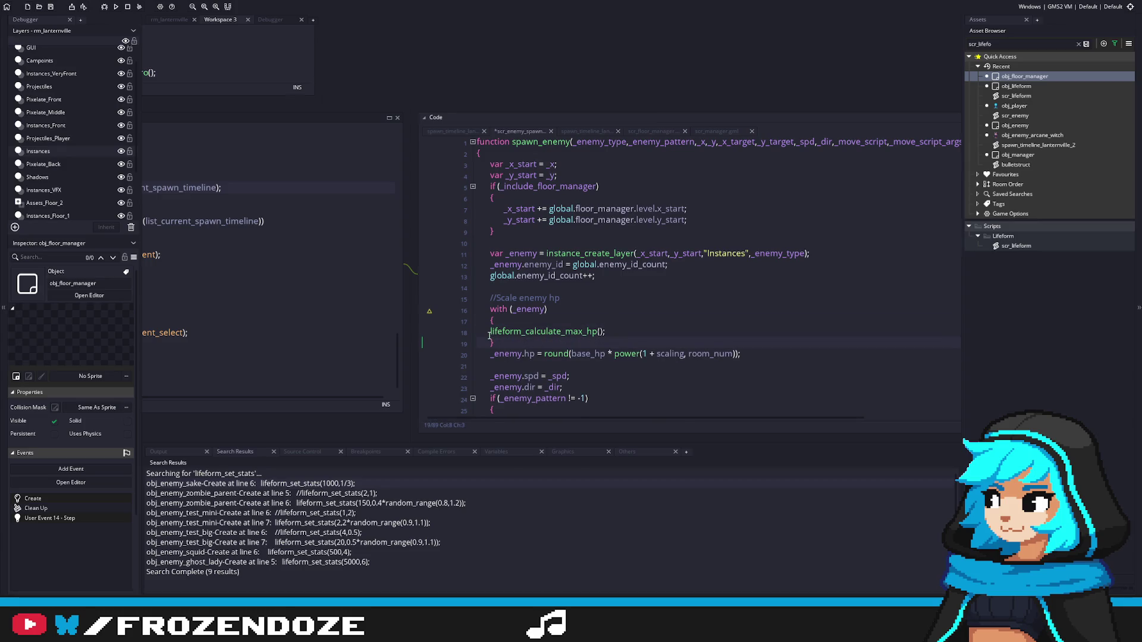
Step: Delete the old _enemy.hp = round(...) line and open the function's definition
{"action": "left_click", "coordinate": [741, 354]}
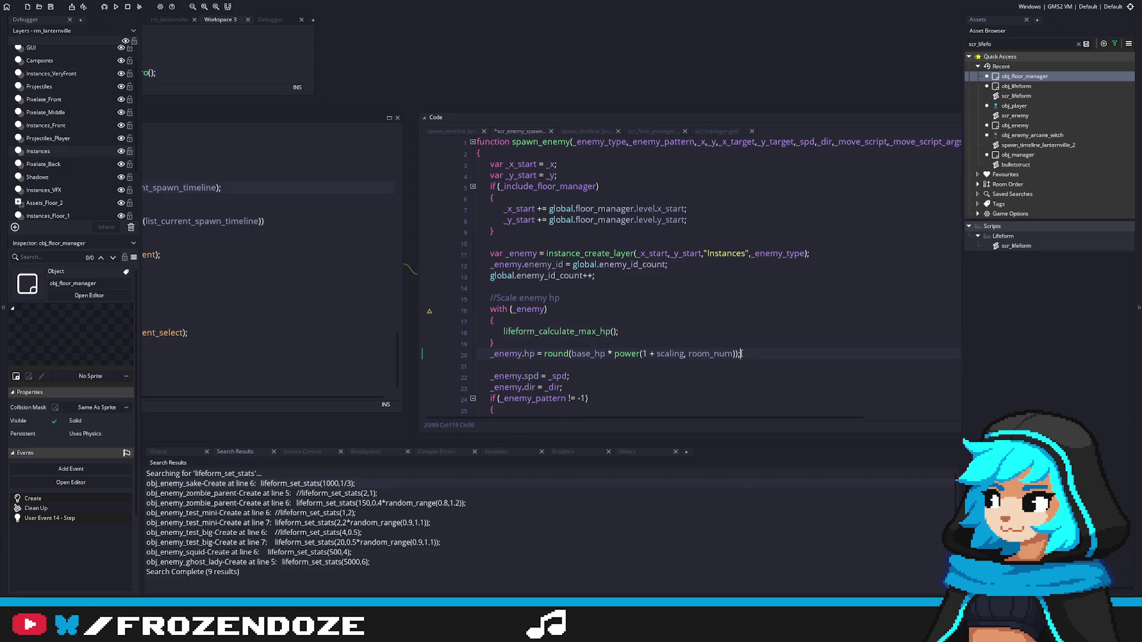
{"action": "key", "text": "shift+Up"}
{"action": "key", "text": "BackSpace"}
{"action": "left_click", "coordinate": [540, 331]}
{"action": "middle_click", "coordinate": [540, 335]}
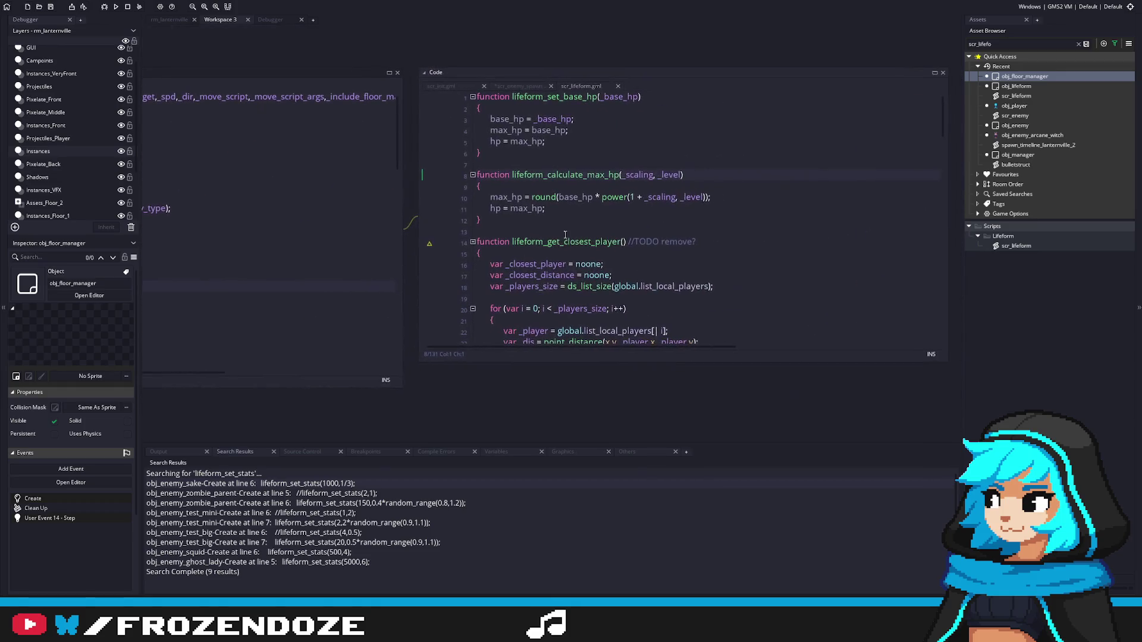
Step: Add an hp_orange line below hp = max_hp in lifeform_calculate_max_hp and save
{"action": "type", "text": "+"}
{"action": "key", "text": "Return"}
{"action": "type", "text": "hp_o"}
{"action": "key", "text": "Return"}
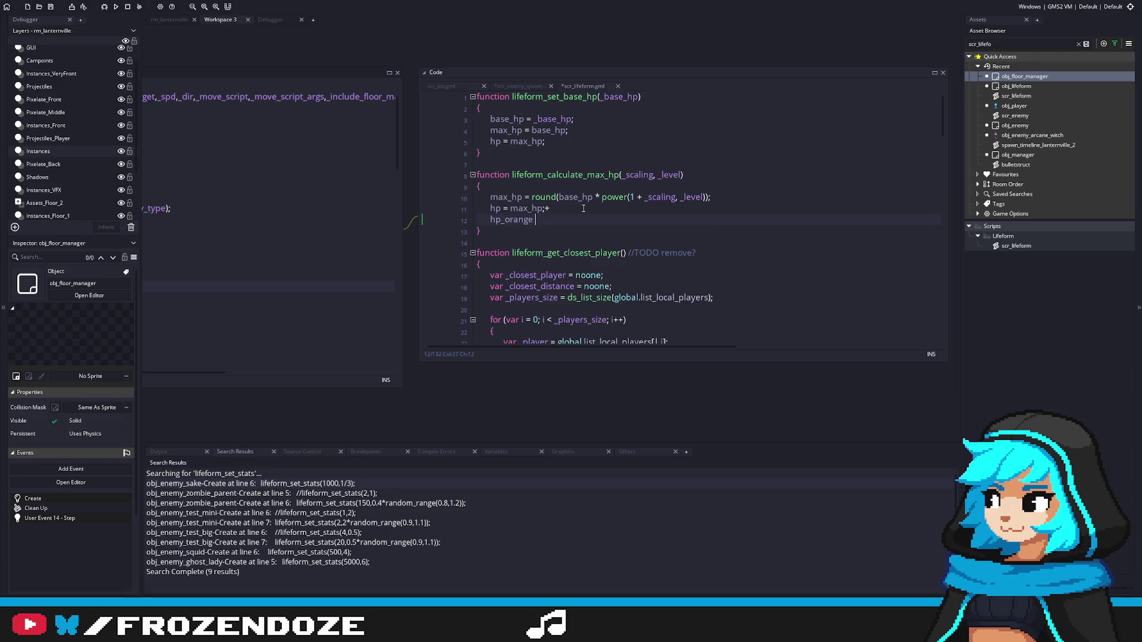
{"action": "type", "text": "hp;"}
{"action": "left_click", "coordinate": [584, 208]}
{"action": "key", "text": "BackSpace"}
{"action": "key", "text": "ctrl+s"}
Step: Make it hp_orange = max_hp and copy that line into lifeform_set_base_hp, then save
{"action": "double_click", "coordinate": [533, 208]}
{"action": "key", "text": "ctrl+c"}
{"action": "double_click", "coordinate": [548, 220]}
{"action": "key", "text": "ctrl+v"}
{"action": "left_click_drag", "start_coordinate": [576, 219], "coordinate": [492, 220]}
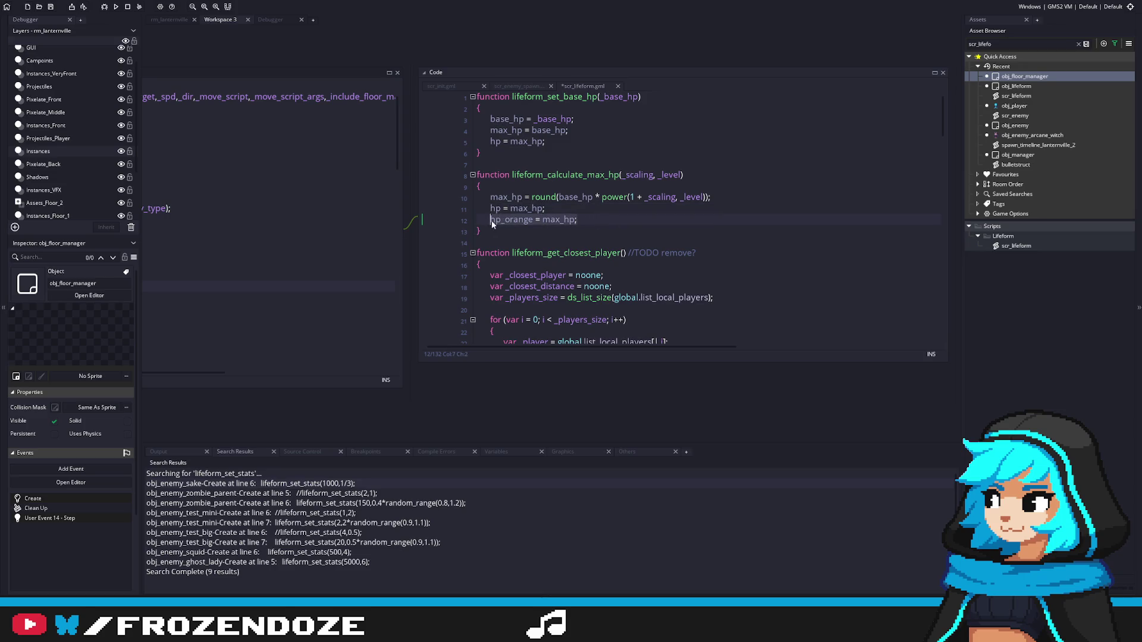
{"action": "key", "text": "ctrl+c"}
{"action": "left_click", "coordinate": [595, 141]}
{"action": "key", "text": "Return"}
{"action": "key", "text": "ctrl+v"}
{"action": "key", "text": "ctrl+s"}
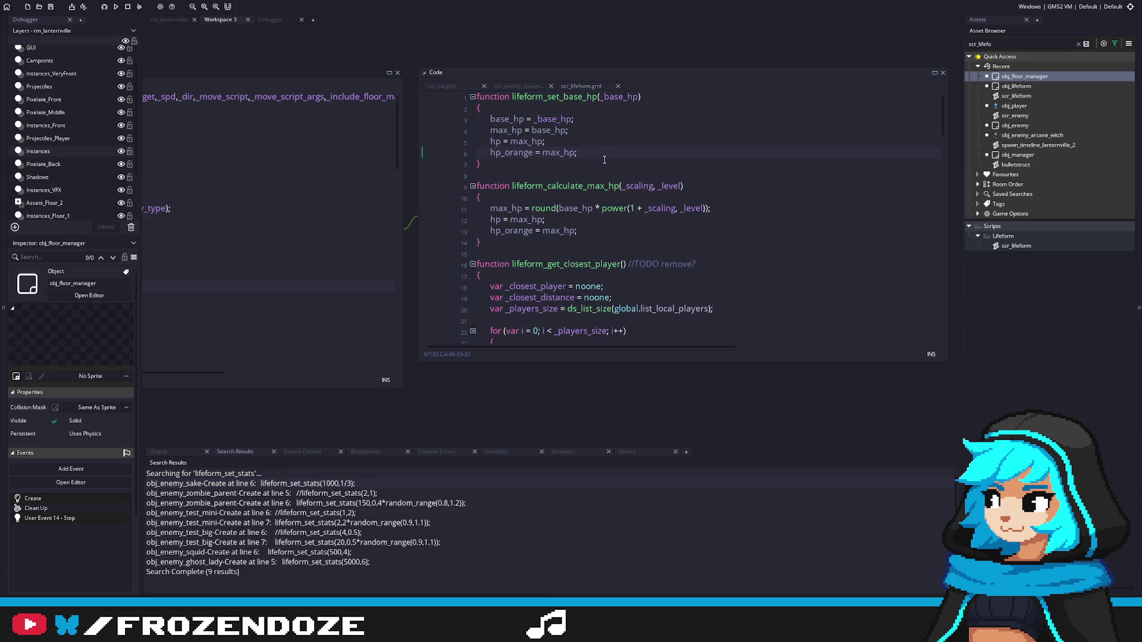
Step: Insert a blank line before the hp_orange assignment in both functions
{"action": "left_click", "coordinate": [594, 143]}
{"action": "key", "text": "Return"}
{"action": "left_click", "coordinate": [557, 231]}
{"action": "key", "text": "Return"}
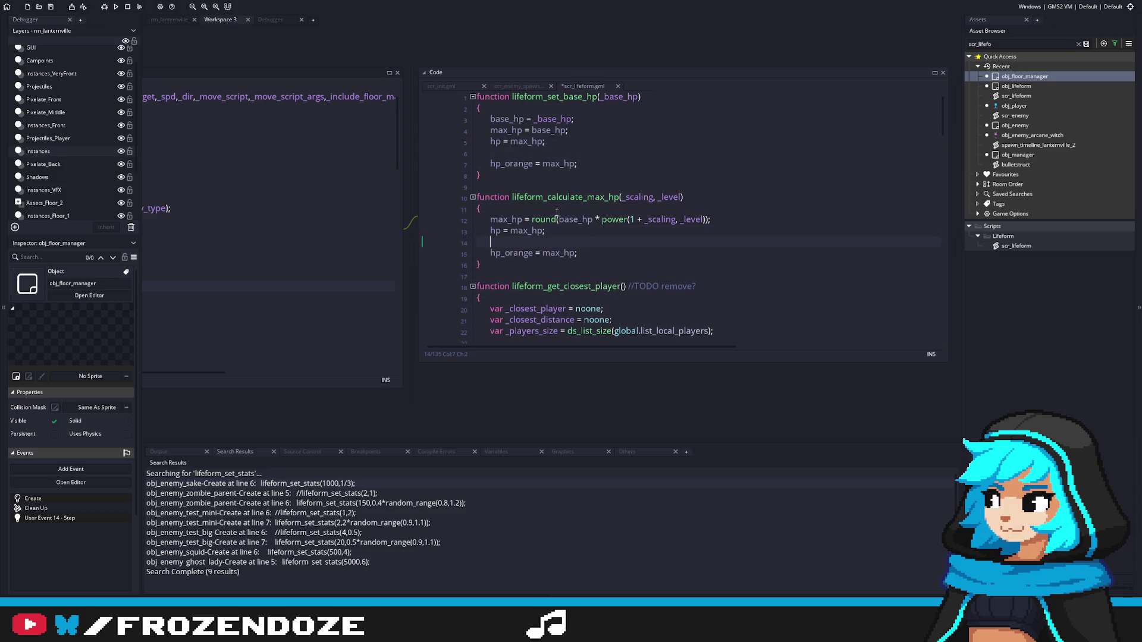
Step: Return to spawn_enemy and place the caret inside the lifeform_calculate_max_hp() parentheses
{"action": "left_click", "coordinate": [309, 260]}
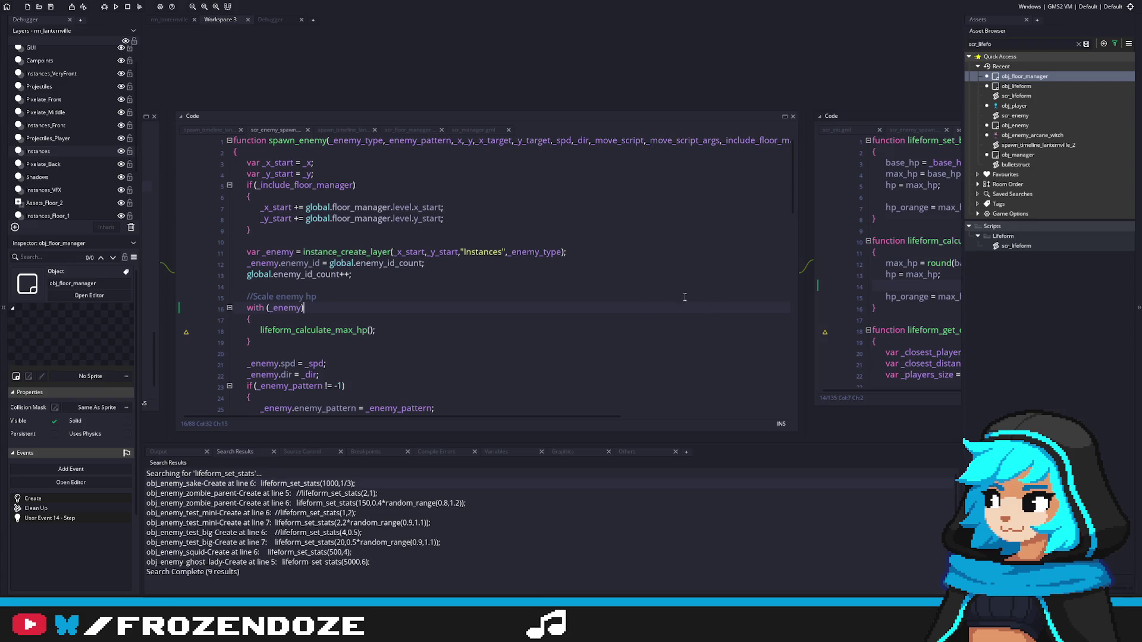
{"action": "left_click", "coordinate": [365, 330]}
{"action": "left_click", "coordinate": [382, 331]}
{"action": "key", "text": "Left"}
Step: Pass 0.04 and enemy_power_level, copied from obj_floor_manager's Create, as the call's arguments
{"action": "type", "text": "0.04,"}
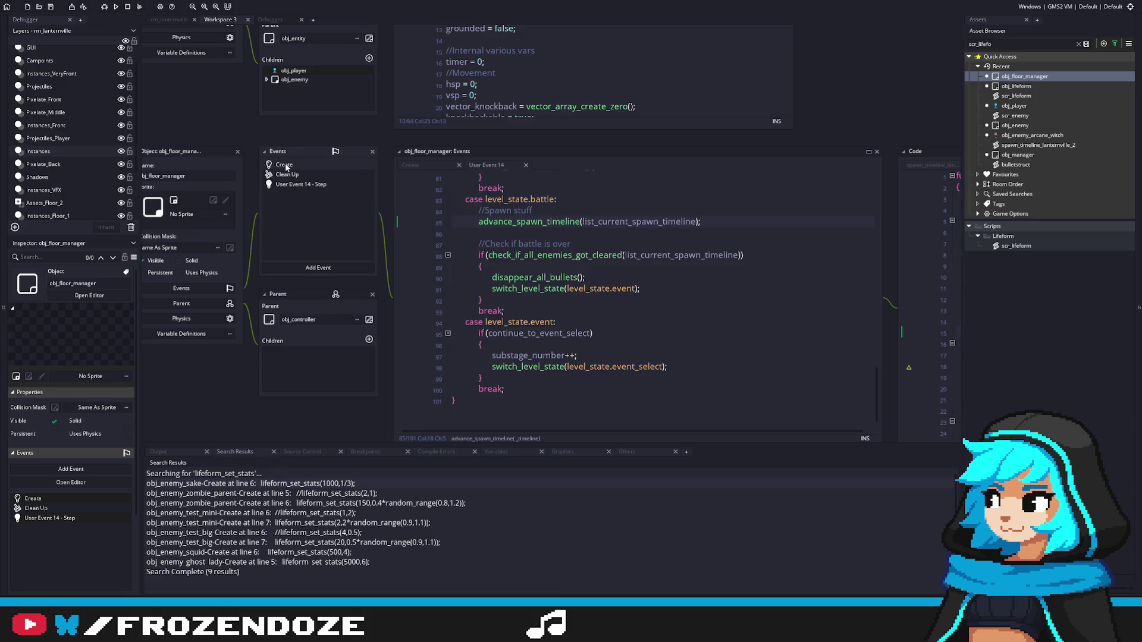
{"action": "left_click", "coordinate": [285, 165]}
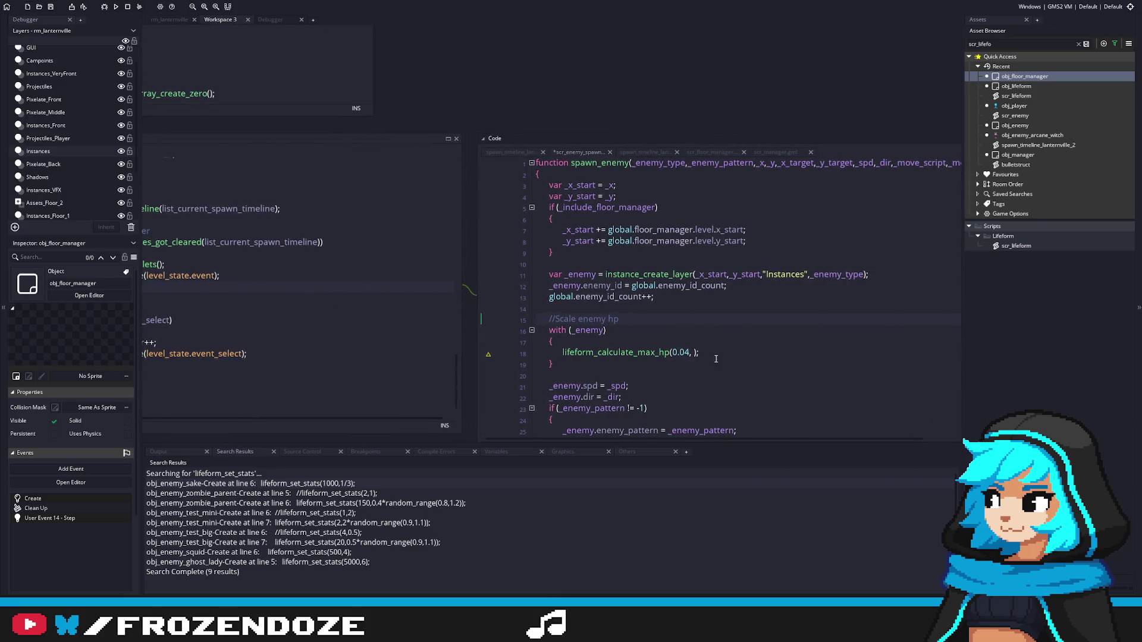
{"action": "left_click", "coordinate": [694, 353]}
{"action": "key", "text": "ctrl+v"}
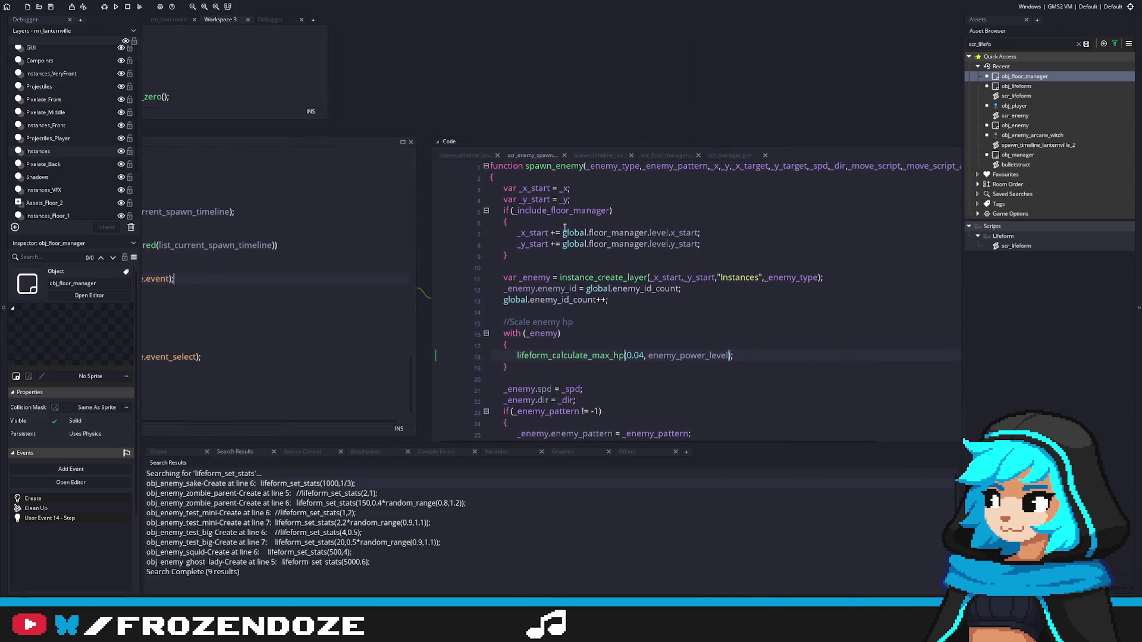
Step: Prefix enemy_power_level with global.floor_manager. and inspect the function's _level parameter
{"action": "left_click_drag", "start_coordinate": [563, 232], "coordinate": [650, 234]}
{"action": "key", "text": "ctrl+c"}
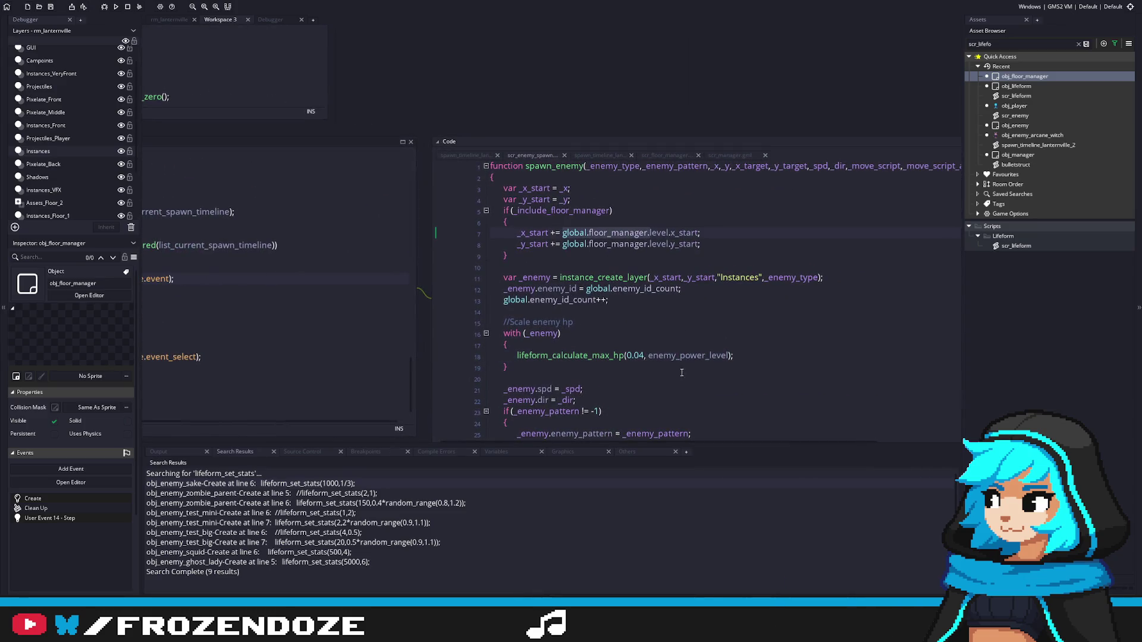
{"action": "left_click", "coordinate": [647, 355]}
{"action": "key", "text": "ctrl+v"}
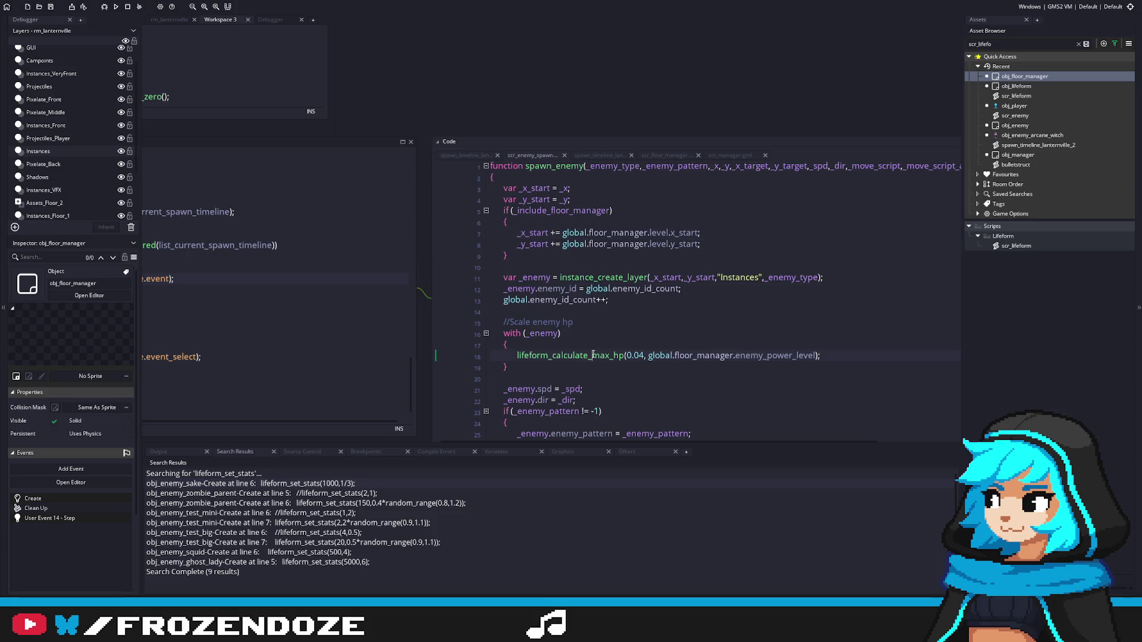
{"action": "middle_click", "coordinate": [592, 355]}
{"action": "left_click", "coordinate": [667, 199]}
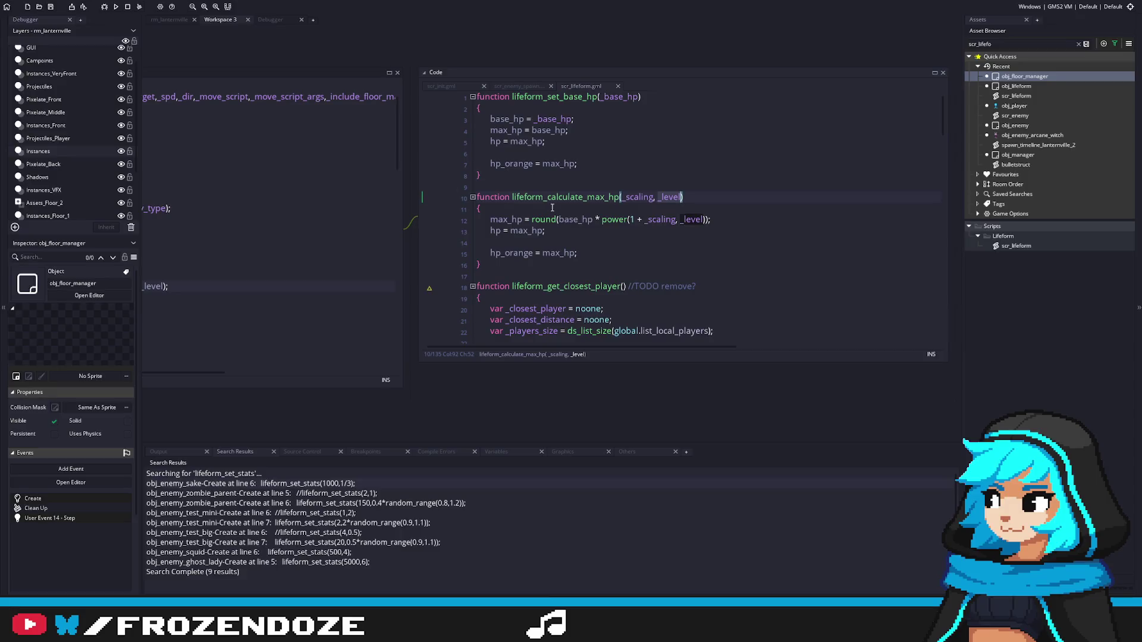
Step: Pan and scroll through the scr_lifeform script to review it
{"action": "left_click", "coordinate": [612, 244]}
{"action": "mouse_move", "coordinate": [612, 244]}
{"action": "left_mouse_down"}
{"action": "mouse_move", "coordinate": [654, 275]}
{"action": "mouse_move", "coordinate": [583, 282]}
{"action": "left_mouse_up"}
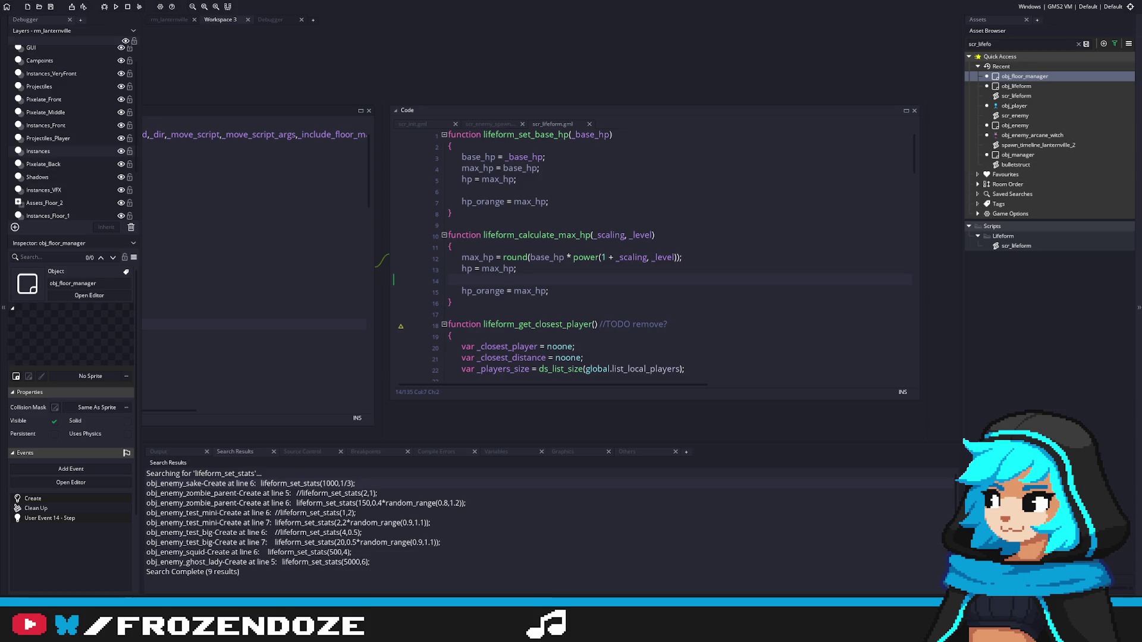
{"action": "left_click_drag", "start_coordinate": [238, 313], "coordinate": [315, 336]}
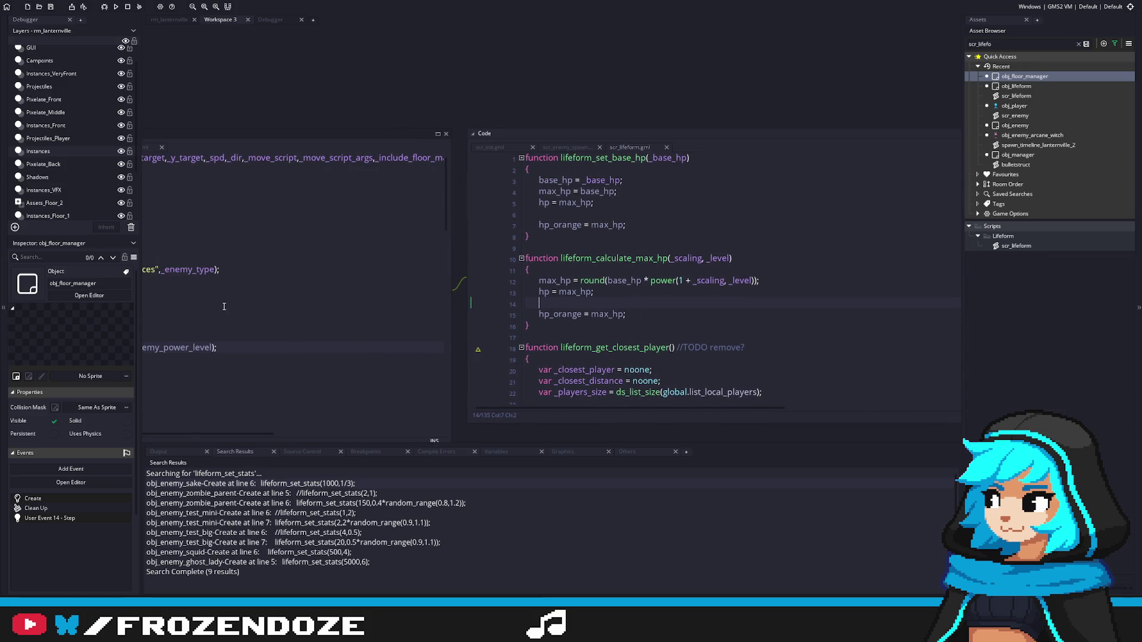
{"action": "left_click_drag", "start_coordinate": [384, 288], "coordinate": [537, 264]}
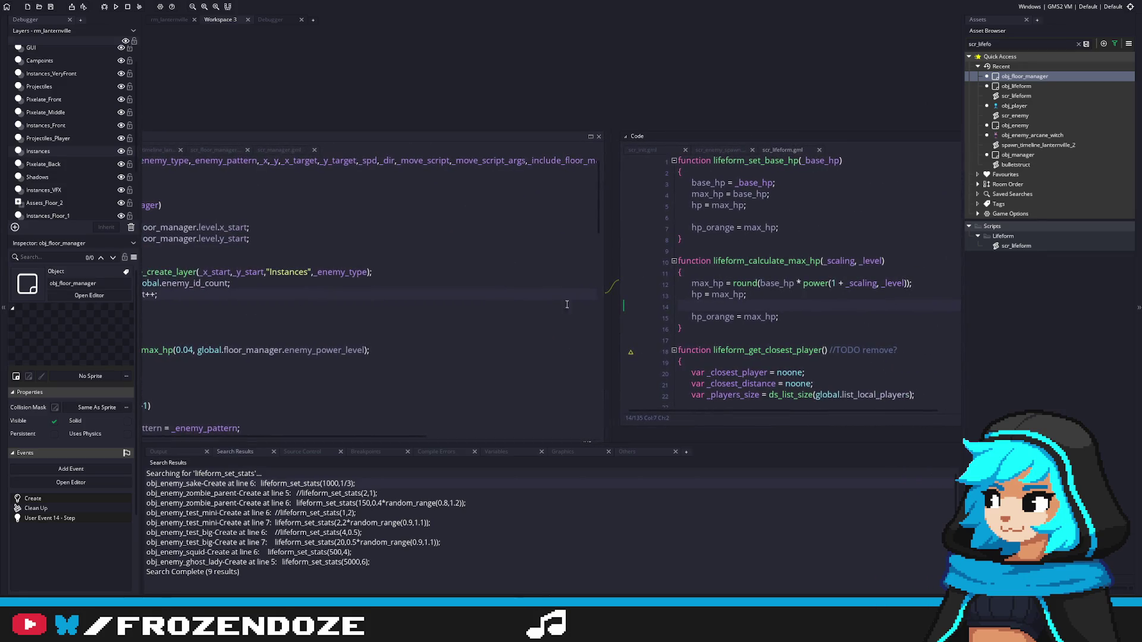
{"action": "left_click_drag", "start_coordinate": [662, 329], "coordinate": [616, 385]}
{"action": "scroll", "coordinate": [618, 383], "scroll_direction": "down", "scroll_amount": 3}
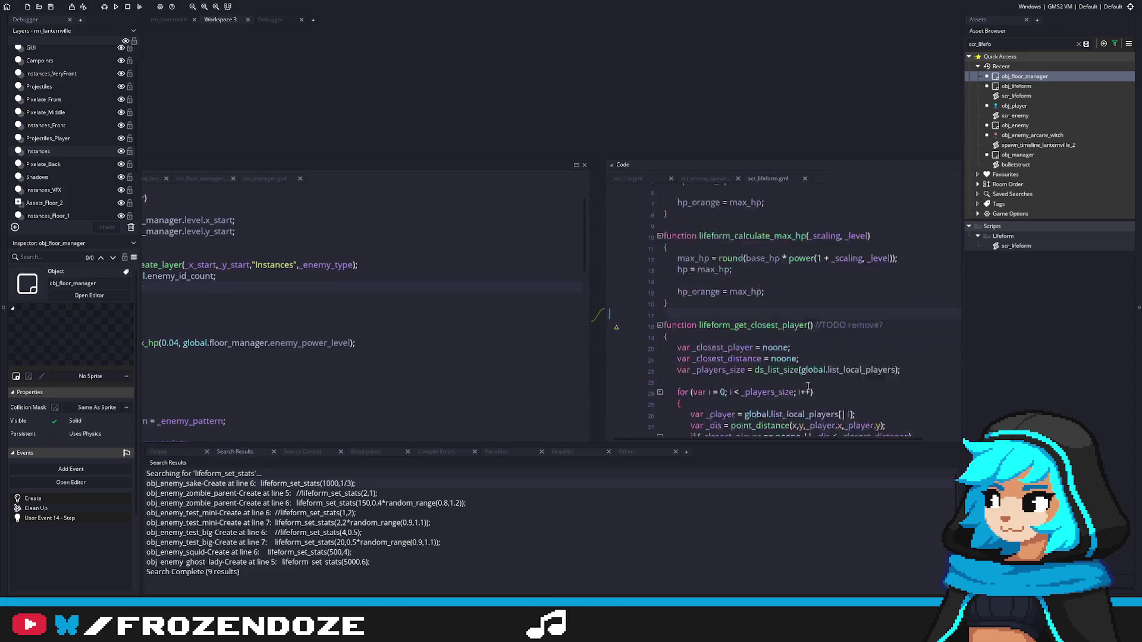
{"action": "left_click_drag", "start_coordinate": [867, 361], "coordinate": [722, 289]}
{"action": "scroll", "coordinate": [715, 318], "scroll_direction": "down", "scroll_amount": 2}
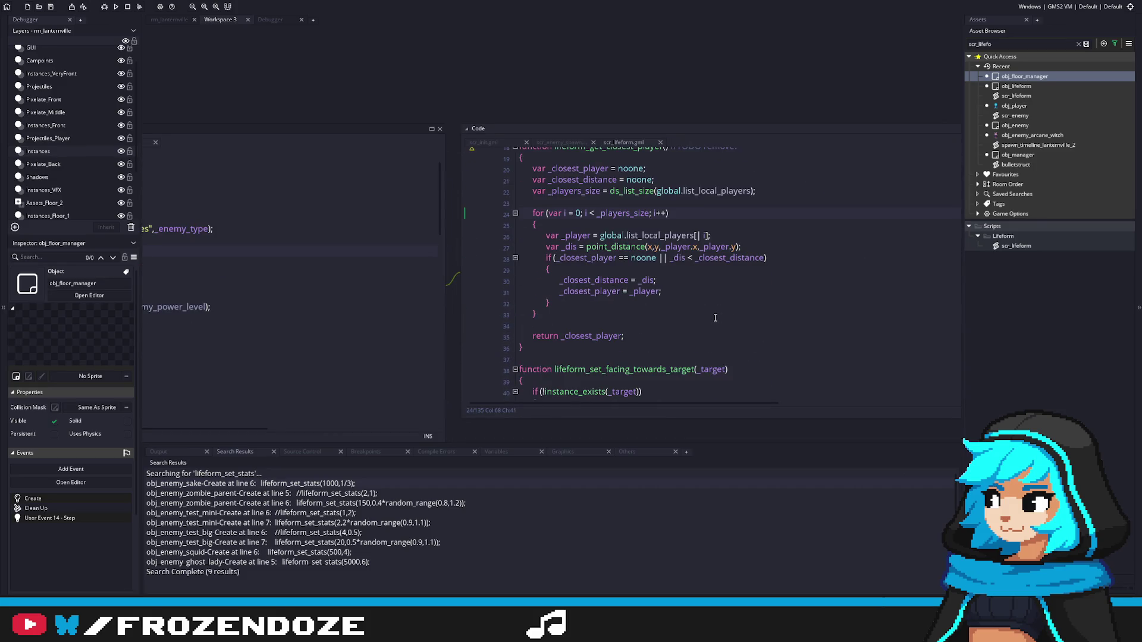
{"action": "scroll", "coordinate": [716, 319], "scroll_direction": "down", "scroll_amount": 1}
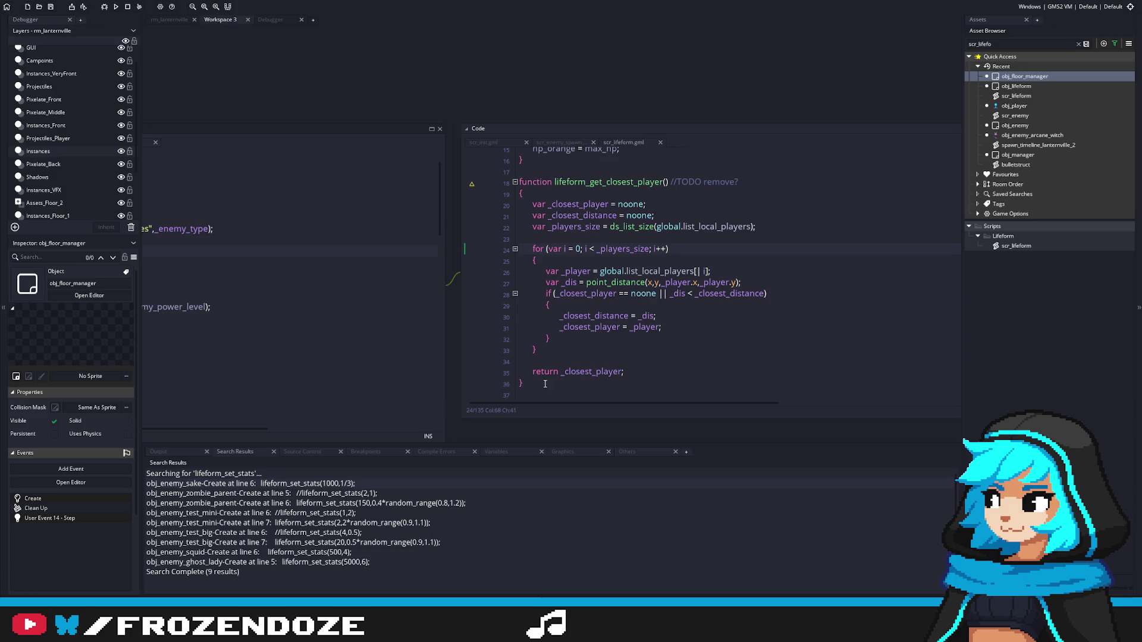
Step: Comment out lifeform_get_closest_player, undo it, and switch back to the spawn_enemy code
{"action": "left_click_drag", "start_coordinate": [545, 384], "coordinate": [491, 185]}
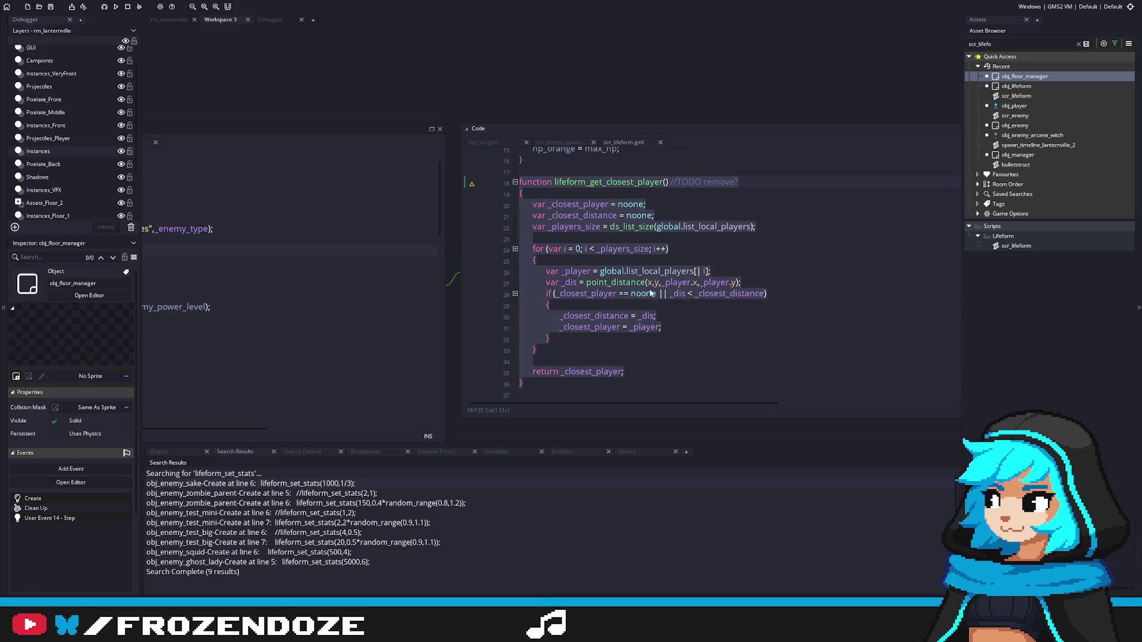
{"action": "right_click", "coordinate": [582, 350]}
{"action": "left_click", "coordinate": [660, 412]}
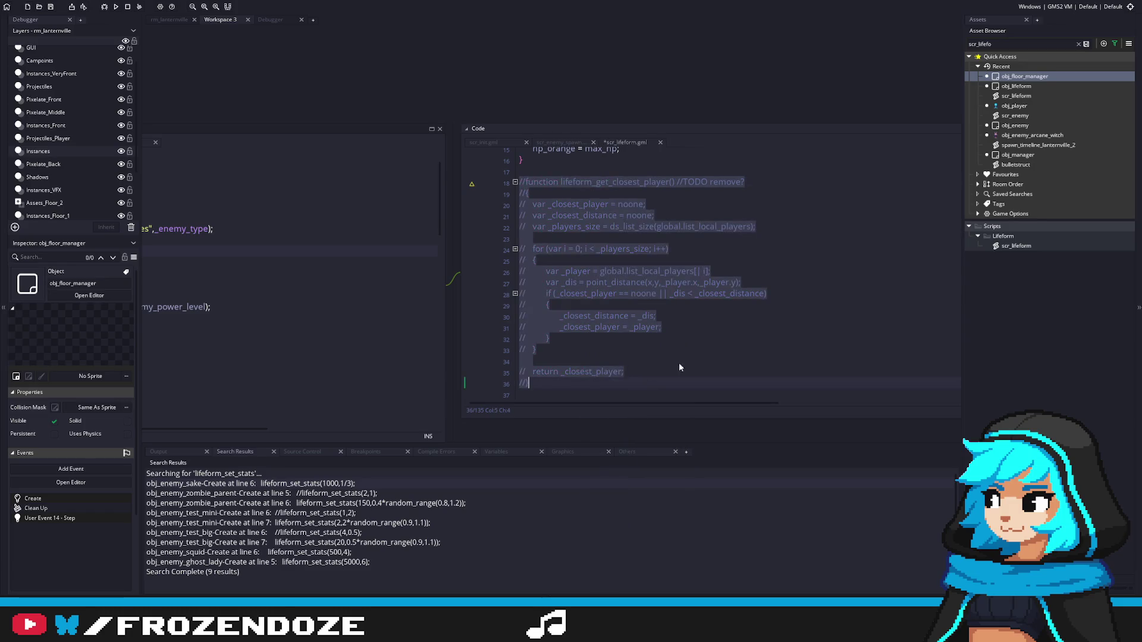
{"action": "key", "text": "ctrl+z"}
{"action": "scroll", "coordinate": [699, 351], "scroll_direction": "down", "scroll_amount": 6}
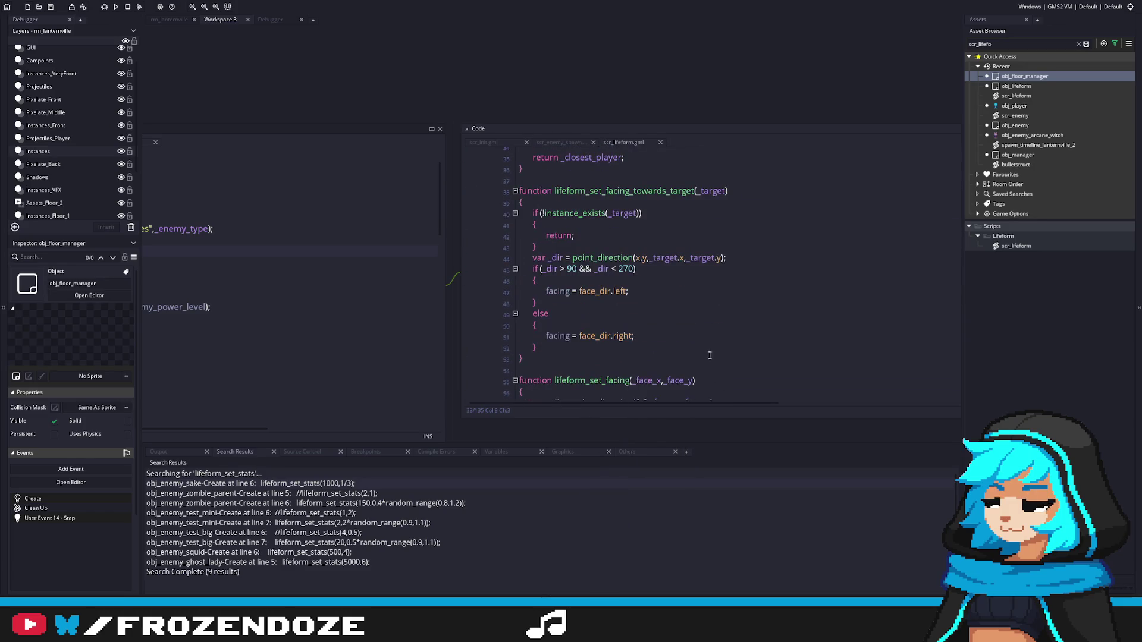
{"action": "key", "text": "ctrl+Tab"}
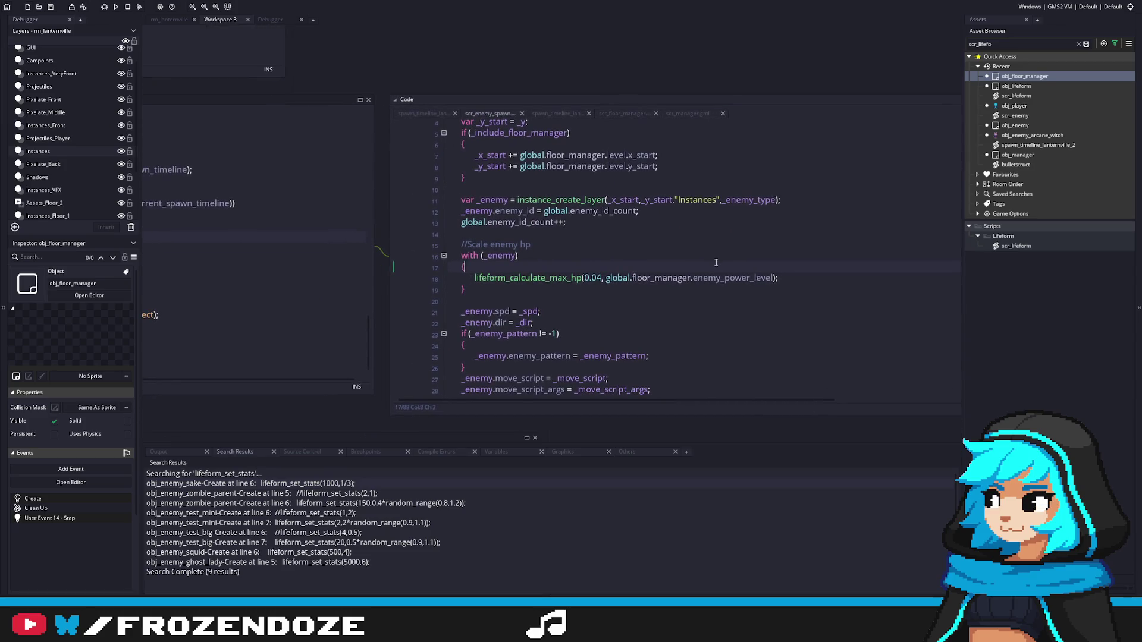
Step: Run the game, then search the project for the failing lifeform_set_hp(200) call
{"action": "scroll", "coordinate": [714, 250], "scroll_direction": "up", "scroll_amount": 1}
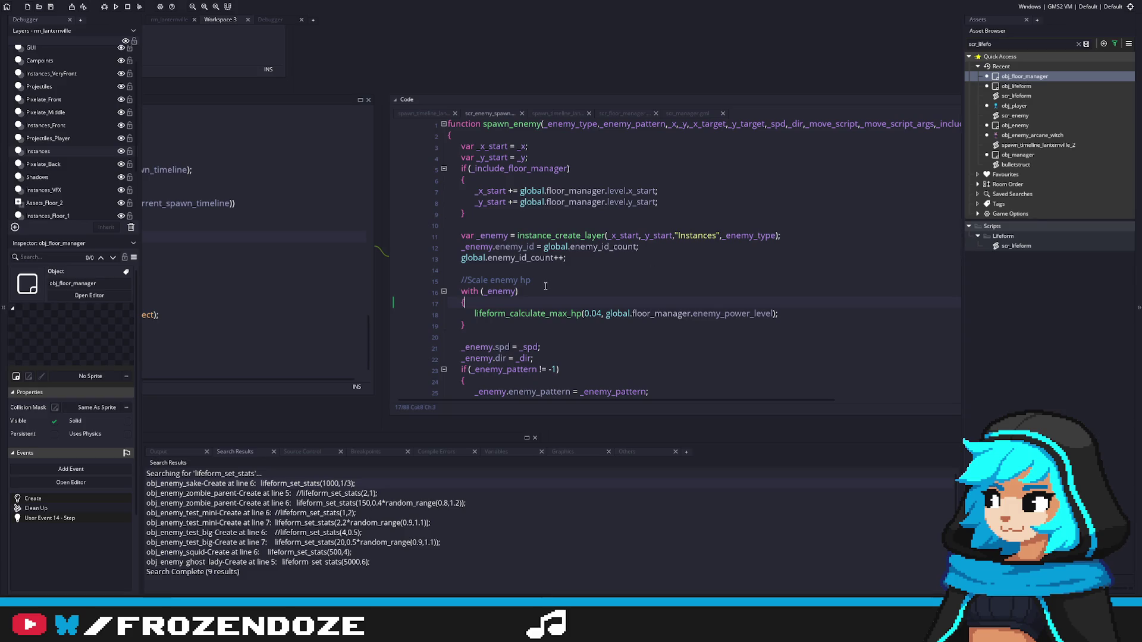
{"action": "left_click", "coordinate": [117, 6]}
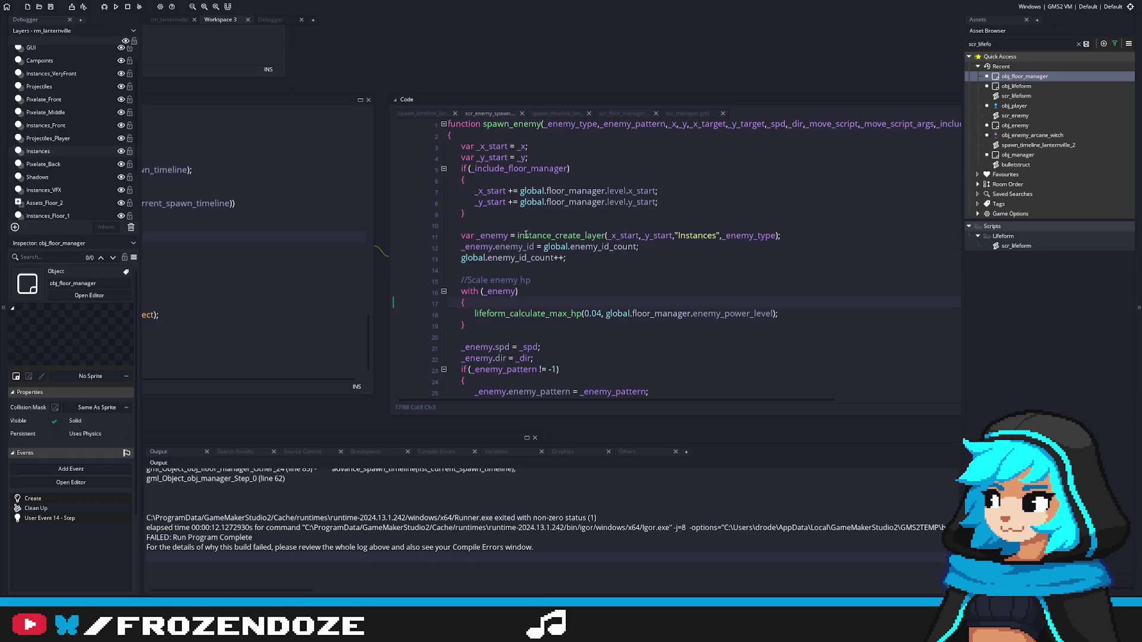
{"action": "scroll", "coordinate": [350, 557], "scroll_direction": "up", "scroll_amount": 3}
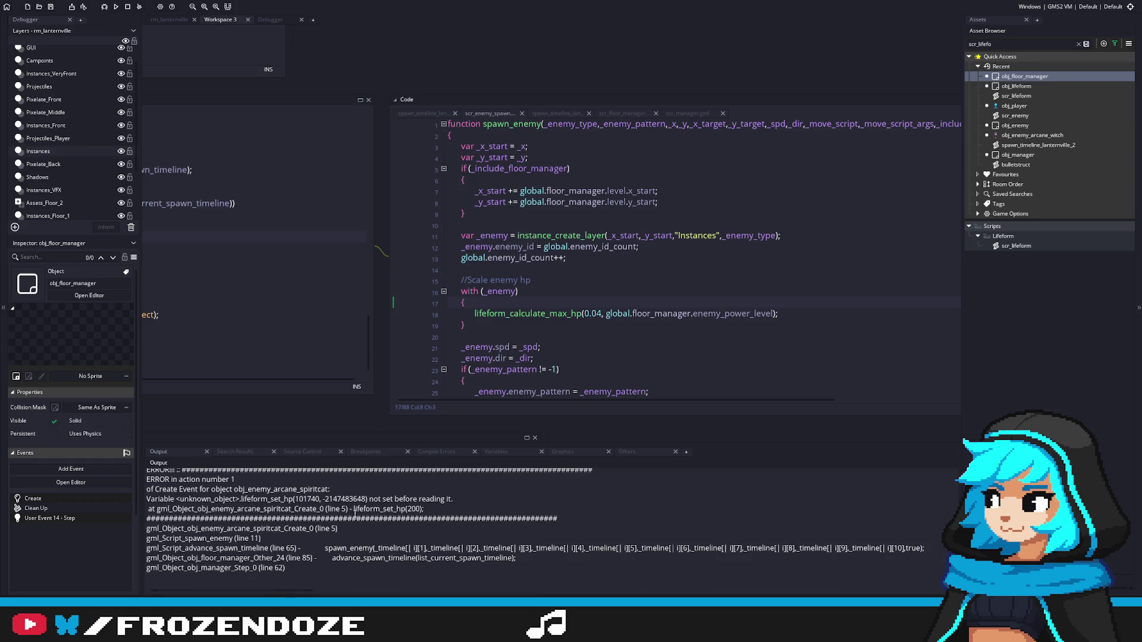
{"action": "left_click_drag", "start_coordinate": [353, 509], "coordinate": [422, 510]}
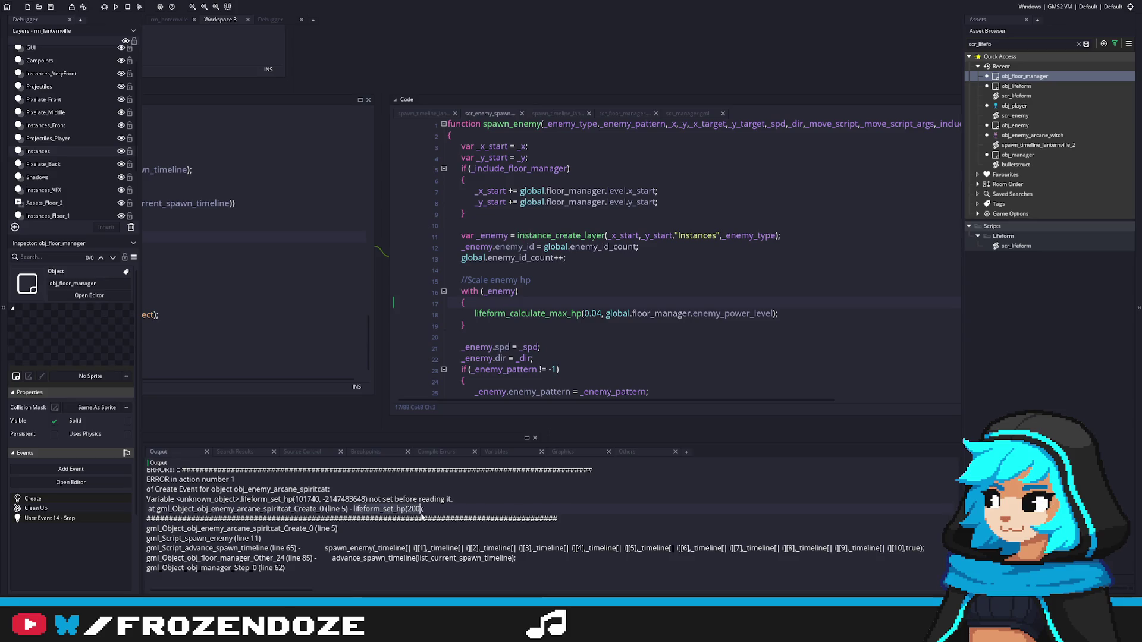
{"action": "key", "text": "ctrl+shift+f"}
{"action": "left_click", "coordinate": [233, 100]}
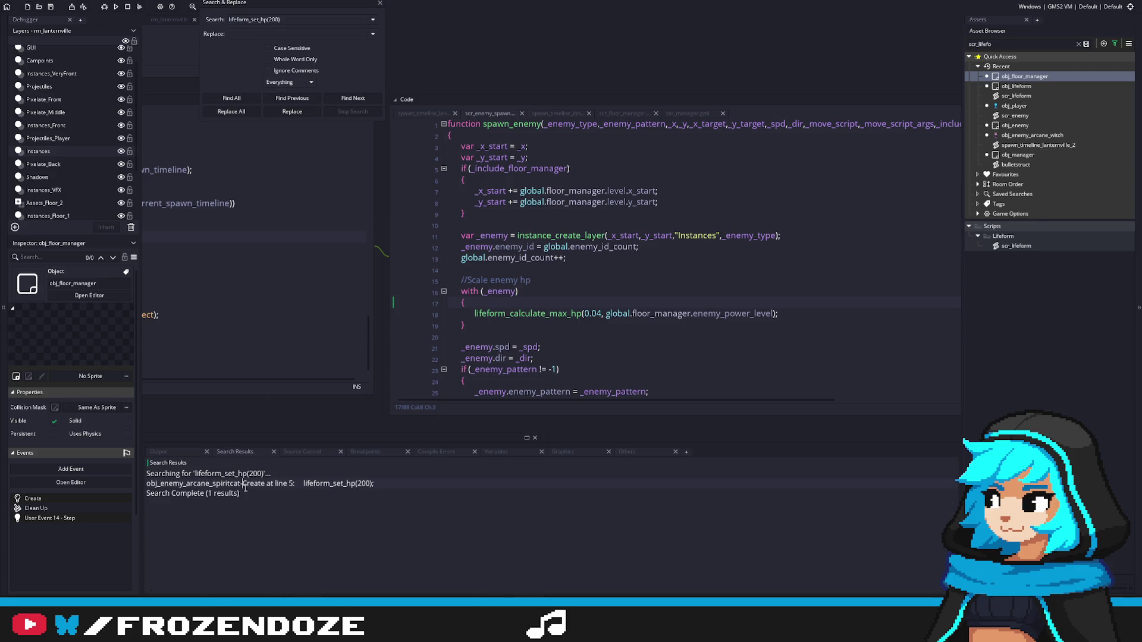
Step: Change the spirit cat's Create call to lifeform_set_base_hp(200) and check its definition
{"action": "double_click", "coordinate": [243, 484]}
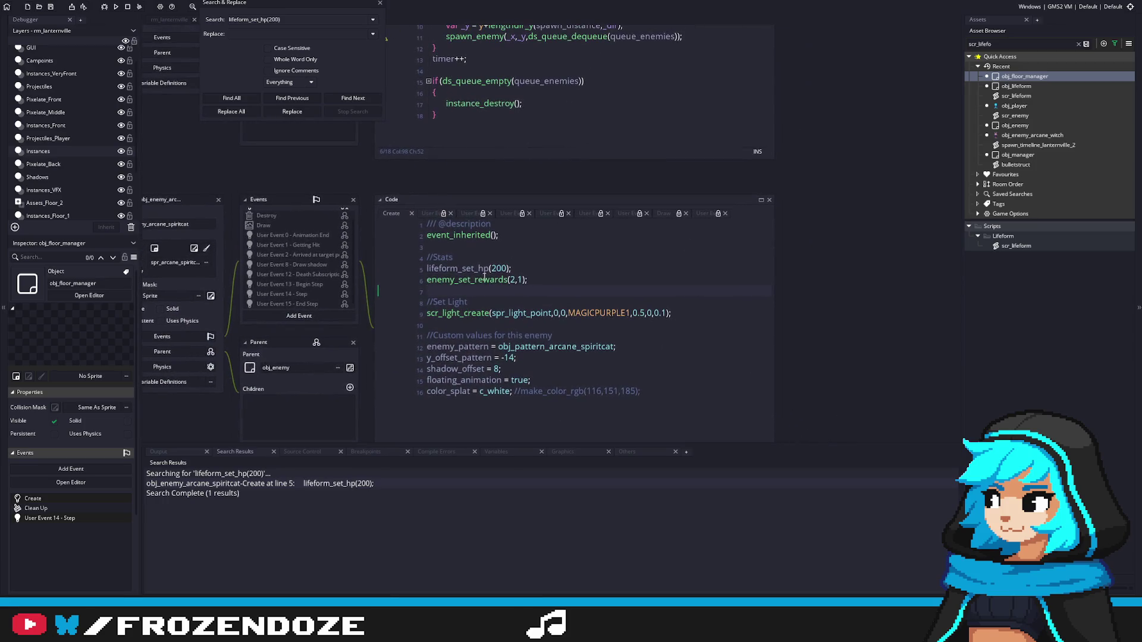
{"action": "left_click", "coordinate": [480, 268]}
{"action": "type", "text": "base_"}
{"action": "middle_click", "coordinate": [502, 271]}
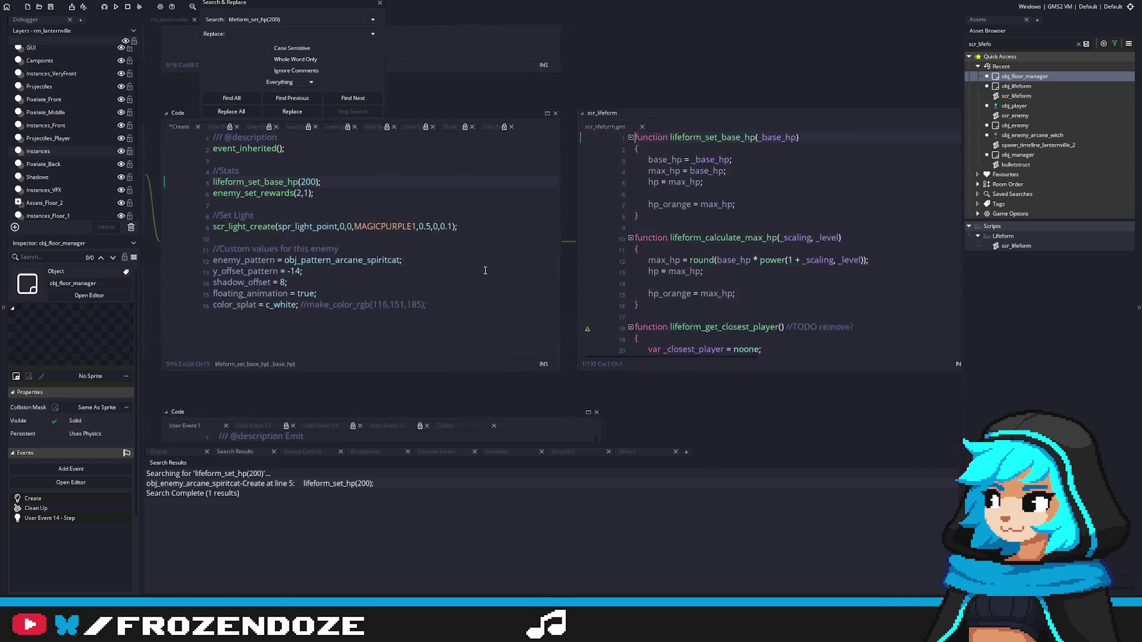
{"action": "left_click", "coordinate": [500, 214]}
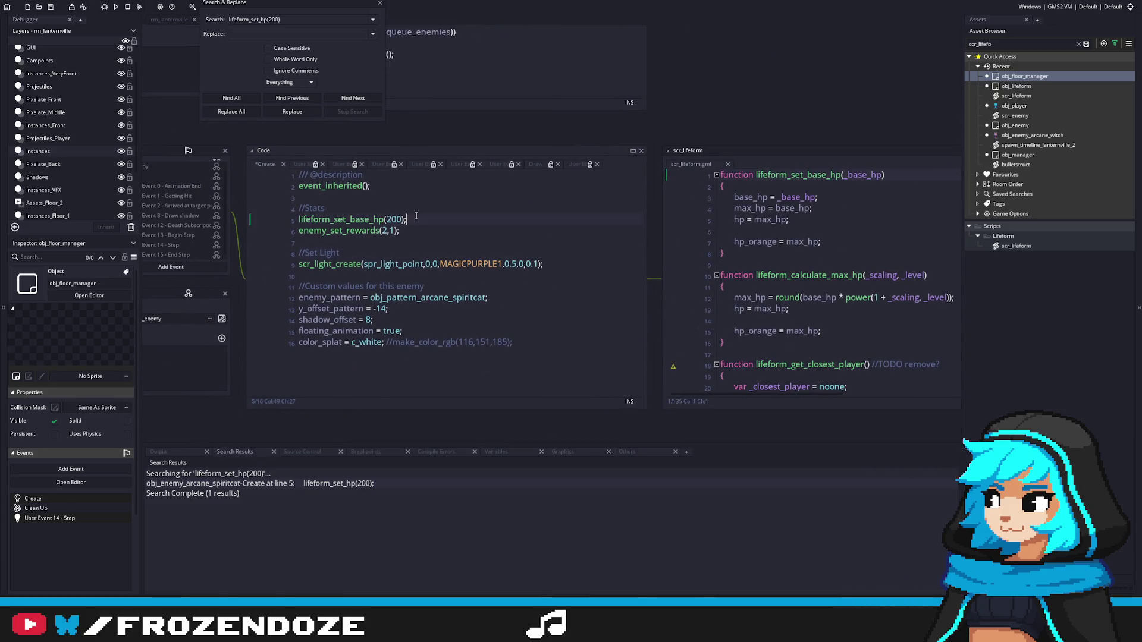
{"action": "left_click", "coordinate": [283, 220]}
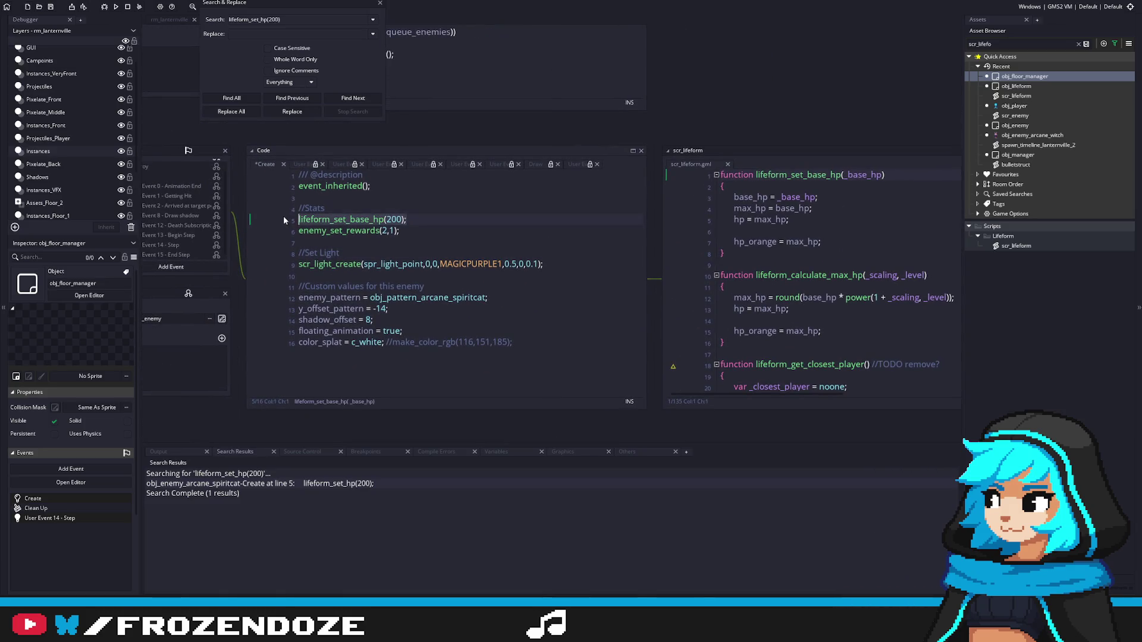
Step: Replace the sorceress's HP call with lifeform_set_base_hp(1500) and save
{"action": "left_click", "coordinate": [1078, 44]}
{"action": "left_click_drag", "start_coordinate": [384, 243], "coordinate": [574, 266]}
{"action": "scroll", "coordinate": [1053, 364], "scroll_direction": "down", "scroll_amount": 20}
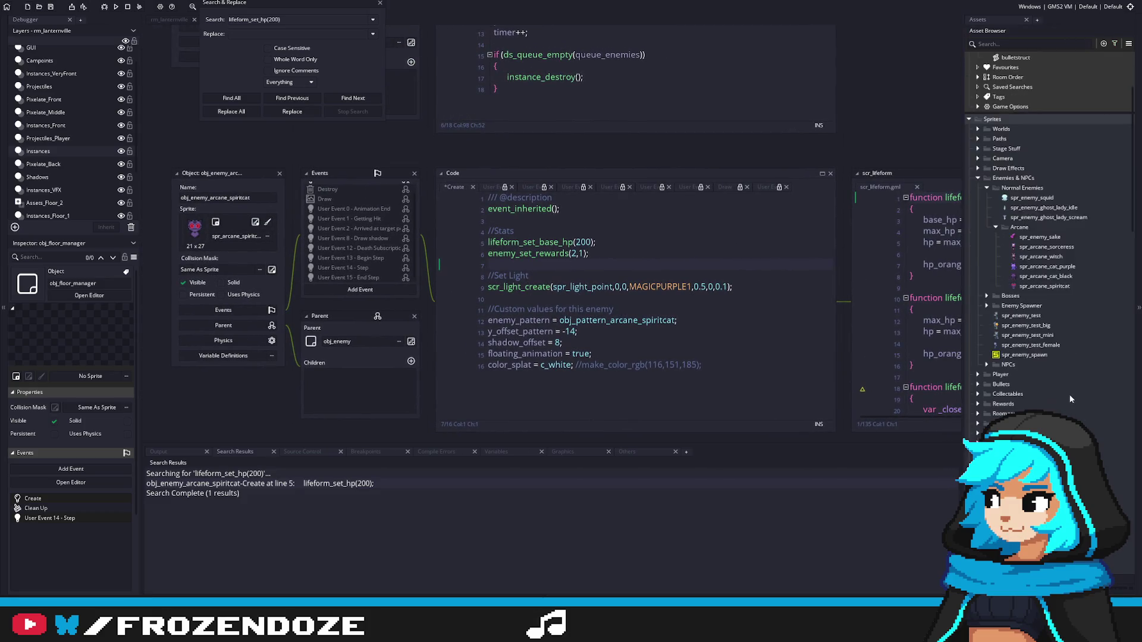
{"action": "scroll", "coordinate": [1061, 398], "scroll_direction": "down", "scroll_amount": 5}
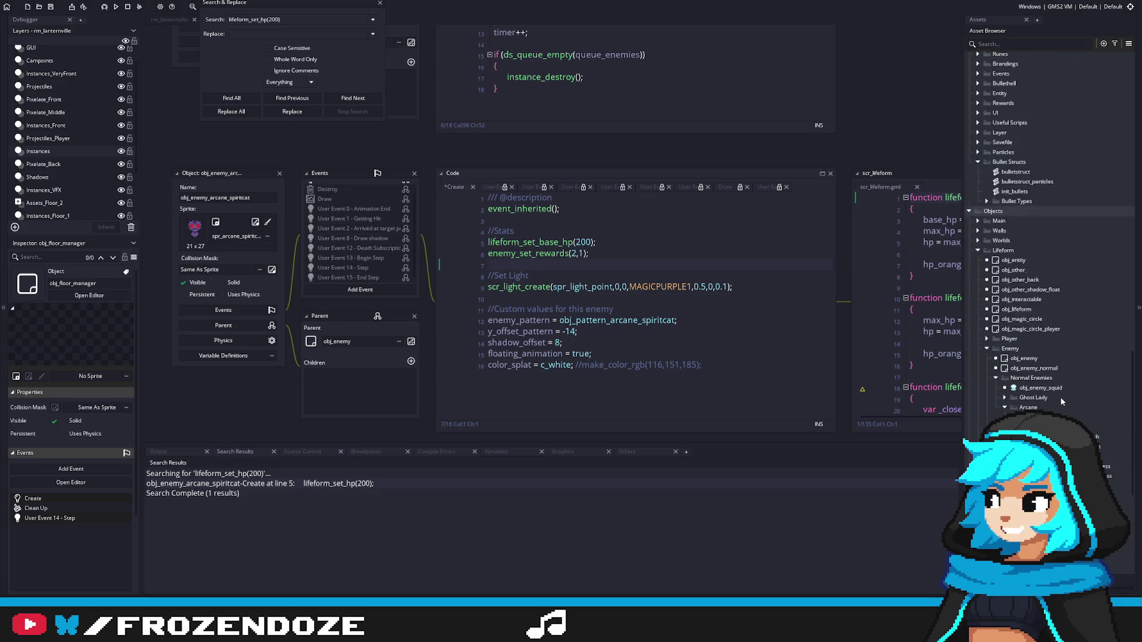
{"action": "double_click", "coordinate": [1064, 413]}
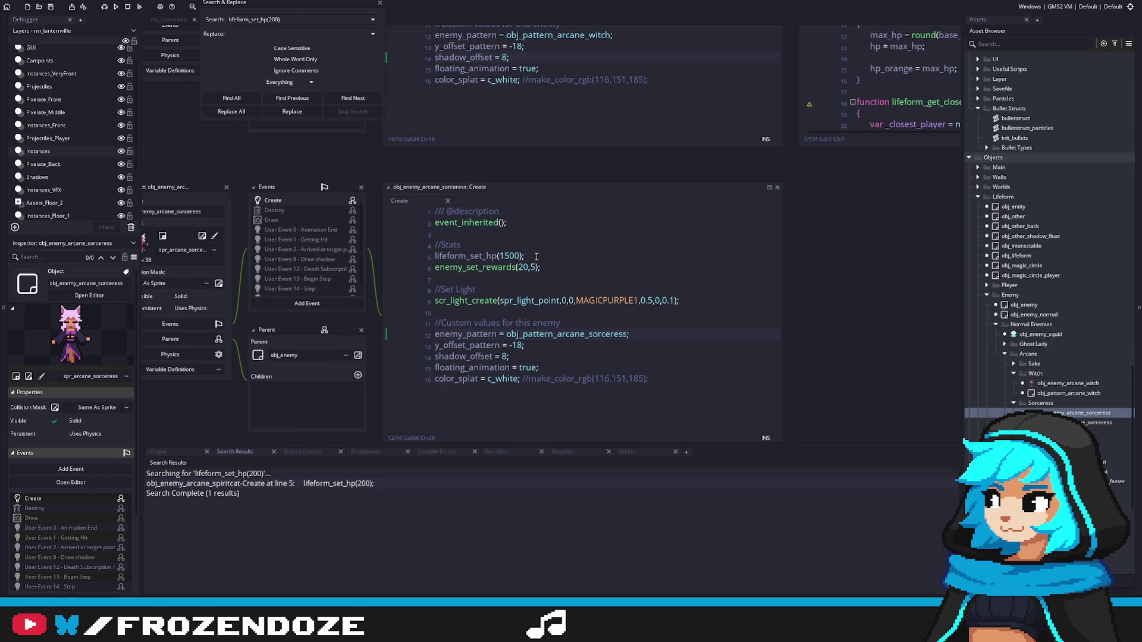
{"action": "left_click", "coordinate": [536, 257]}
{"action": "key", "text": "shift+Home"}
{"action": "type", "text": "lifeform_set_base_hp(1"}
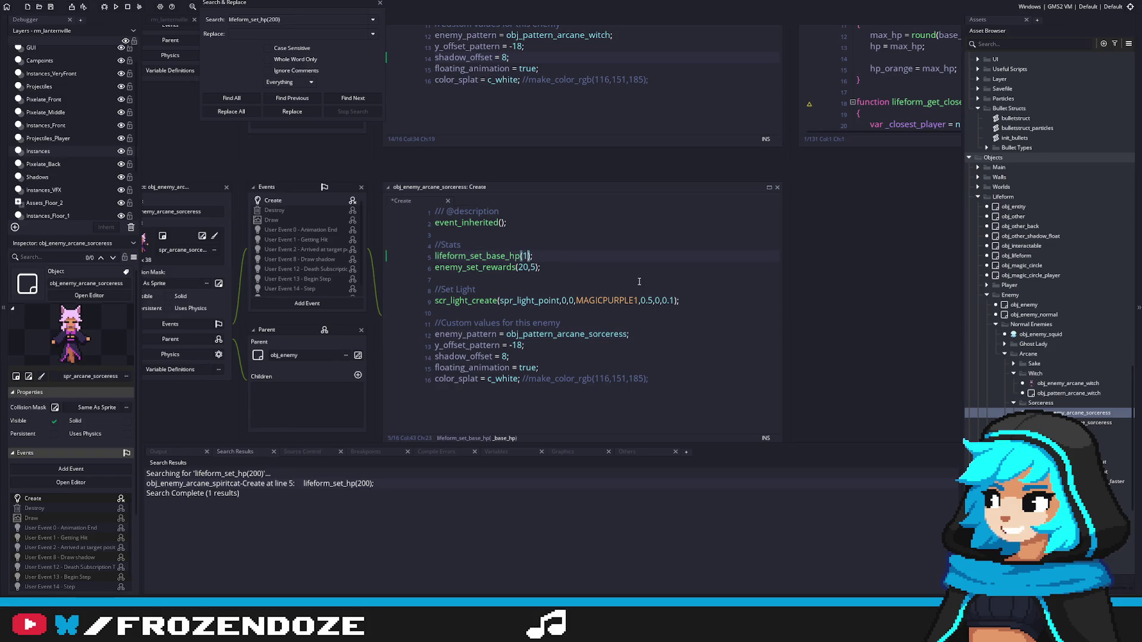
{"action": "type", "text": "500"}
{"action": "key", "text": "ctrl+s"}
Step: Confirm the witch's Create event uses 3000 HP and save it
{"action": "left_click", "coordinate": [1064, 383]}
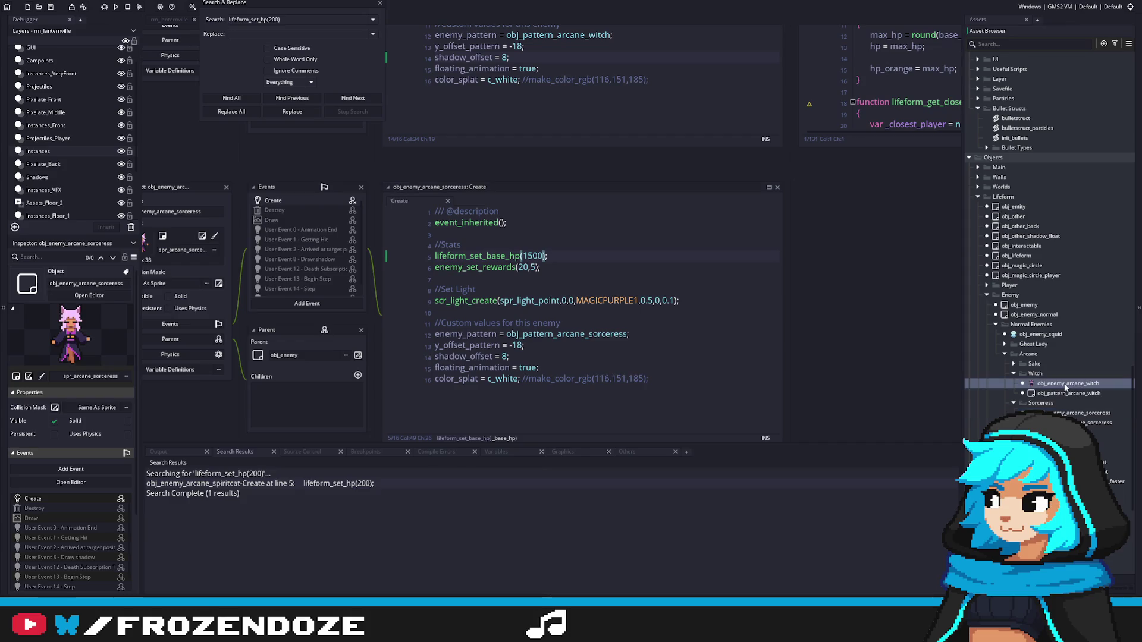
{"action": "double_click", "coordinate": [1065, 384]}
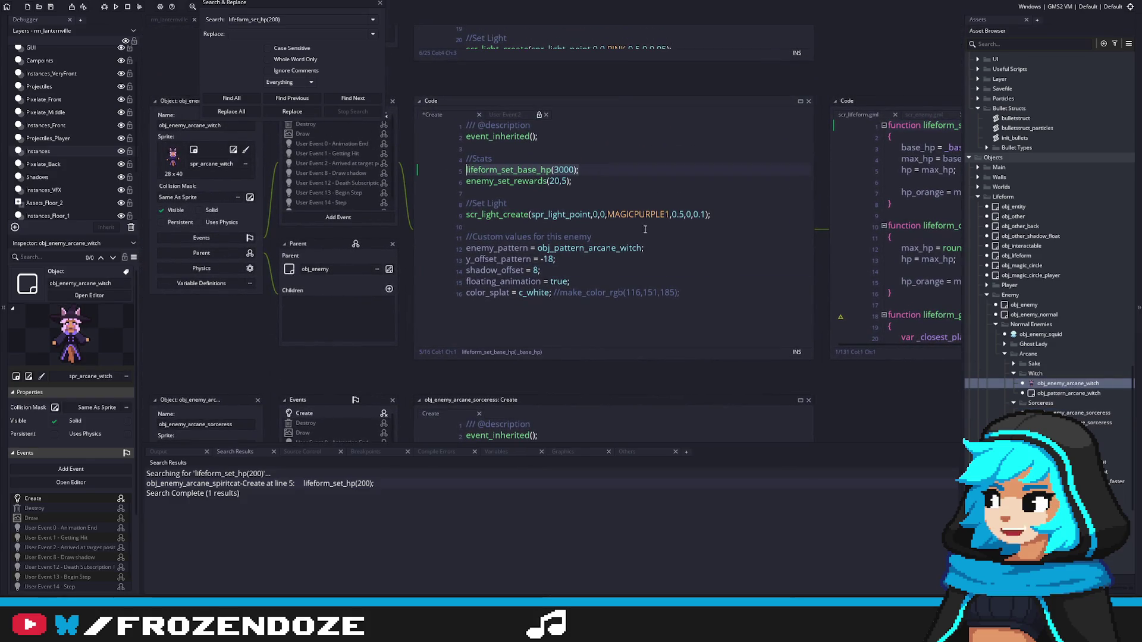
{"action": "left_click", "coordinate": [560, 170]}
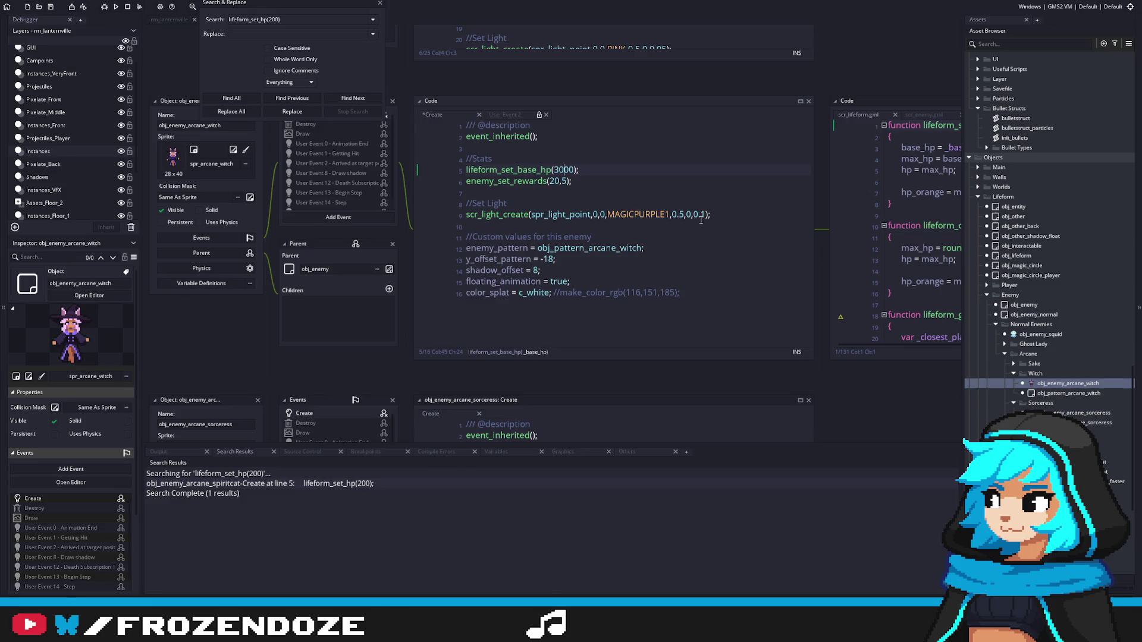
{"action": "key", "text": "ctrl+s"}
{"action": "left_click", "coordinate": [637, 192]}
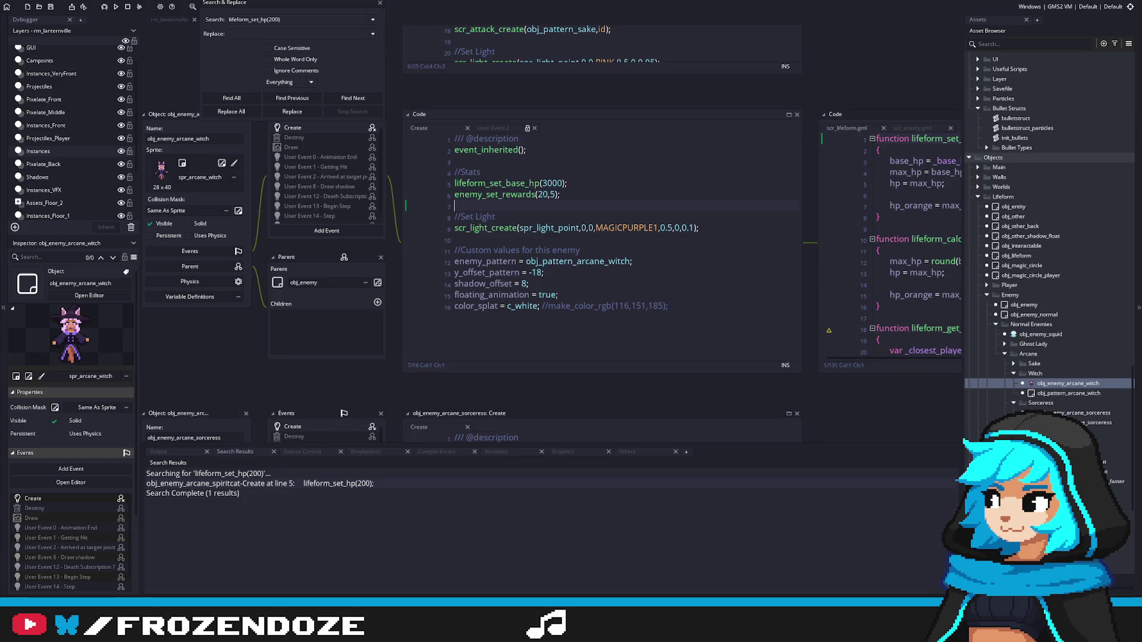
Step: Reopen the spirit cat's Create code and run the game with F5
{"action": "double_click", "coordinate": [1070, 461]}
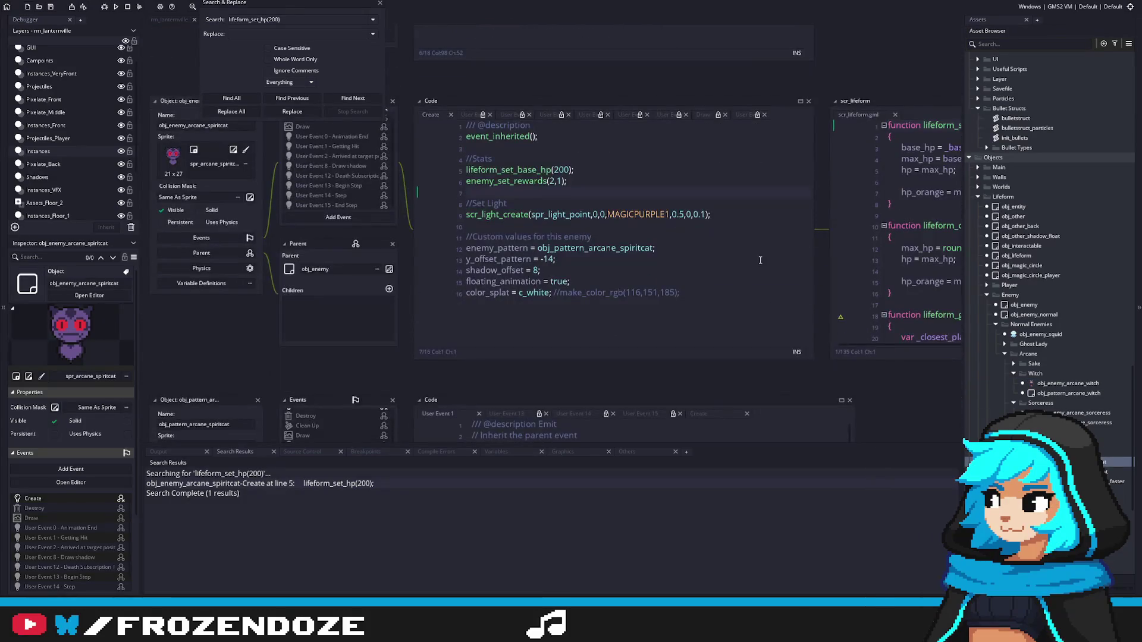
{"action": "left_click", "coordinate": [706, 292]}
{"action": "key", "text": "F5"}
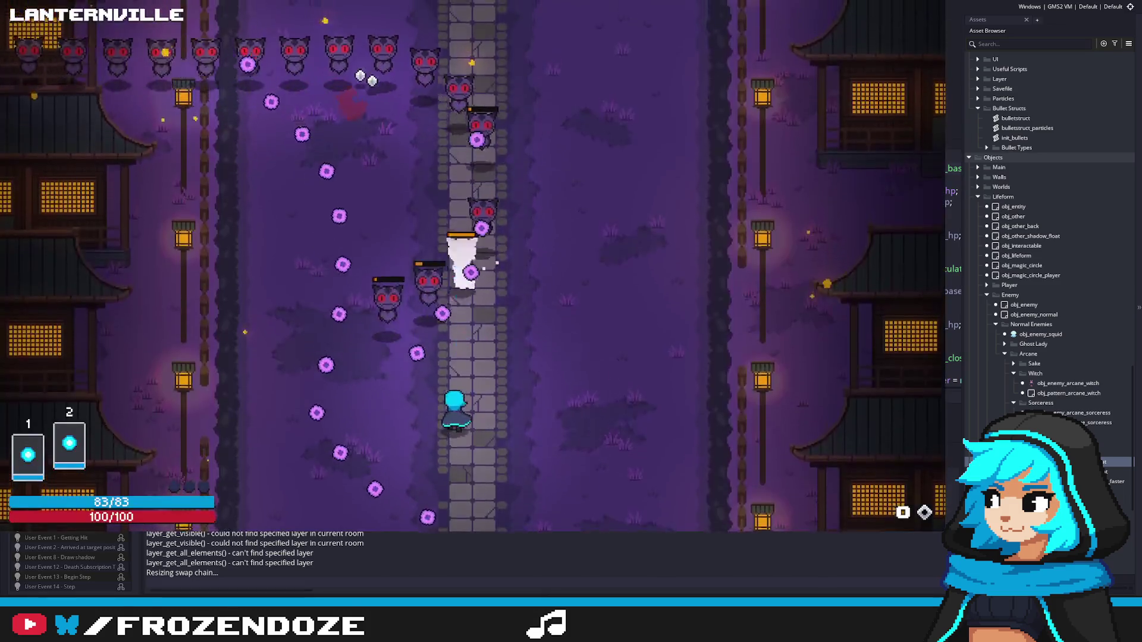
Step: Weave the player around the arena, dodging enemy bullets and closing in on the witch
{"action": "key", "text": "a"}
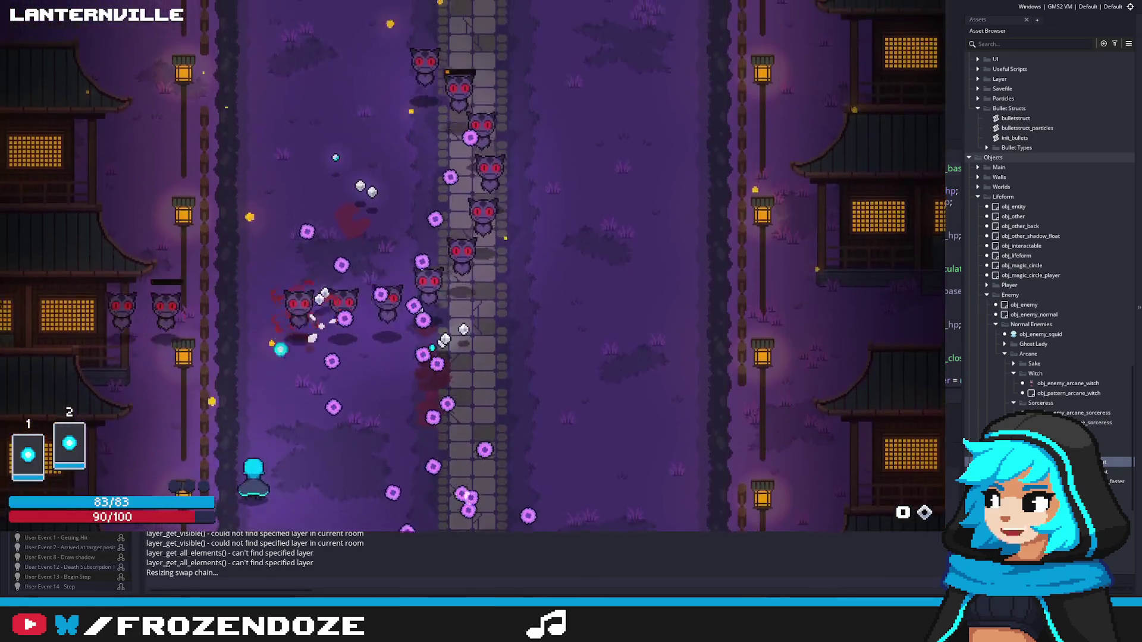
{"action": "key", "text": "w"}
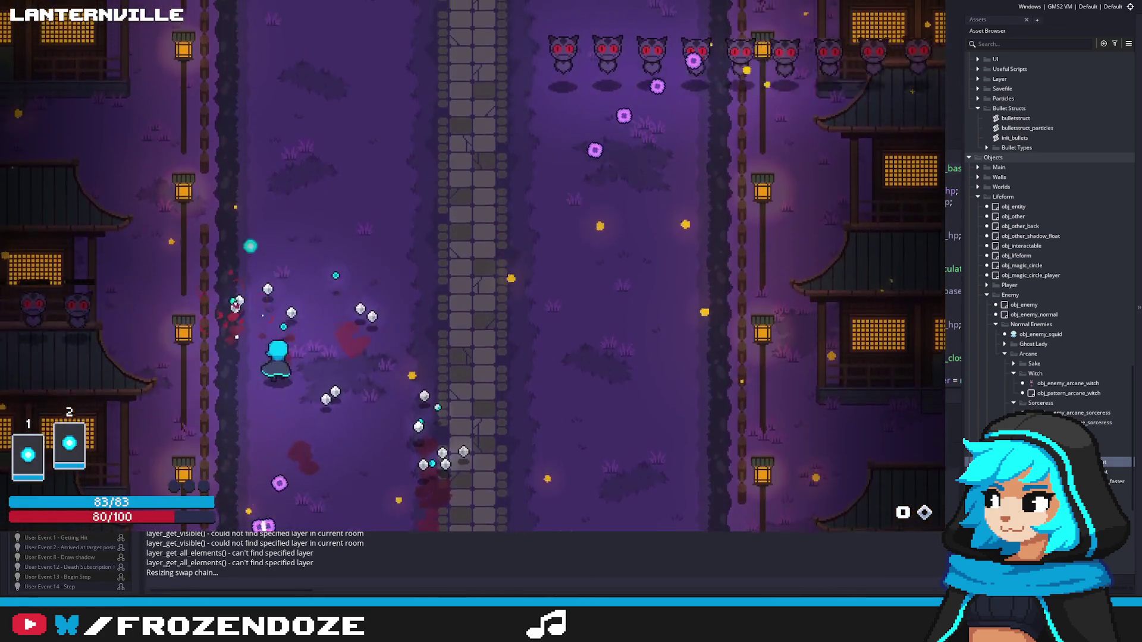
{"action": "key", "text": "d"}
{"action": "key", "text": "s"}
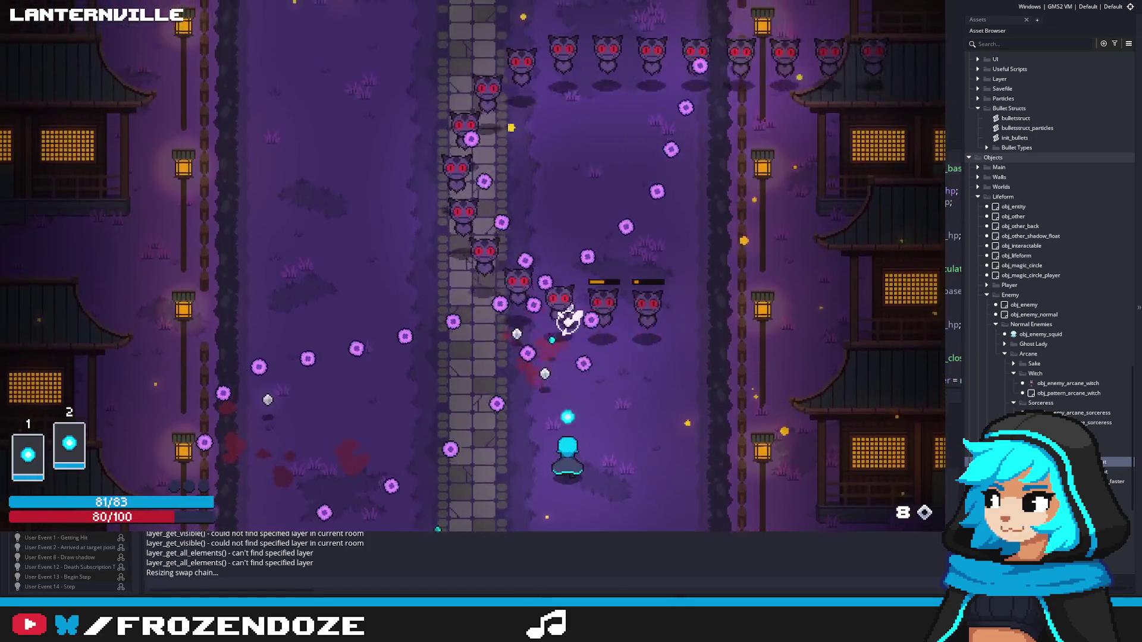
{"action": "key", "text": "d"}
{"action": "key", "text": "w"}
{"action": "key", "text": "a"}
{"action": "key", "text": "a"}
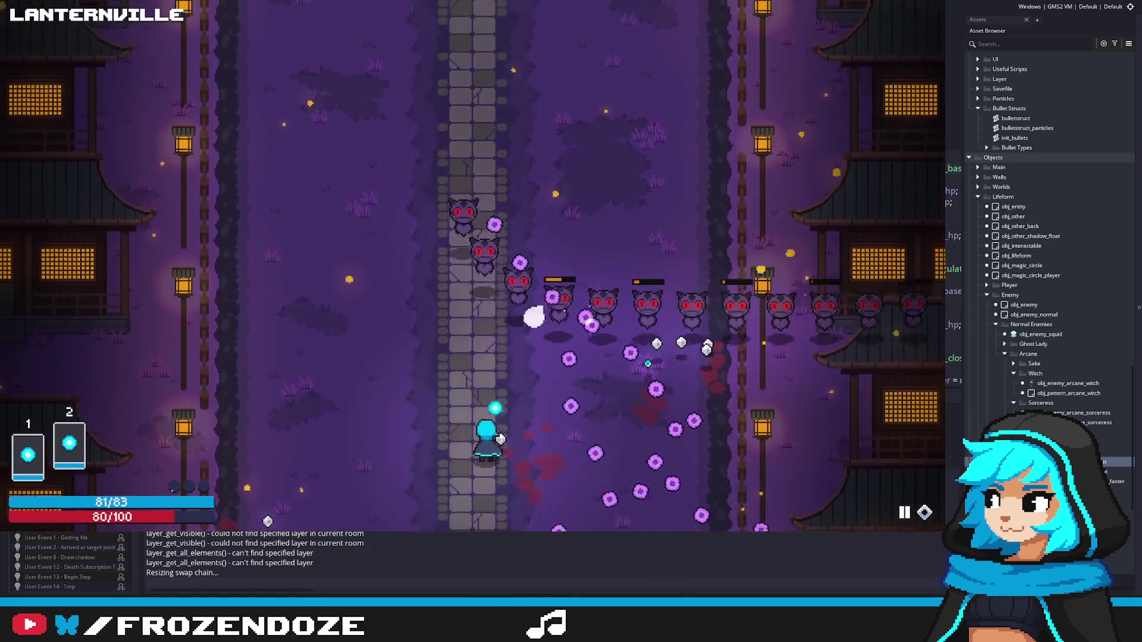
{"action": "key", "text": "d"}
{"action": "key", "text": "s"}
{"action": "key", "text": "w"}
{"action": "key", "text": "a"}
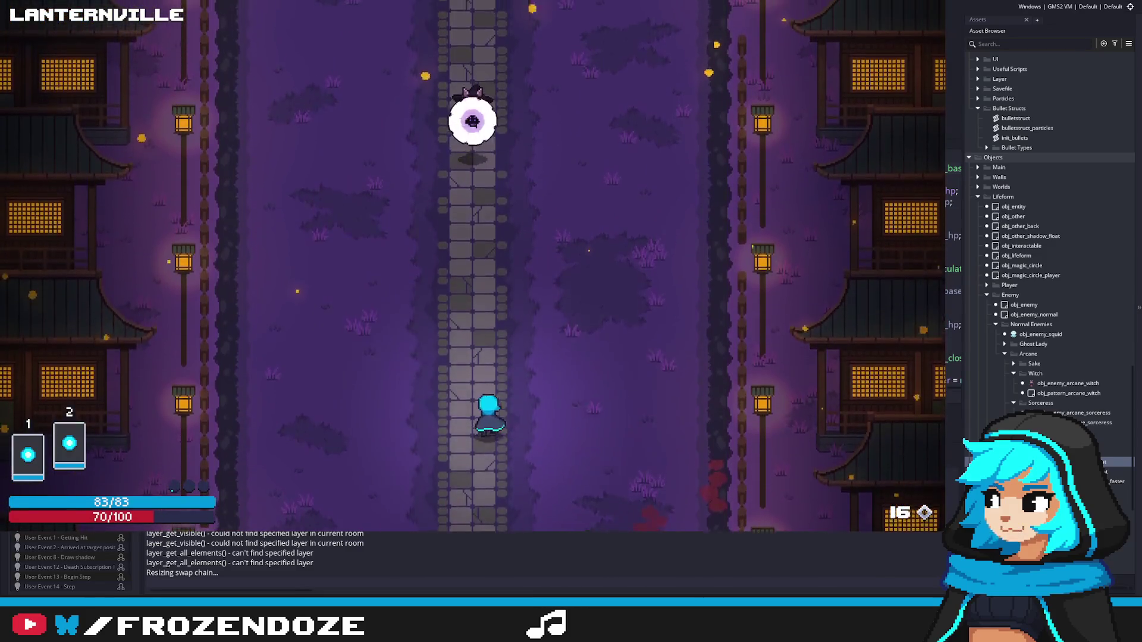
{"action": "key", "text": "s"}
{"action": "key", "text": "d"}
{"action": "key", "text": "w"}
{"action": "key", "text": "w"}
{"action": "key", "text": "a"}
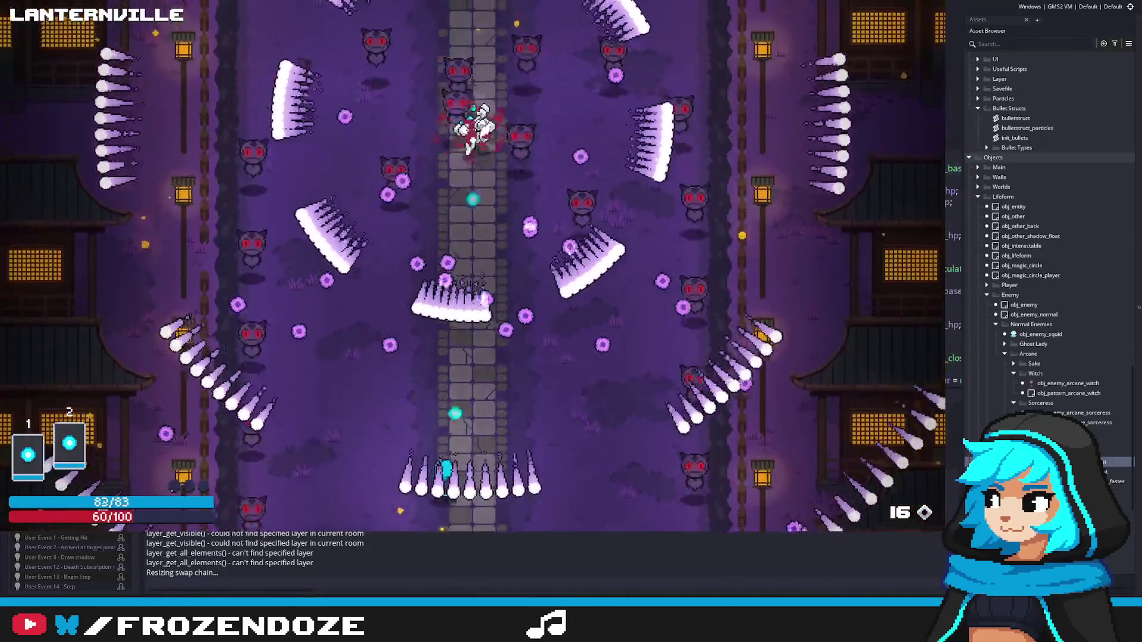
Step: Dodge the witch's bullet fans, walk the path to the reward doors, then quit the game
{"action": "key", "text": "w"}
{"action": "key", "text": "a"}
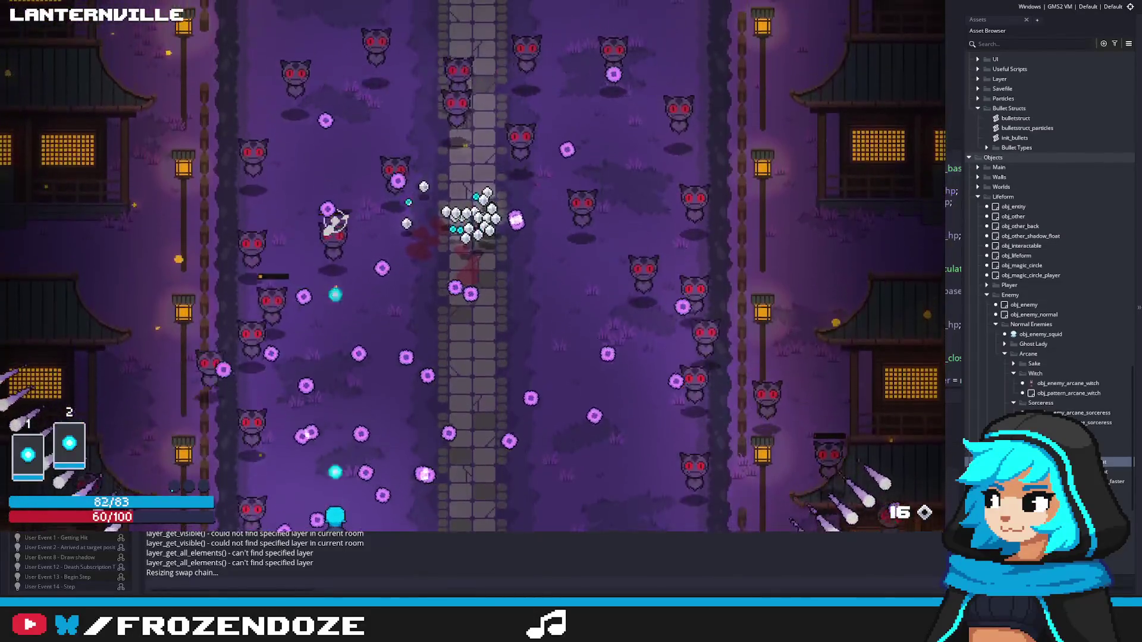
{"action": "key", "text": "d"}
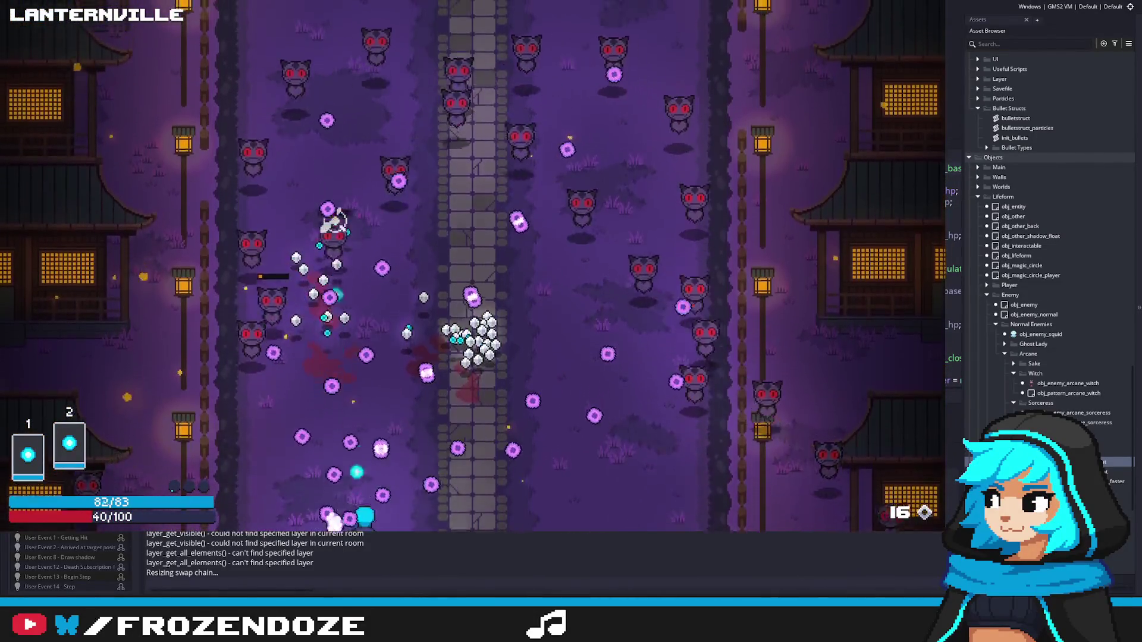
{"action": "key", "text": "w"}
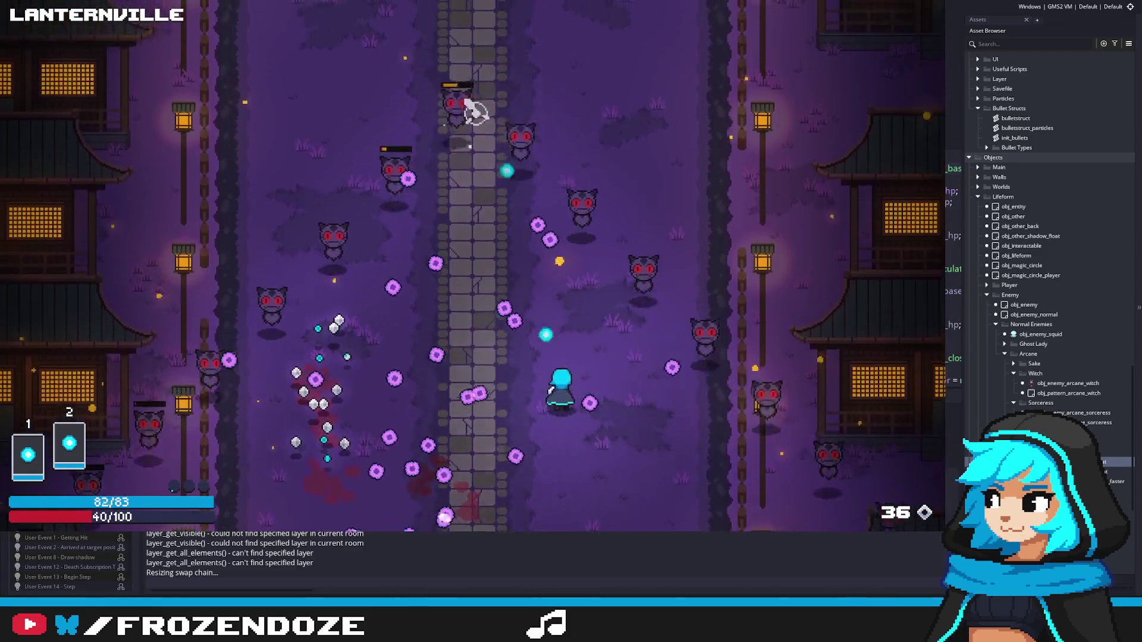
{"action": "key", "text": "w"}
{"action": "key", "text": "a"}
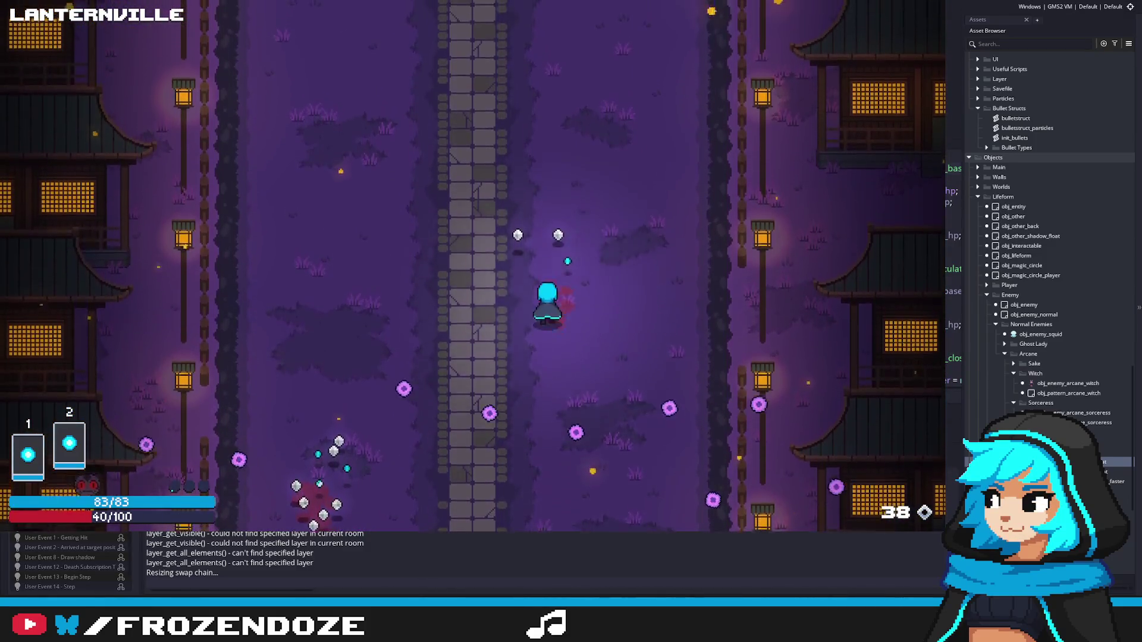
{"action": "key", "text": "s"}
{"action": "key", "text": "d"}
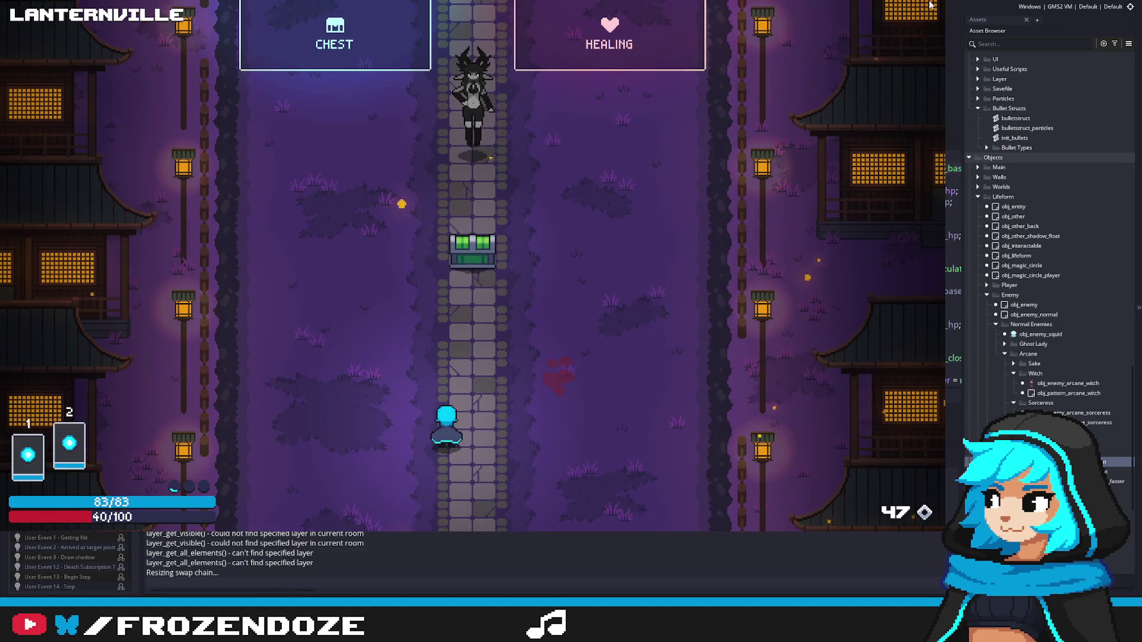
{"action": "key", "text": "Escape"}
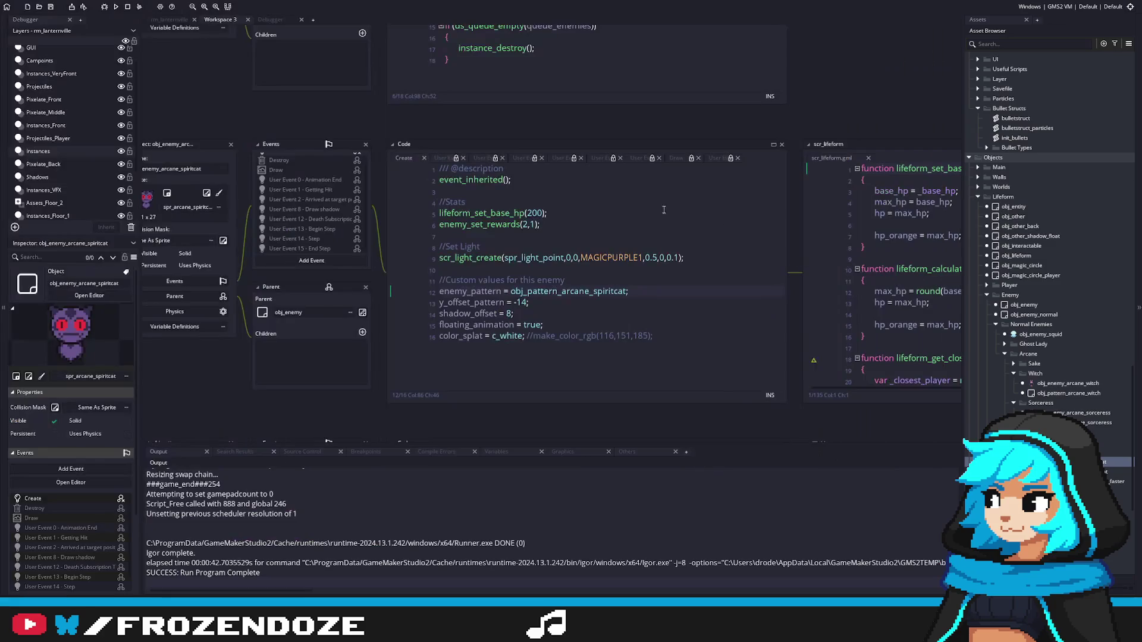
Step: Check the spirit cat's 200 HP call on line 5, then rebuild and run with F5
{"action": "left_click", "coordinate": [532, 212]}
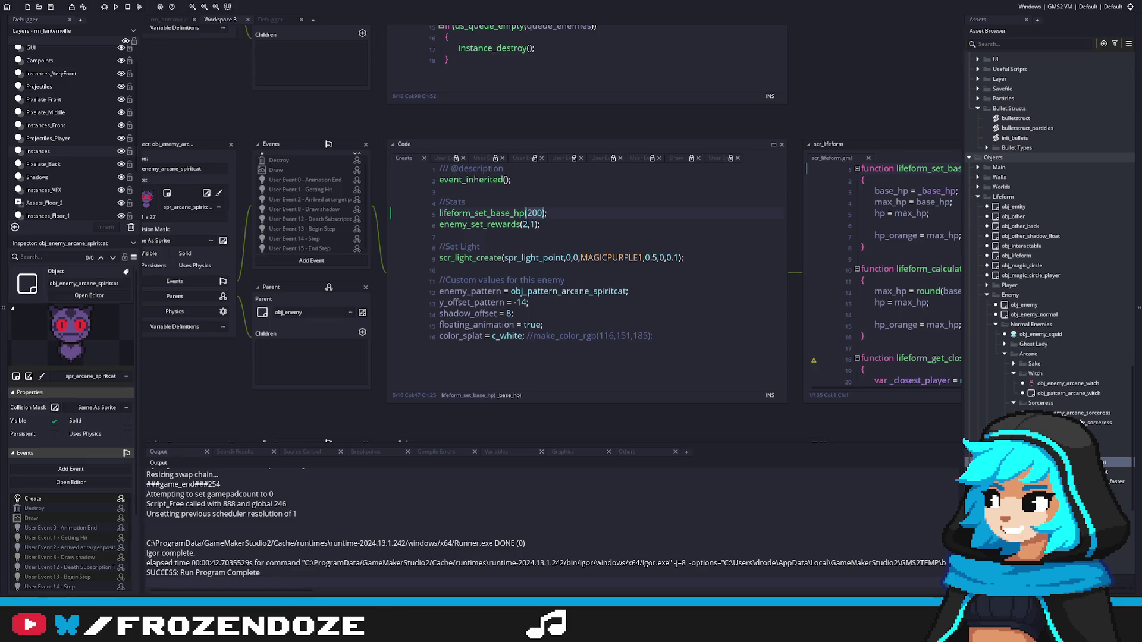
{"action": "left_click", "coordinate": [538, 213]}
{"action": "left_click", "coordinate": [538, 213]}
{"action": "scroll", "coordinate": [1077, 319], "scroll_direction": "up", "scroll_amount": 8}
{"action": "key", "text": "F5"}
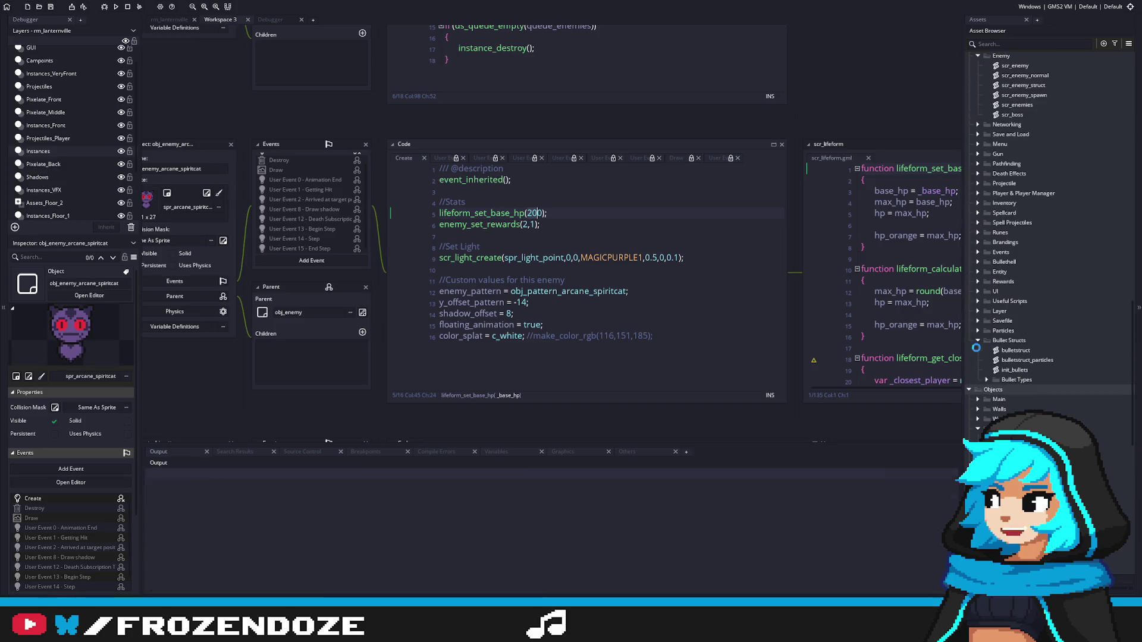
{"action": "left_click", "coordinate": [623, 212]}
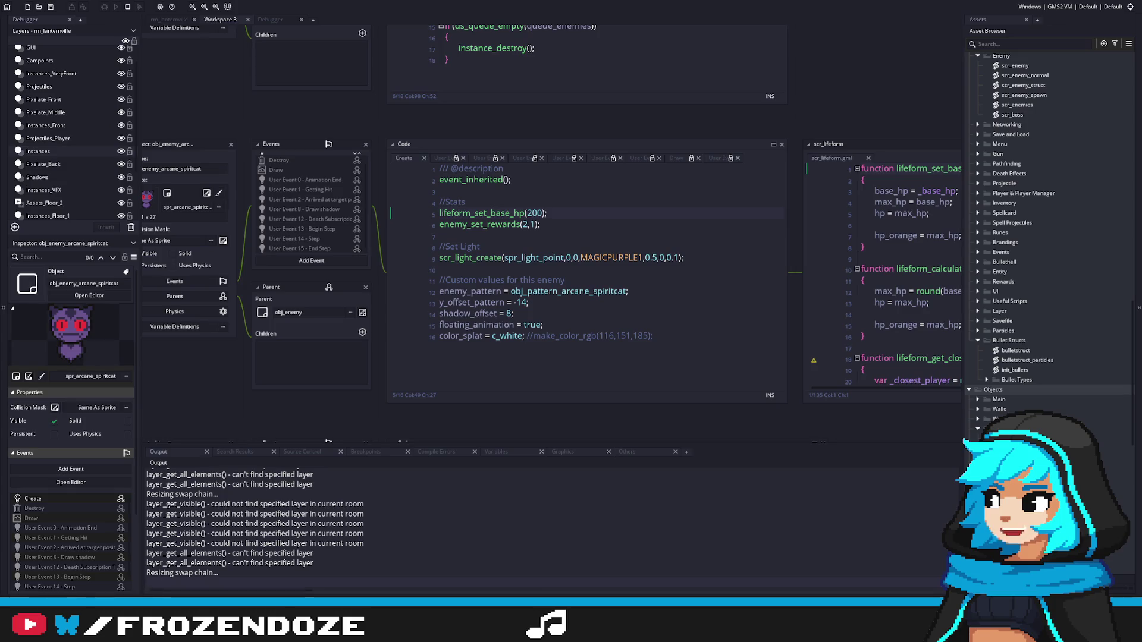
Step: Walk to the dropped scythe and pick it up into the spellcard
{"action": "key", "text": "w"}
{"action": "key", "text": "a"}
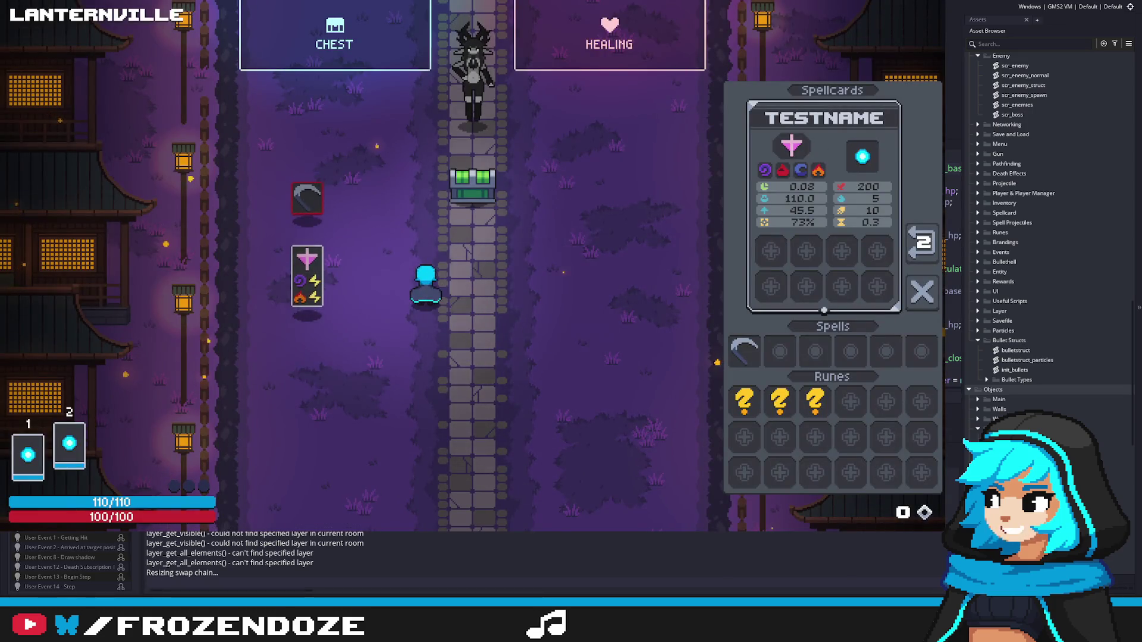
{"action": "key", "text": "w"}
{"action": "key", "text": "a"}
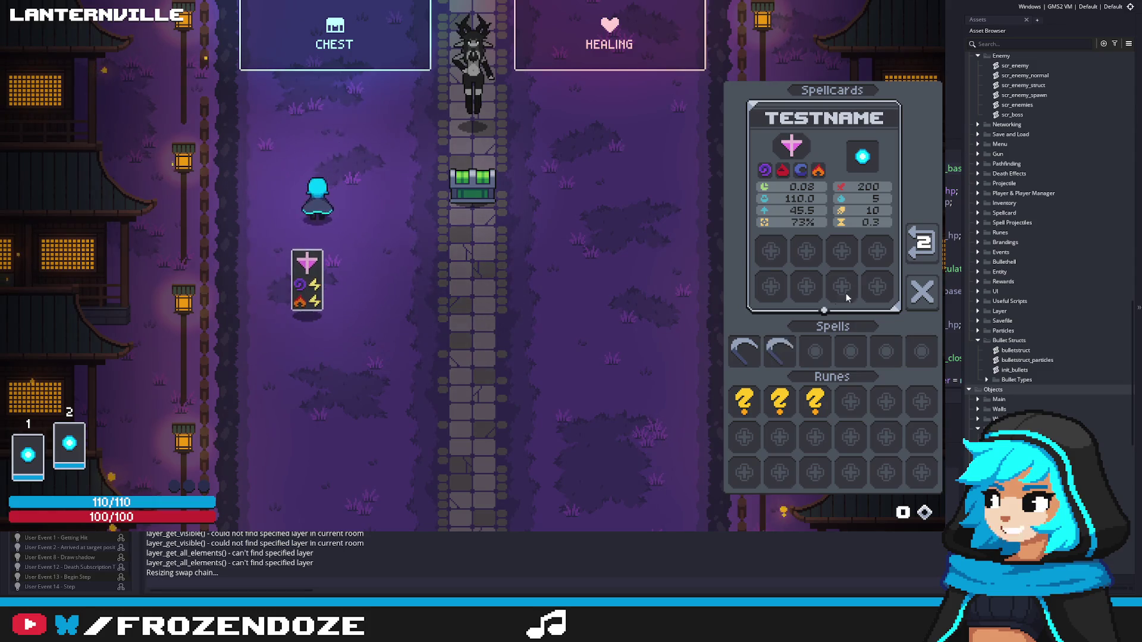
{"action": "key", "text": "s"}
{"action": "key", "text": "d"}
Step: Dodge the enemy's flying scythes while firing scythes back
{"action": "key", "text": "d"}
{"action": "key", "text": "s"}
{"action": "key", "text": "d"}
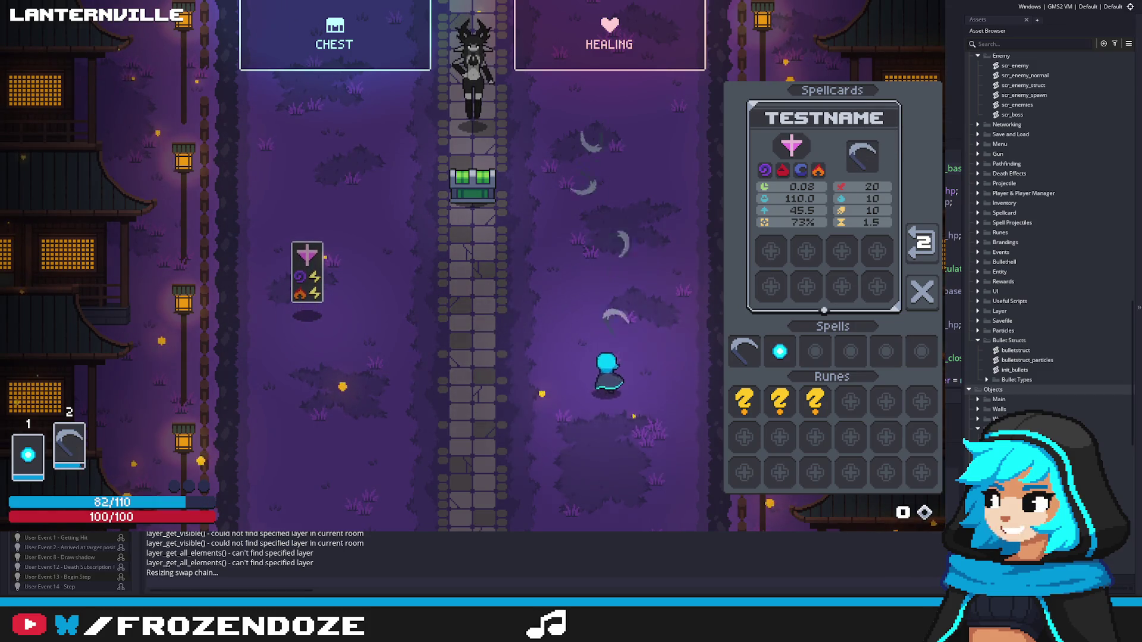
{"action": "key", "text": "a"}
{"action": "key", "text": "w"}
{"action": "key", "text": "d"}
{"action": "key", "text": "d"}
{"action": "key", "text": "a"}
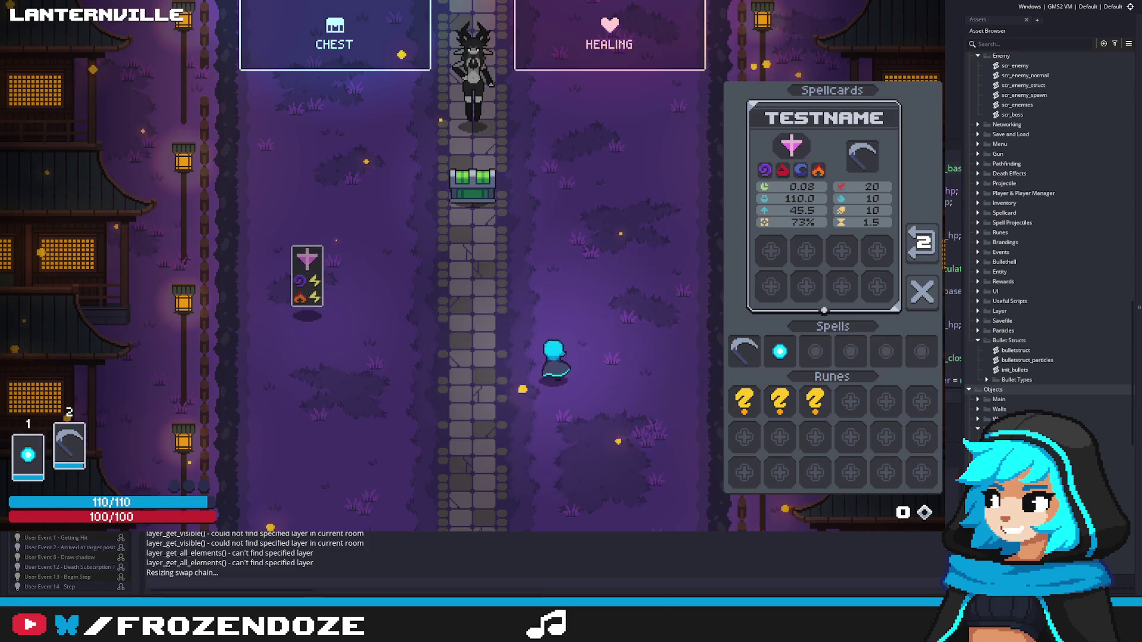
{"action": "key", "text": "s"}
{"action": "key", "text": "w"}
{"action": "key", "text": "d"}
{"action": "key", "text": "s"}
{"action": "key", "text": "d"}
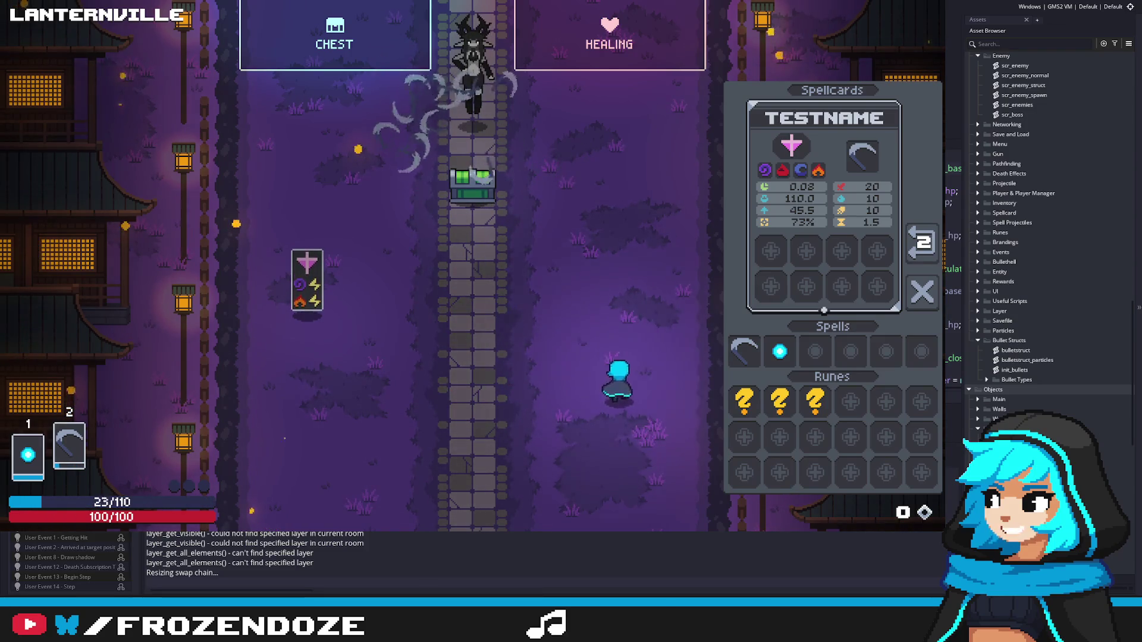
{"action": "key", "text": "w"}
{"action": "key", "text": "d"}
{"action": "key", "text": "s"}
{"action": "key", "text": "a"}
Step: Reposition while mana recovers, close in and fire scythes, then return to the stone path
{"action": "key", "text": "w"}
{"action": "key", "text": "a"}
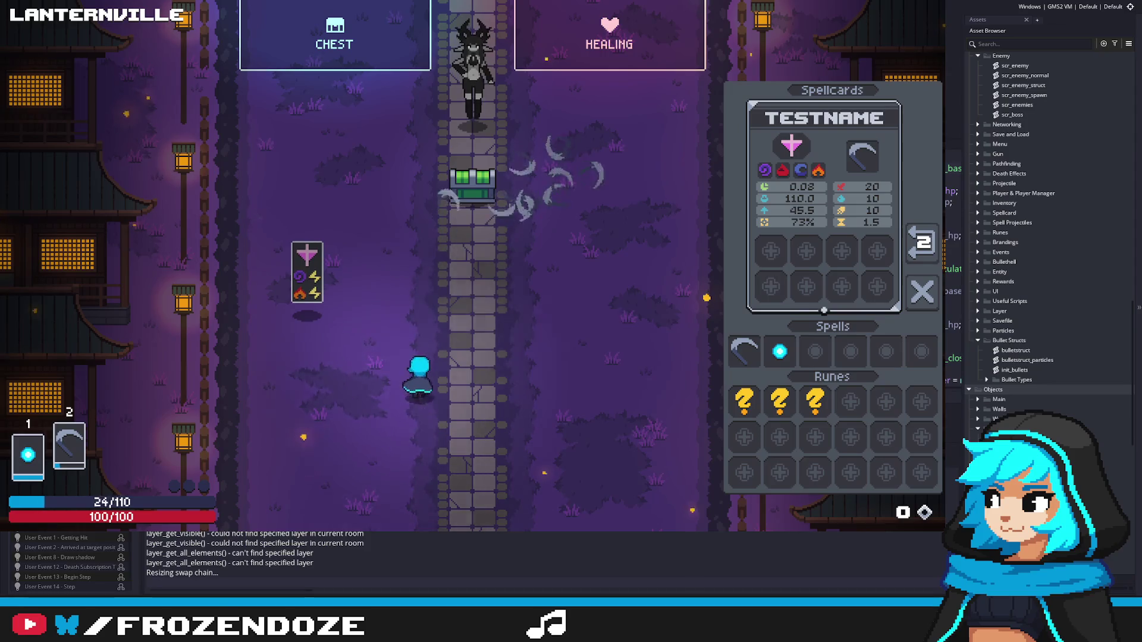
{"action": "key", "text": "w"}
{"action": "key", "text": "d"}
{"action": "key", "text": "d"}
{"action": "key", "text": "s"}
{"action": "key", "text": "a"}
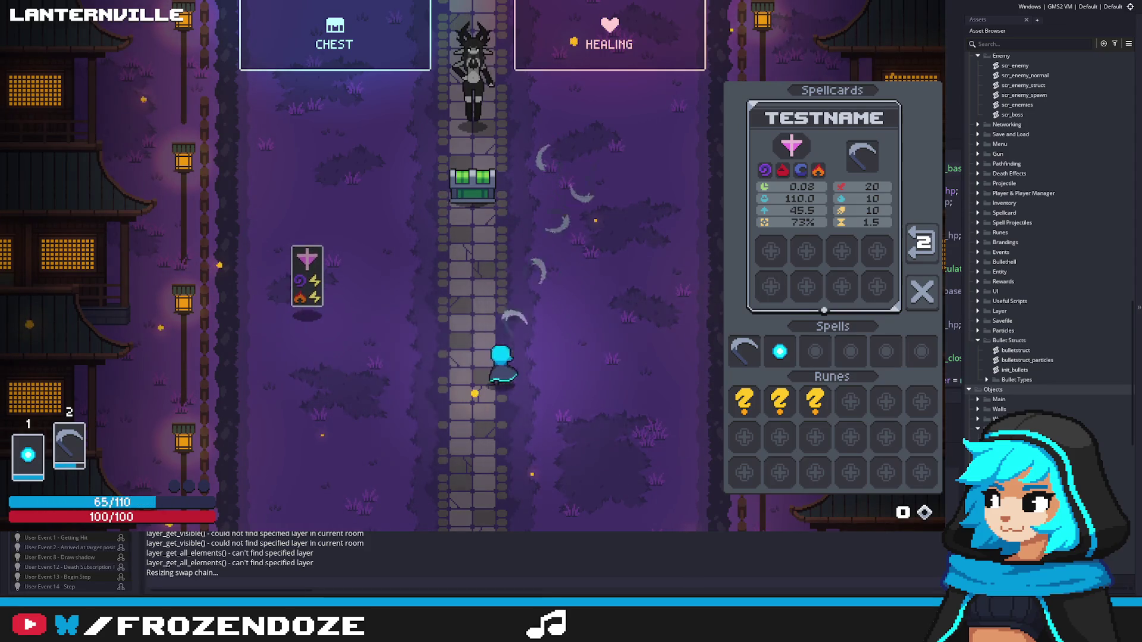
{"action": "key", "text": "w"}
{"action": "key", "text": "a"}
{"action": "key", "text": "w"}
{"action": "key", "text": "d"}
{"action": "key", "text": "s"}
{"action": "key", "text": "d"}
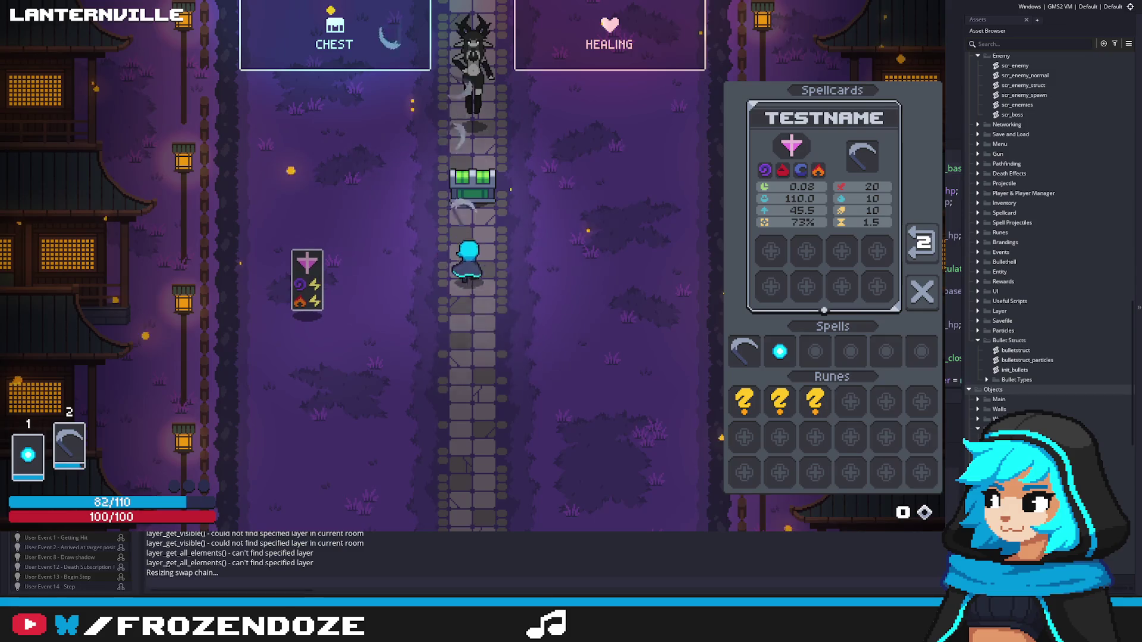
{"action": "key", "text": "s"}
{"action": "key", "text": "a"}
{"action": "key", "text": "a"}
{"action": "key", "text": "d"}
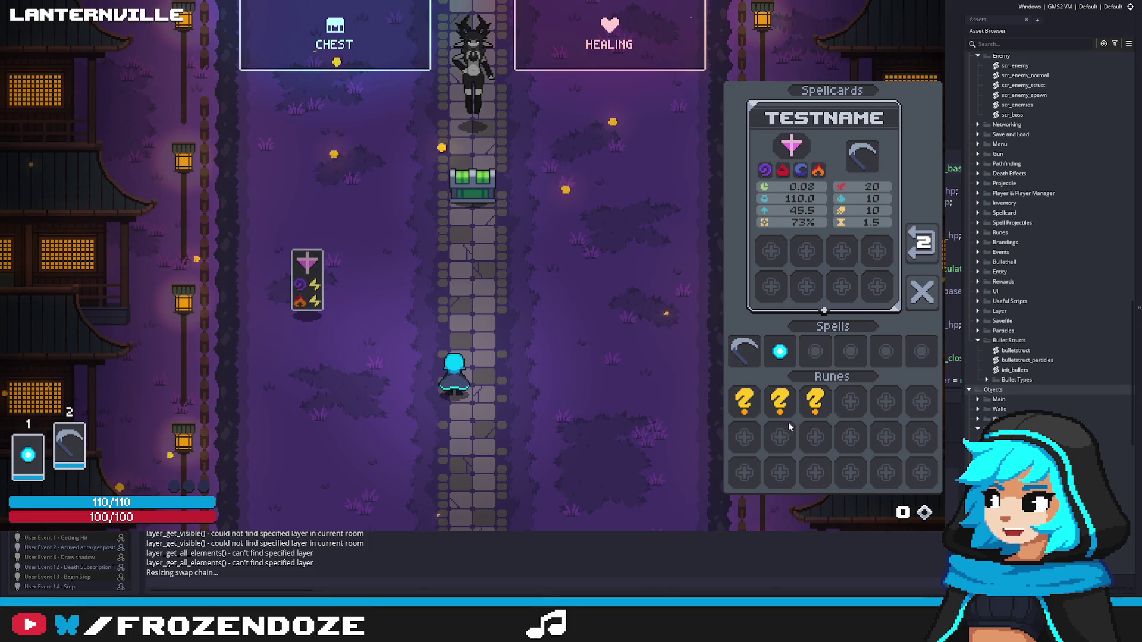
Step: Alternate the cyan orb and scythe on the TESTNAME spellcard slot to compare their stats
{"action": "left_click_drag", "start_coordinate": [779, 351], "coordinate": [862, 156]}
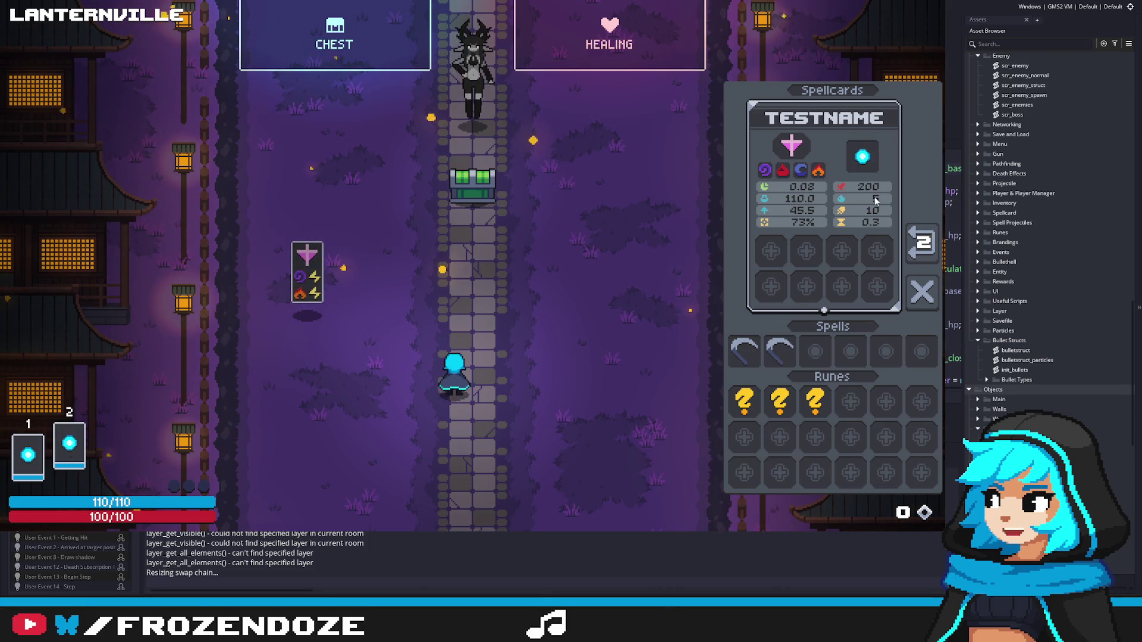
{"action": "left_click_drag", "start_coordinate": [785, 359], "coordinate": [864, 172]}
{"action": "left_click_drag", "start_coordinate": [780, 352], "coordinate": [864, 156]}
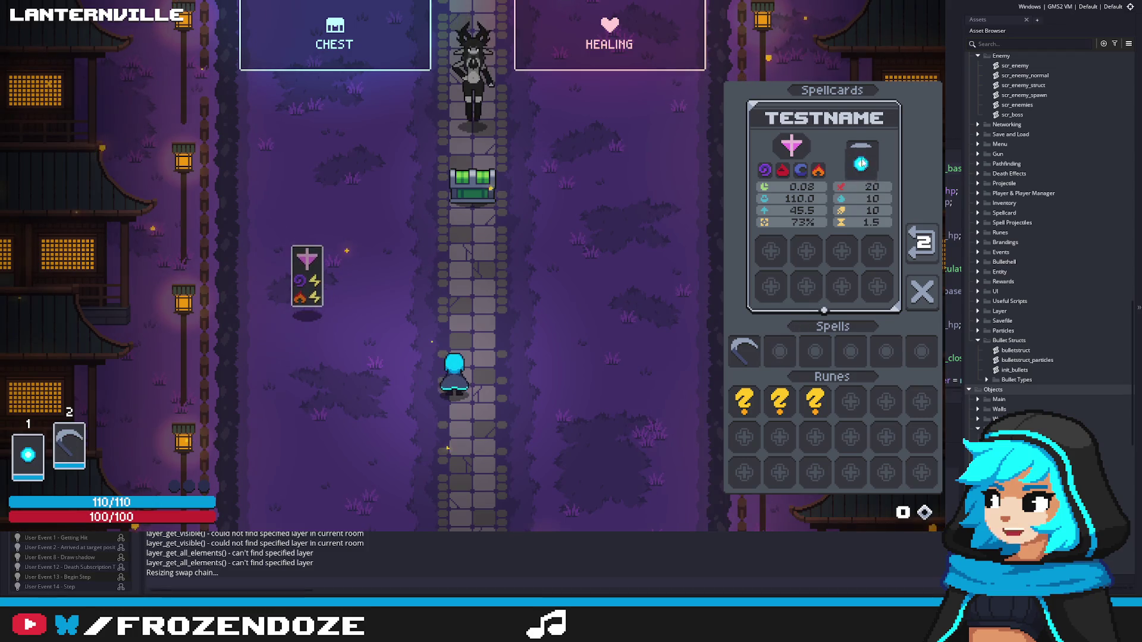
{"action": "left_click_drag", "start_coordinate": [783, 370], "coordinate": [863, 156]}
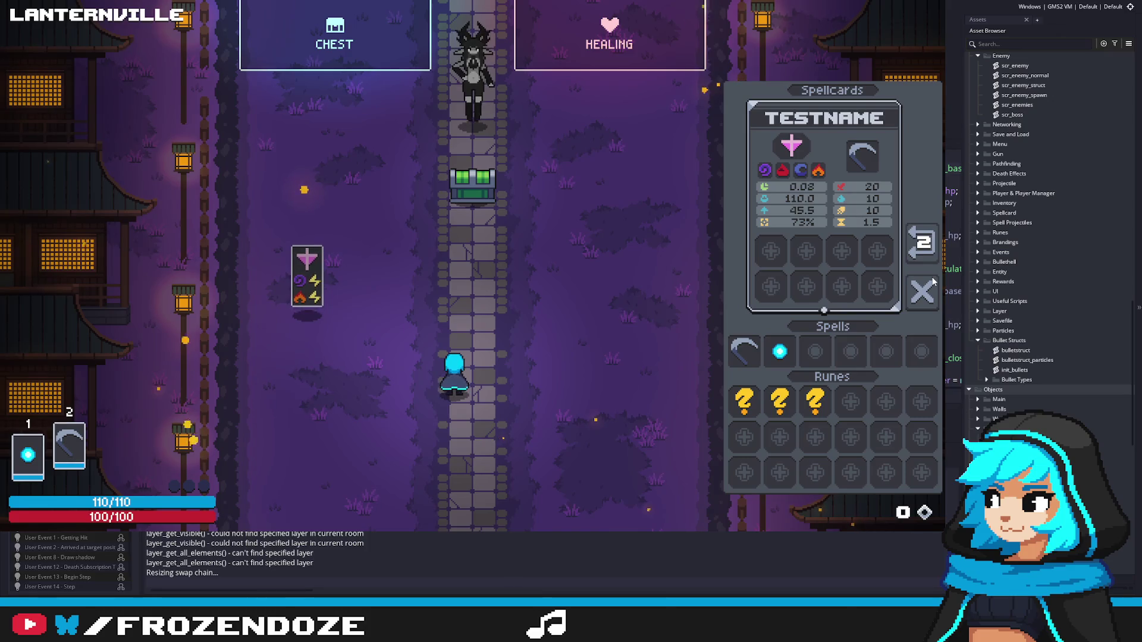
{"action": "left_click_drag", "start_coordinate": [779, 352], "coordinate": [869, 153]}
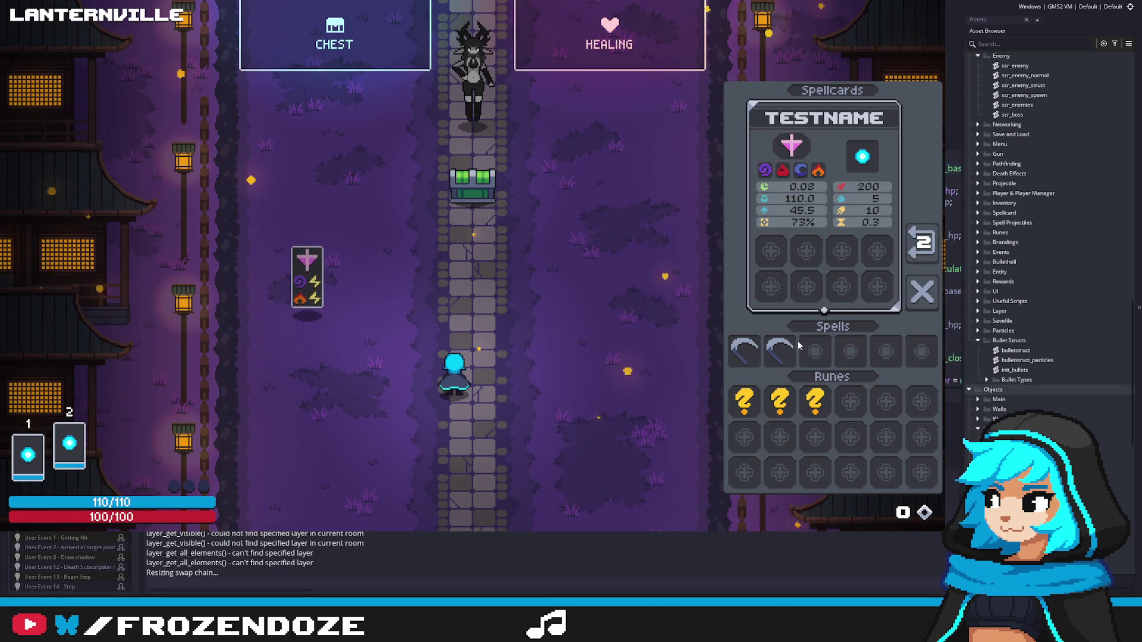
{"action": "left_click", "coordinate": [851, 158]}
Step: Settle on the cyan orb in the spellcard, fire orbs walking right, then quit the game
{"action": "left_click_drag", "start_coordinate": [779, 350], "coordinate": [864, 157]}
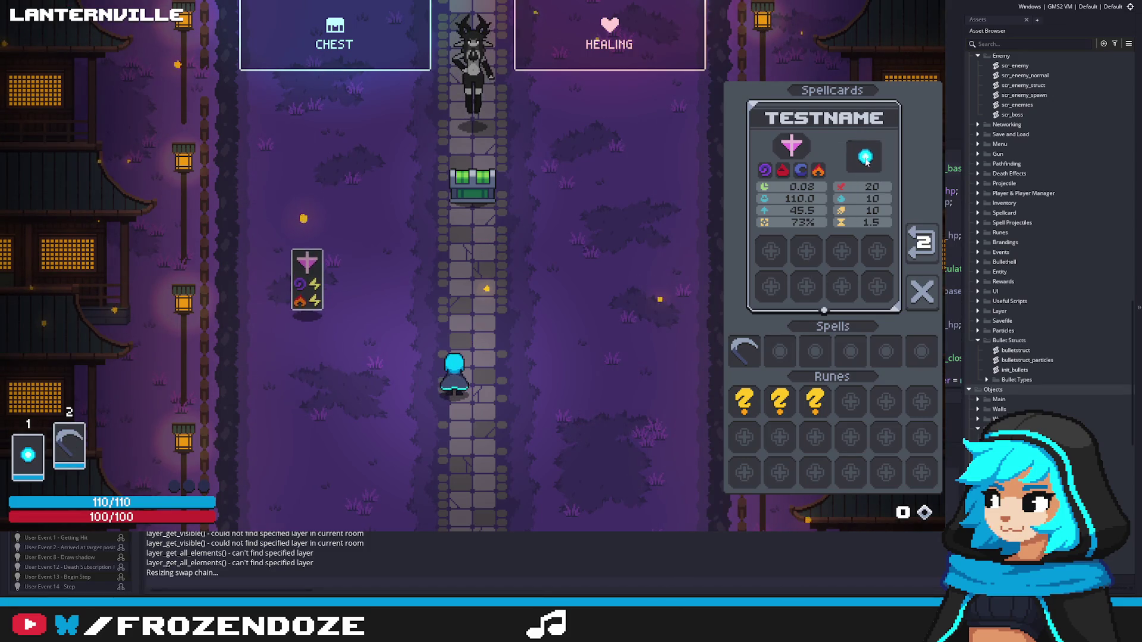
{"action": "left_click", "coordinate": [864, 159]}
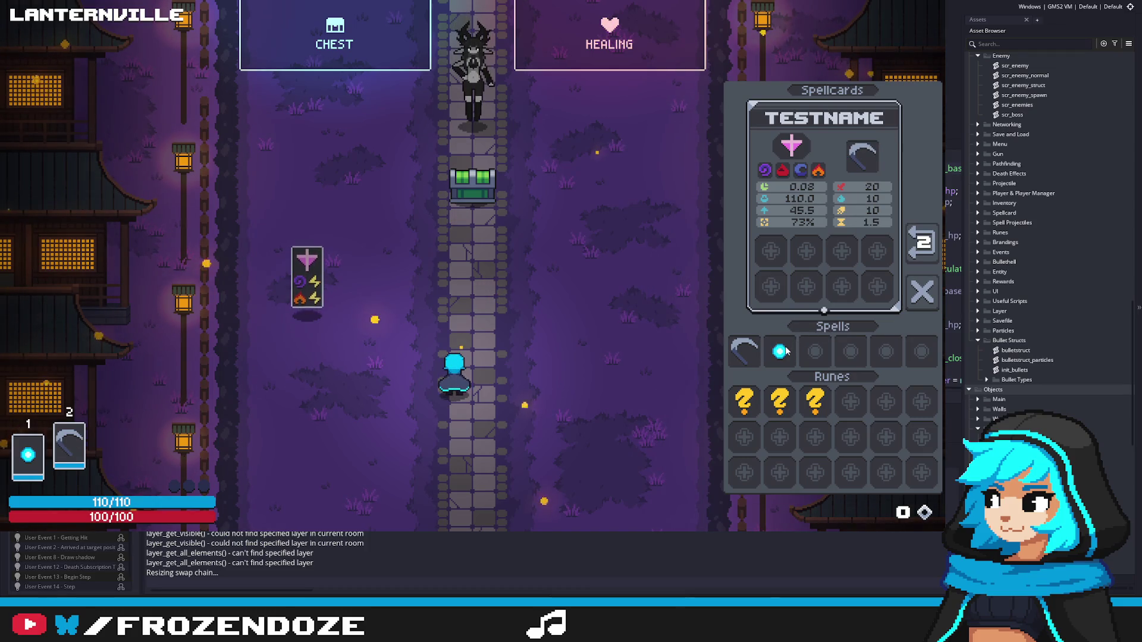
{"action": "mouse_move", "coordinate": [780, 351]}
{"action": "left_mouse_down"}
{"action": "mouse_move", "coordinate": [879, 119]}
{"action": "mouse_move", "coordinate": [863, 157]}
{"action": "left_mouse_up"}
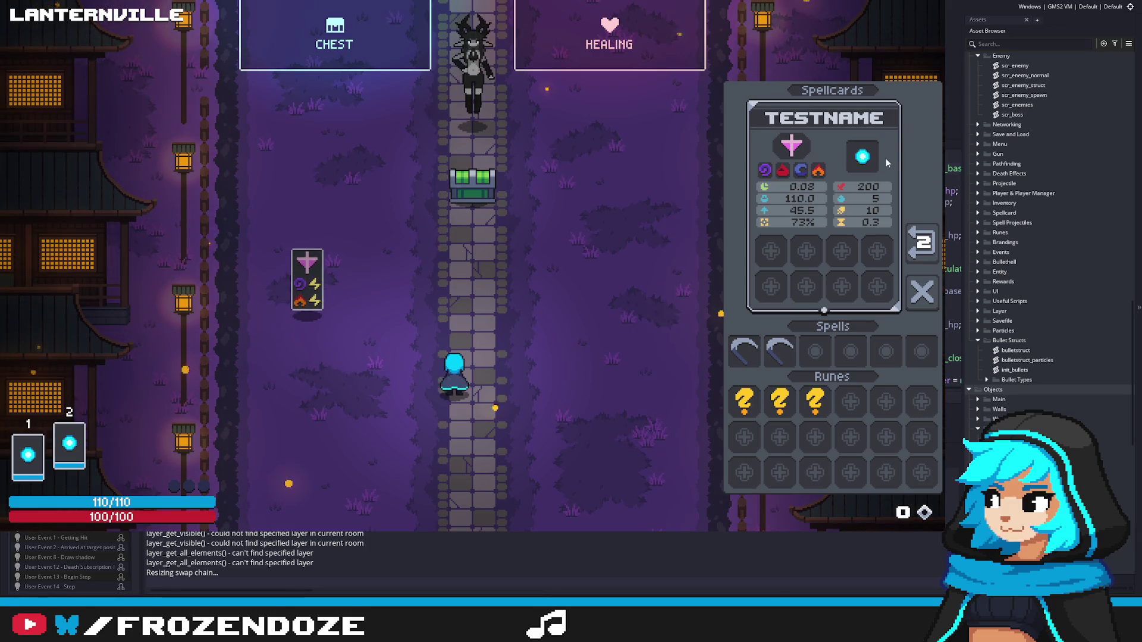
{"action": "left_click", "coordinate": [773, 346]}
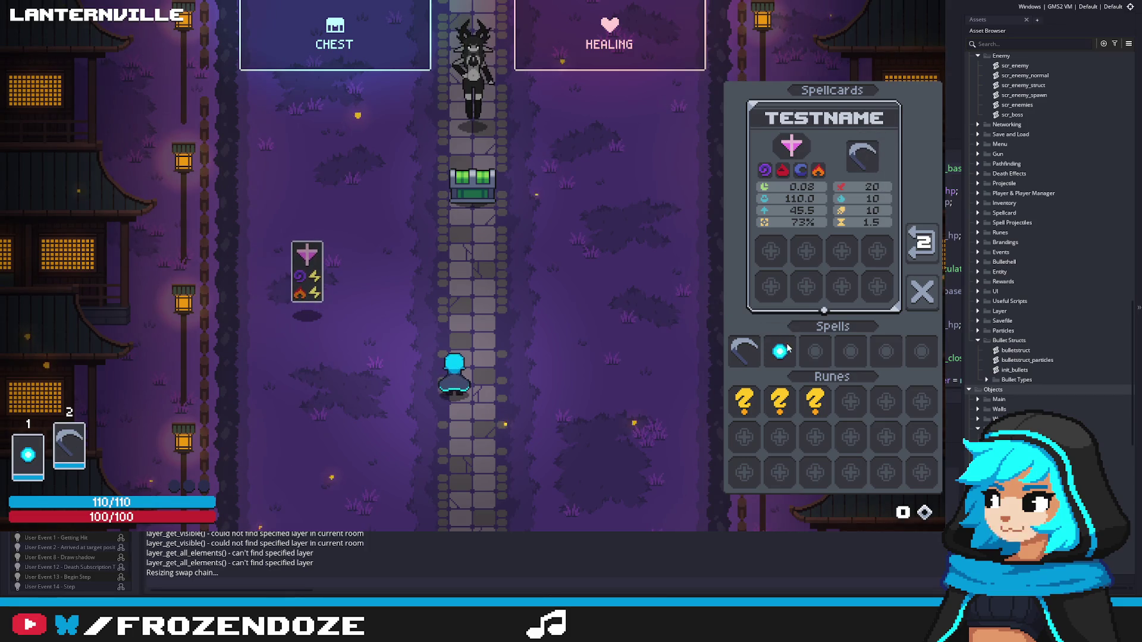
{"action": "left_click", "coordinate": [780, 351]}
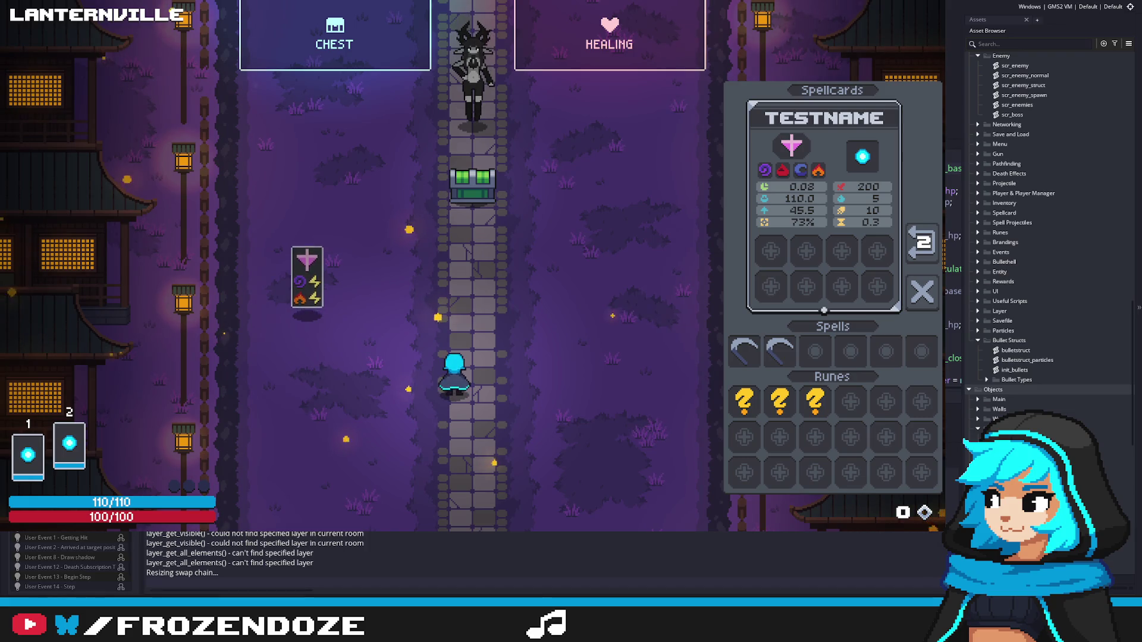
{"action": "key", "text": "d"}
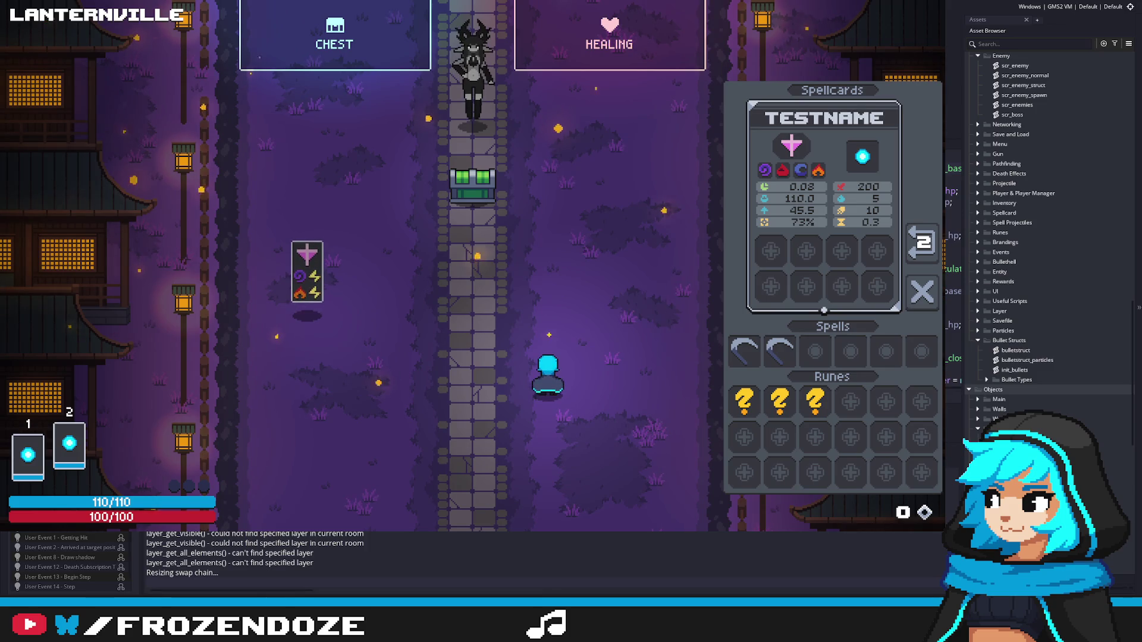
{"action": "key", "text": "Escape"}
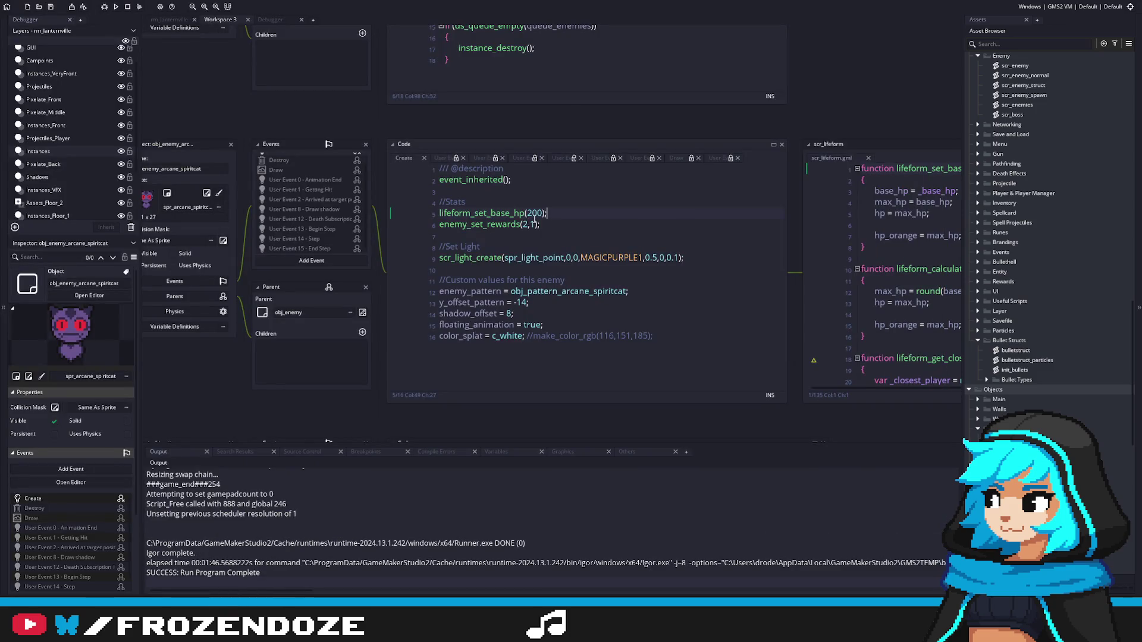
Step: Open init_bullets and expand the Spell Projectiles and Projectile folders in the asset browser
{"action": "double_click", "coordinate": [1029, 370]}
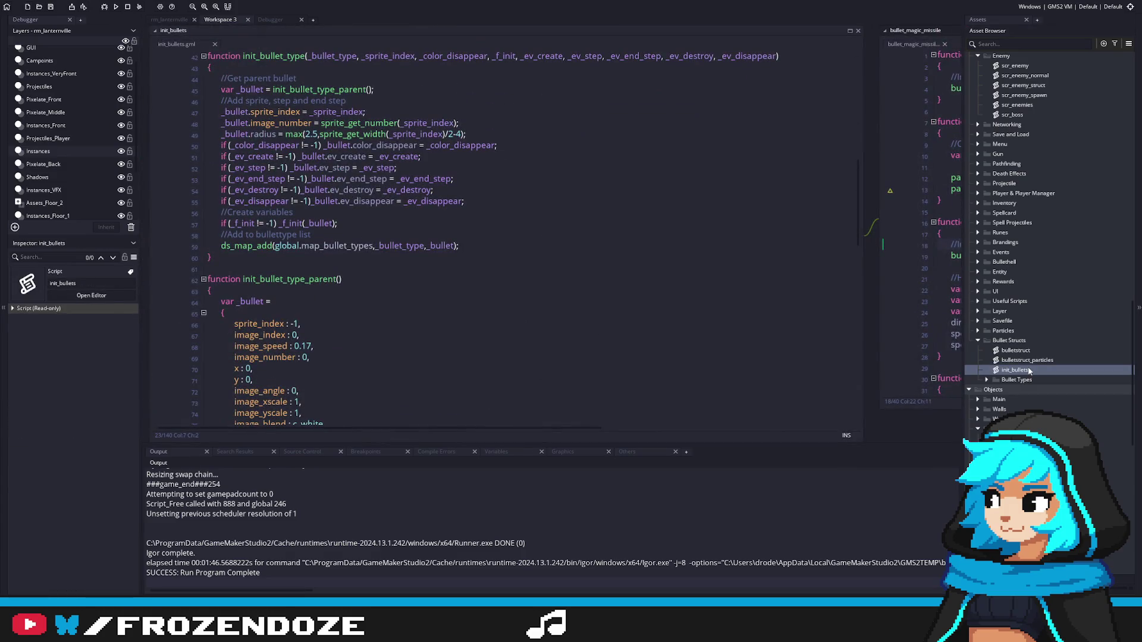
{"action": "scroll", "coordinate": [1041, 366], "scroll_direction": "up", "scroll_amount": 3}
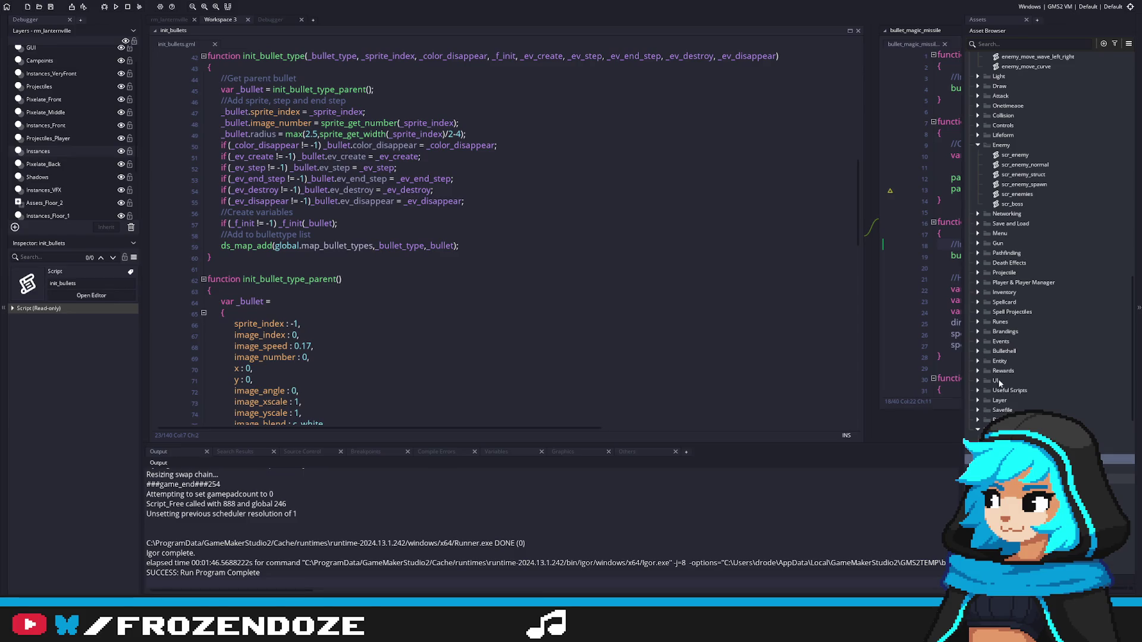
{"action": "left_click", "coordinate": [979, 312]}
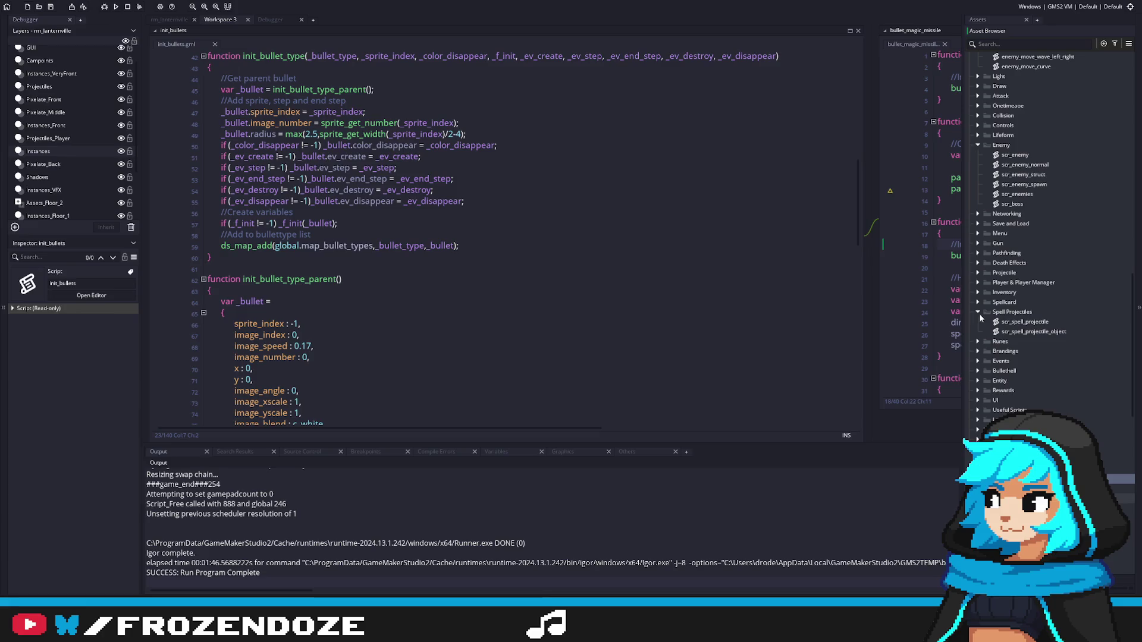
{"action": "left_click", "coordinate": [979, 313]}
{"action": "left_click", "coordinate": [978, 273]}
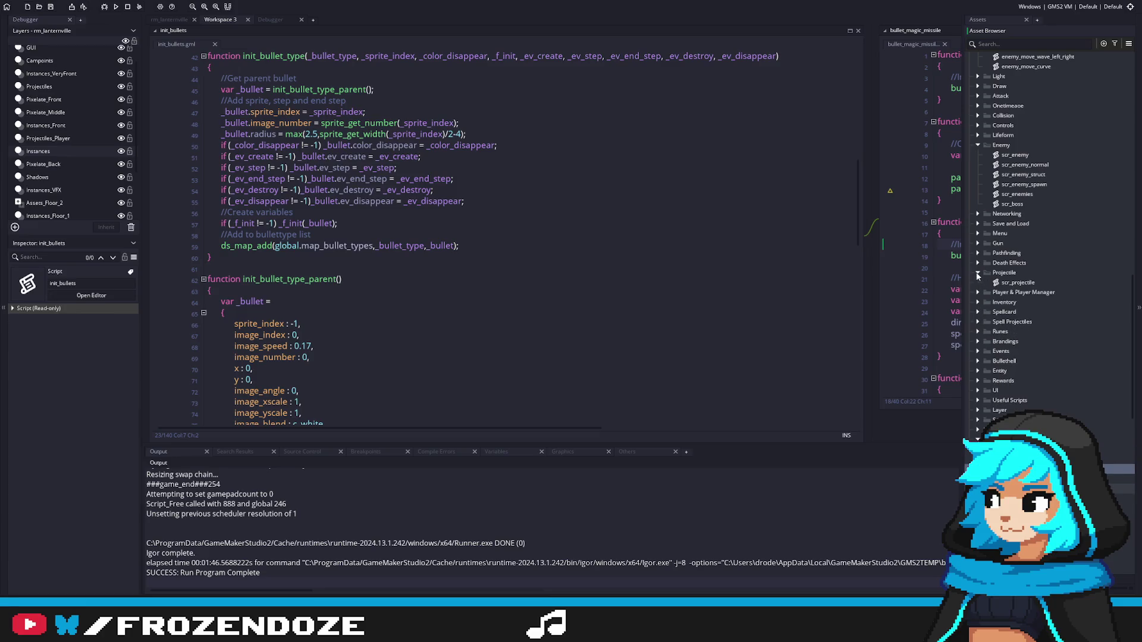
{"action": "left_click", "coordinate": [978, 272]}
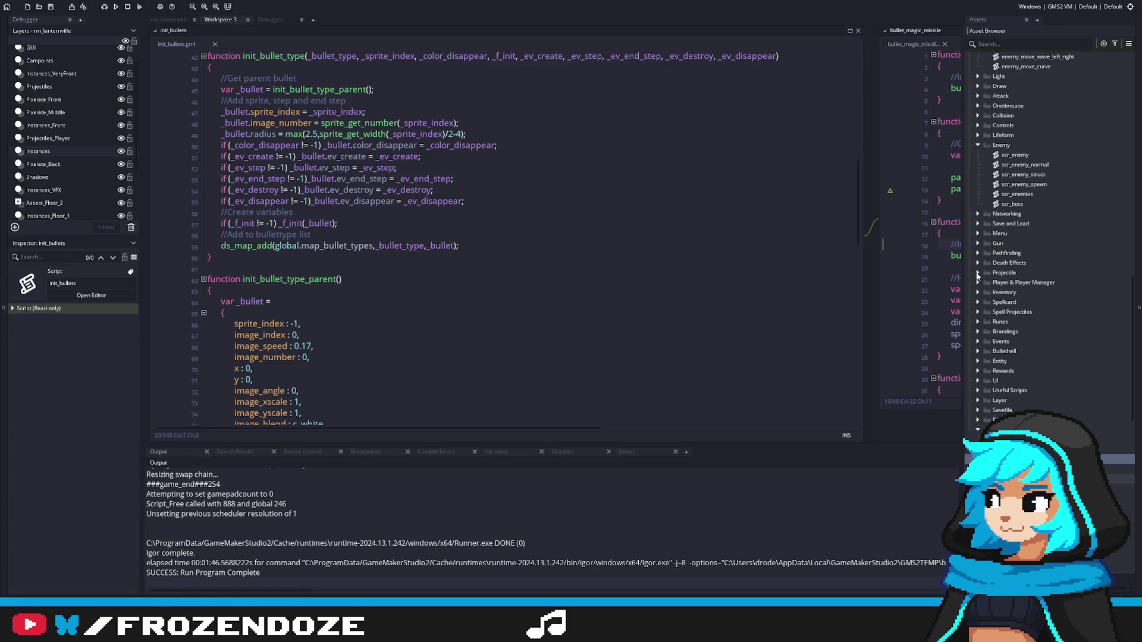
{"action": "left_click", "coordinate": [978, 273]}
Step: Look through the scr_projectile script, then go back to the Spell Projectiles folder
{"action": "double_click", "coordinate": [999, 283]}
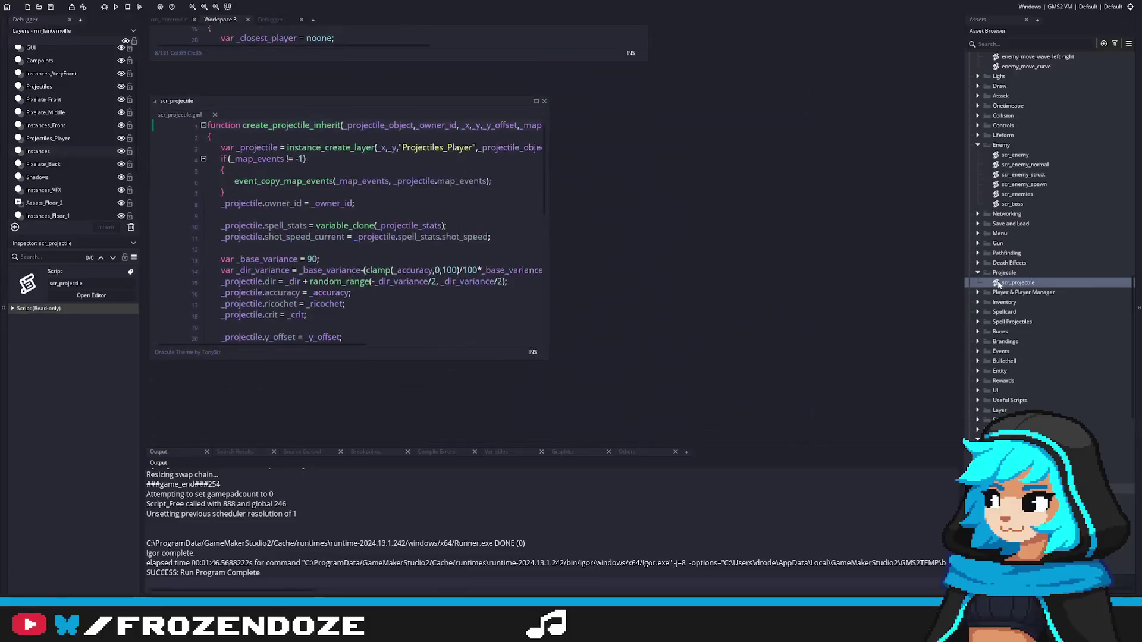
{"action": "scroll", "coordinate": [519, 271], "scroll_direction": "down", "scroll_amount": 6}
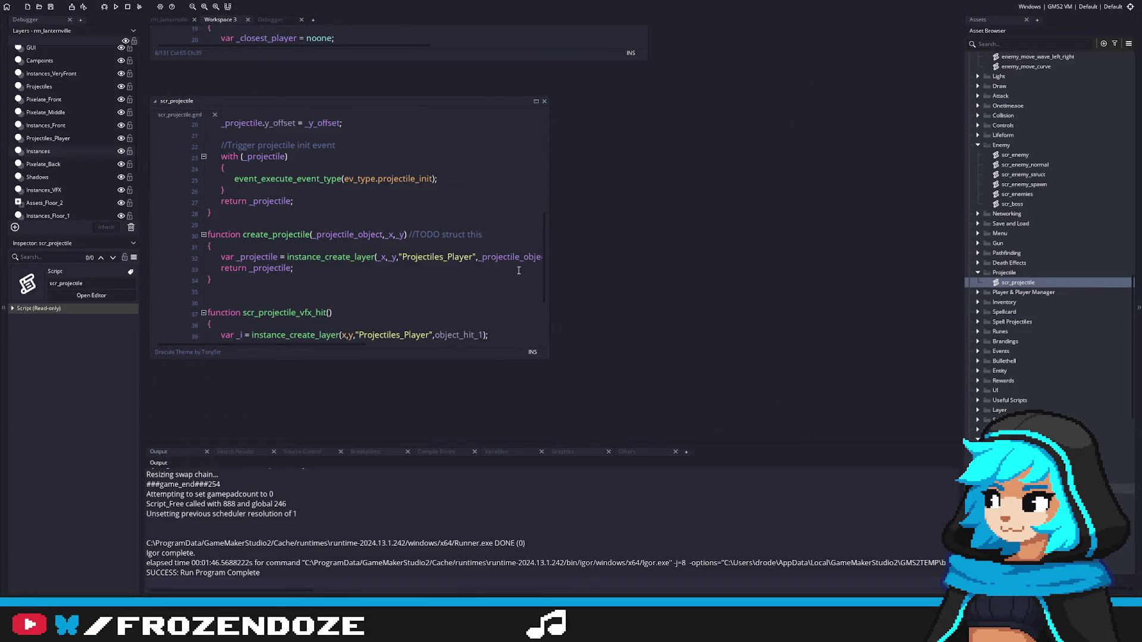
{"action": "scroll", "coordinate": [545, 282], "scroll_direction": "down", "scroll_amount": 3}
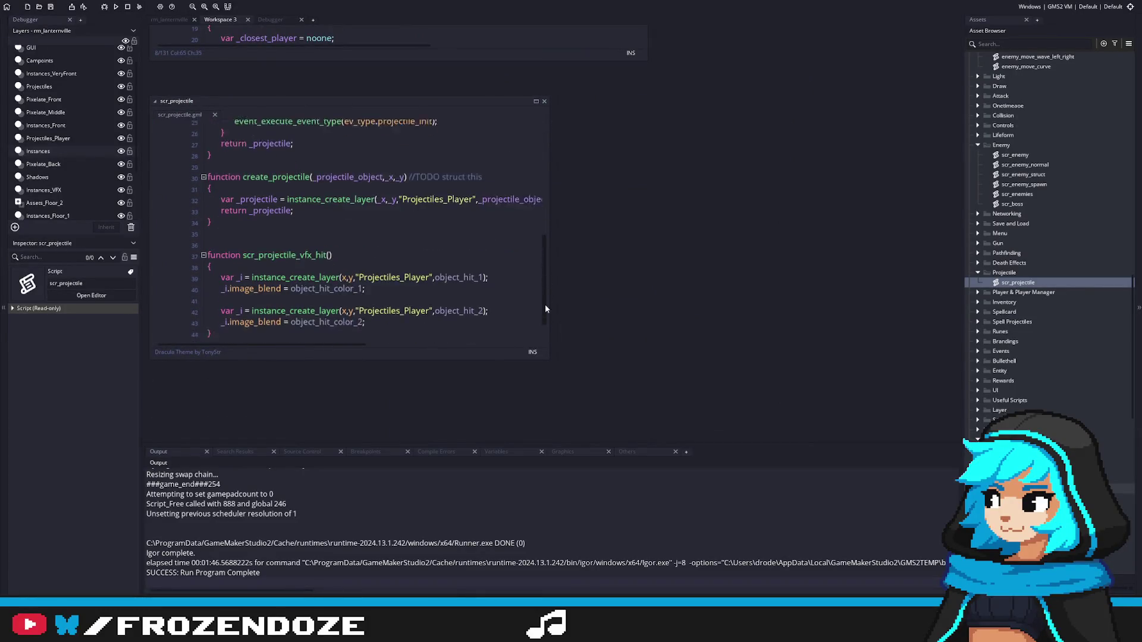
{"action": "key", "text": "ctrl+Home"}
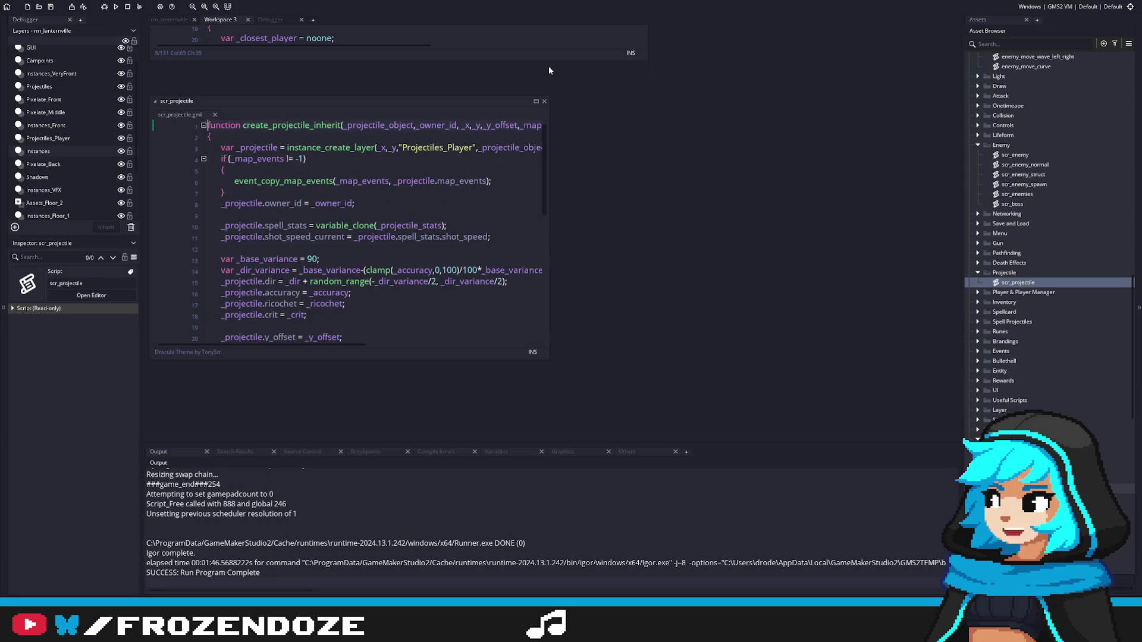
{"action": "scroll", "coordinate": [561, 268], "scroll_direction": "down", "scroll_amount": 7}
{"action": "key", "text": "ctrl+Home"}
{"action": "left_click", "coordinate": [978, 273]}
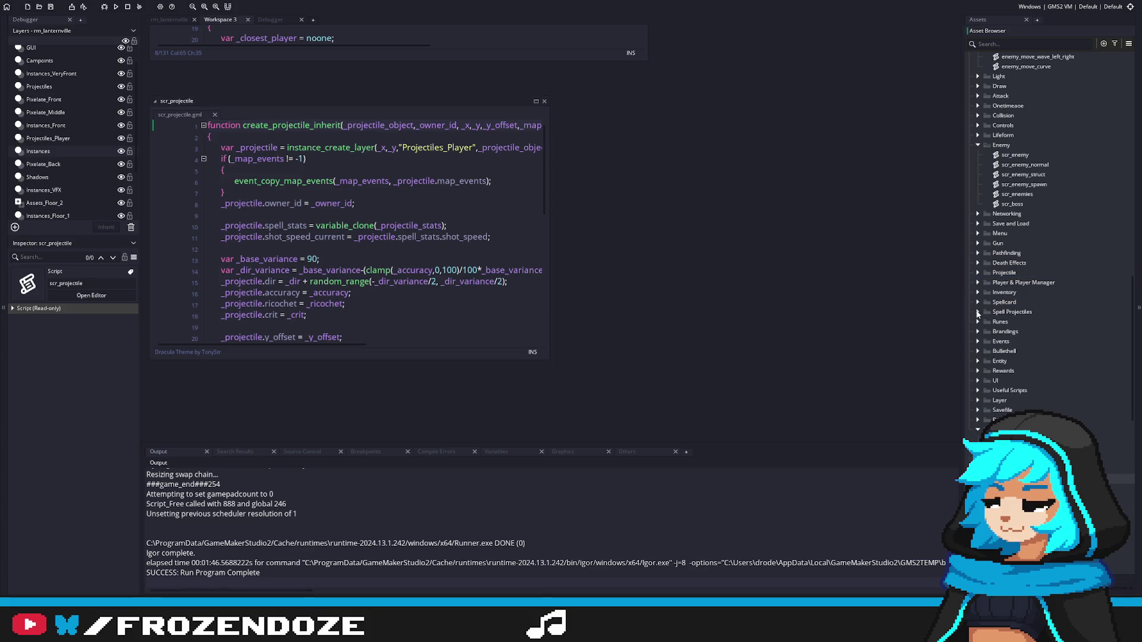
{"action": "left_click", "coordinate": [977, 312]}
Step: In scr_spell_projectile, lower the Fire Ball damage from 120 to 60
{"action": "double_click", "coordinate": [1024, 322]}
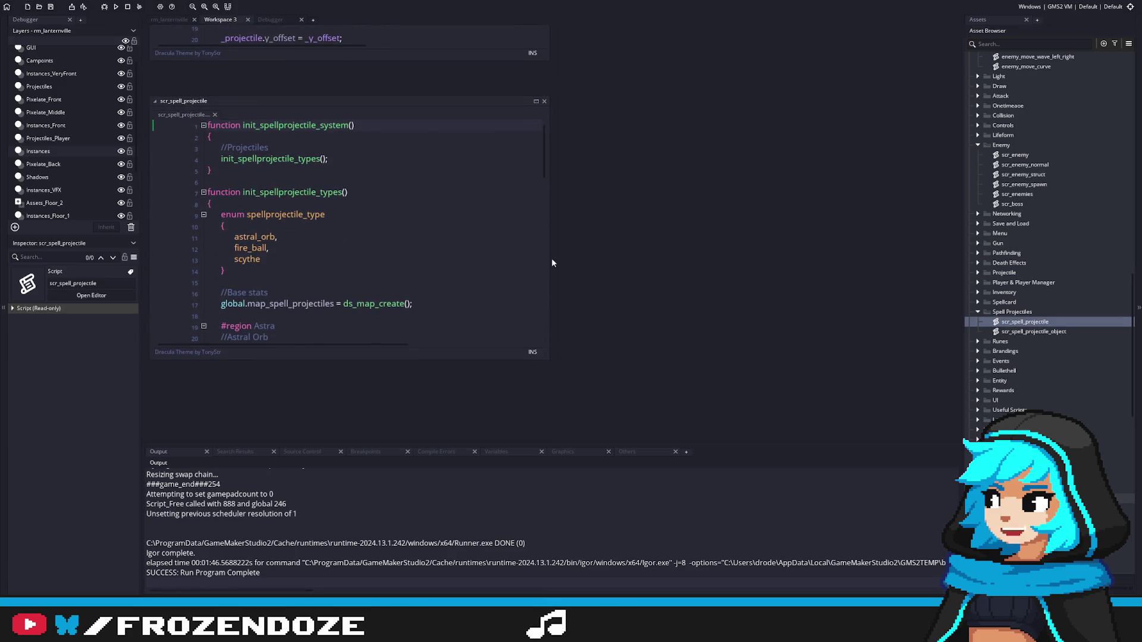
{"action": "scroll", "coordinate": [393, 245], "scroll_direction": "down", "scroll_amount": 1}
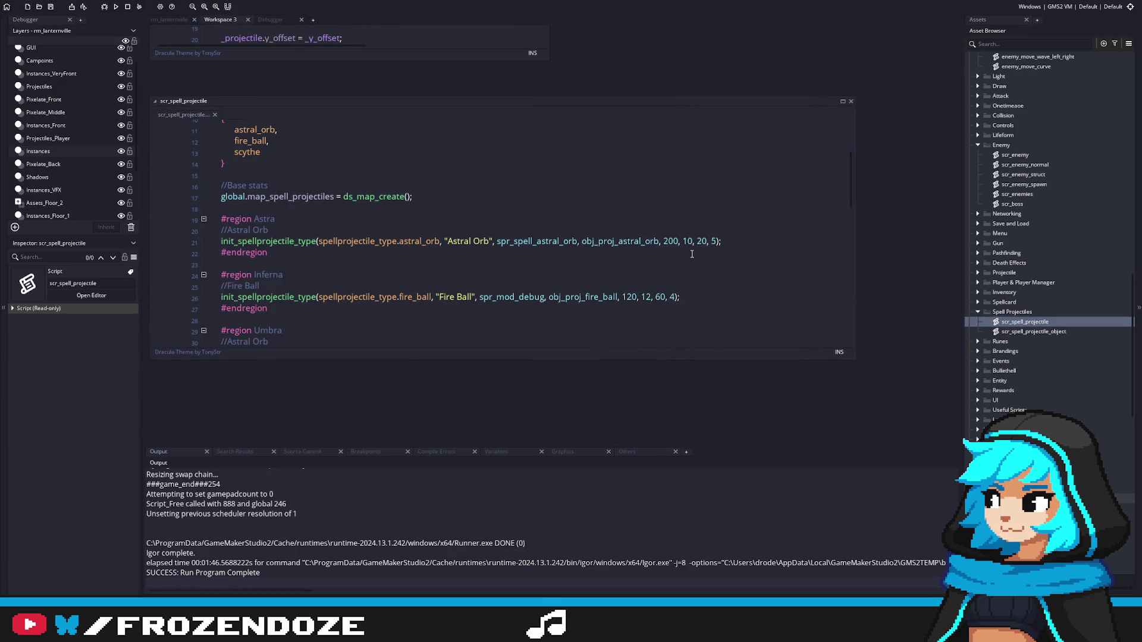
{"action": "left_click", "coordinate": [670, 241]}
{"action": "type", "text": "1"}
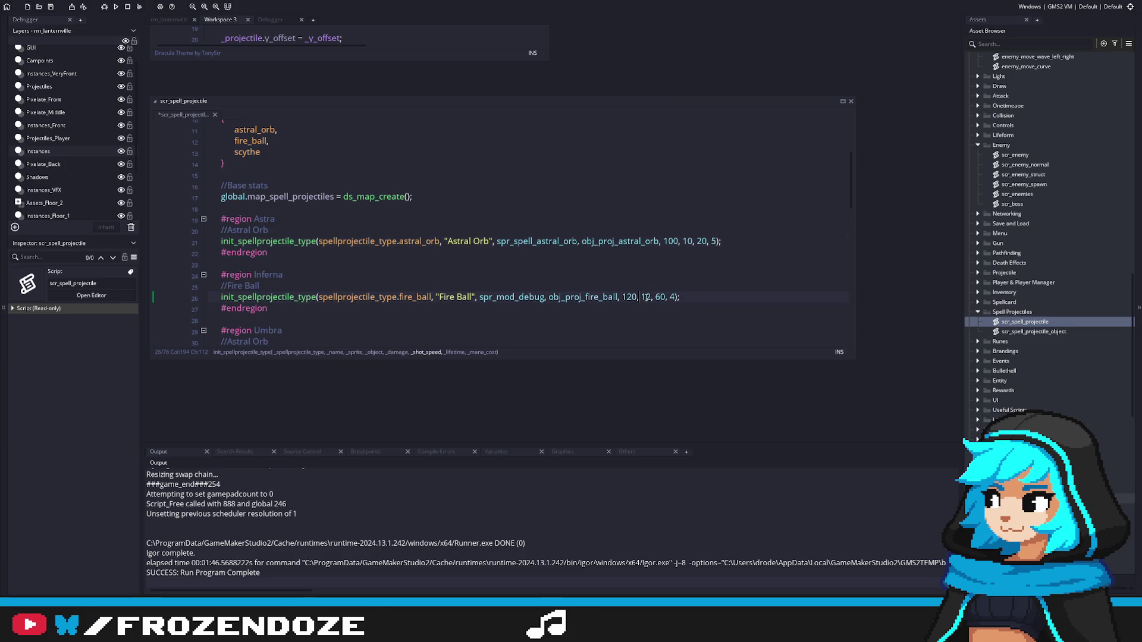
{"action": "scroll", "coordinate": [646, 297], "scroll_direction": "down", "scroll_amount": 2}
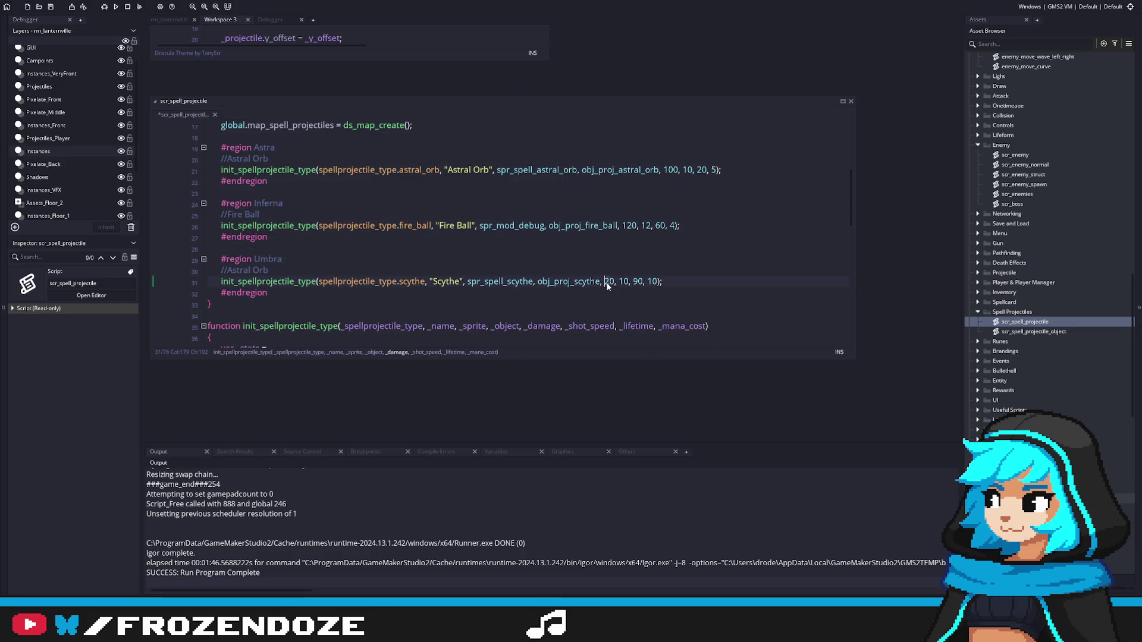
{"action": "type", "text": "1"}
{"action": "left_click", "coordinate": [634, 229]}
{"action": "scroll", "coordinate": [647, 282], "scroll_direction": "up", "scroll_amount": 1}
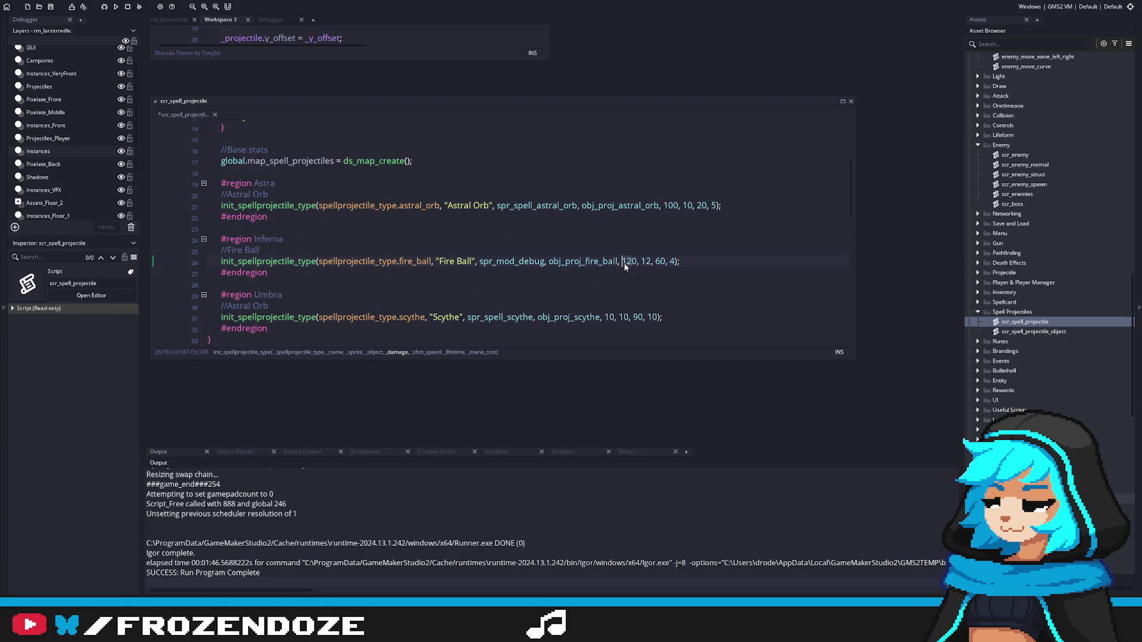
{"action": "key", "text": "BackSpace"}
{"action": "key", "text": "BackSpace"}
{"action": "type", "text": "6"}
Step: Save the change and restart the test build with F5
{"action": "key", "text": "F5"}
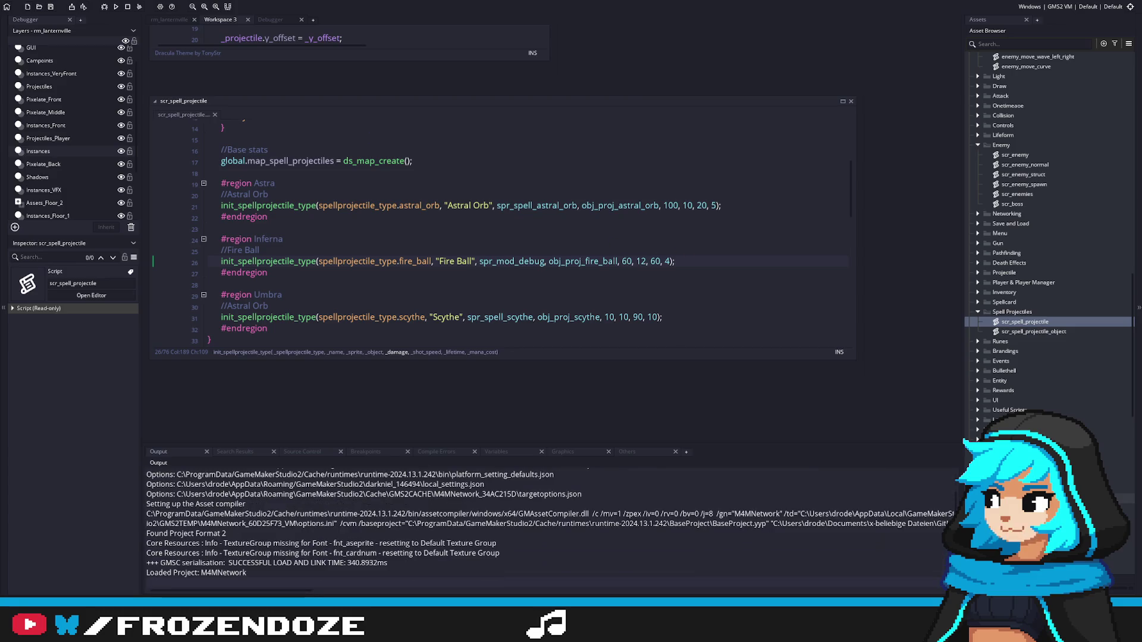
{"action": "key", "text": "Up"}
{"action": "key", "text": "Up"}
{"action": "key", "text": "Up"}
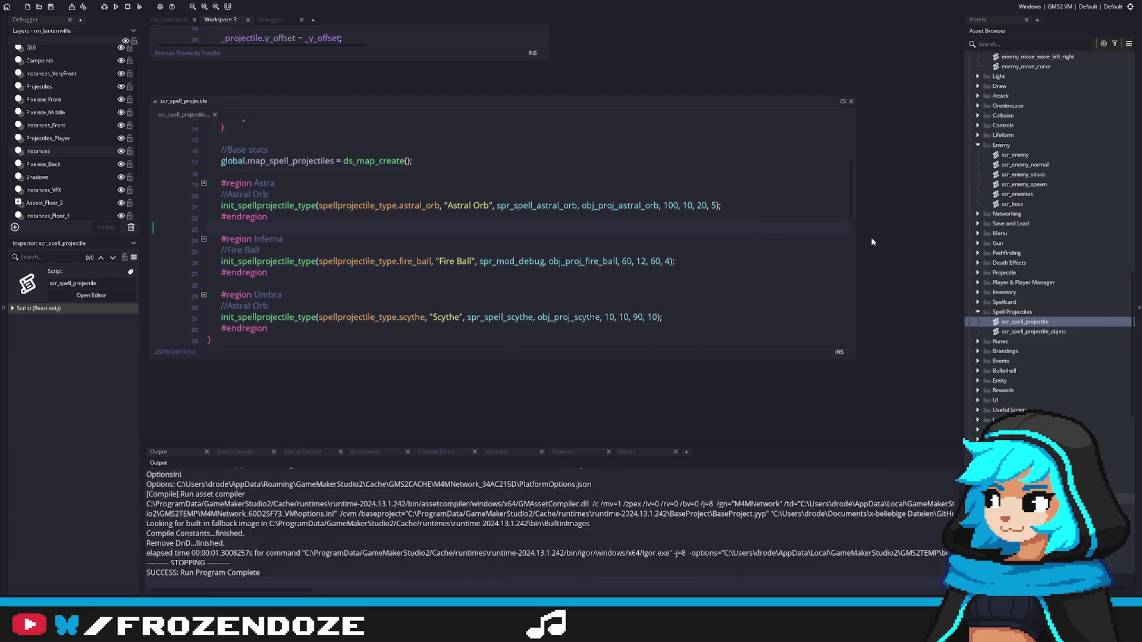
{"action": "key", "text": "F5"}
{"action": "left_click", "coordinate": [705, 245]}
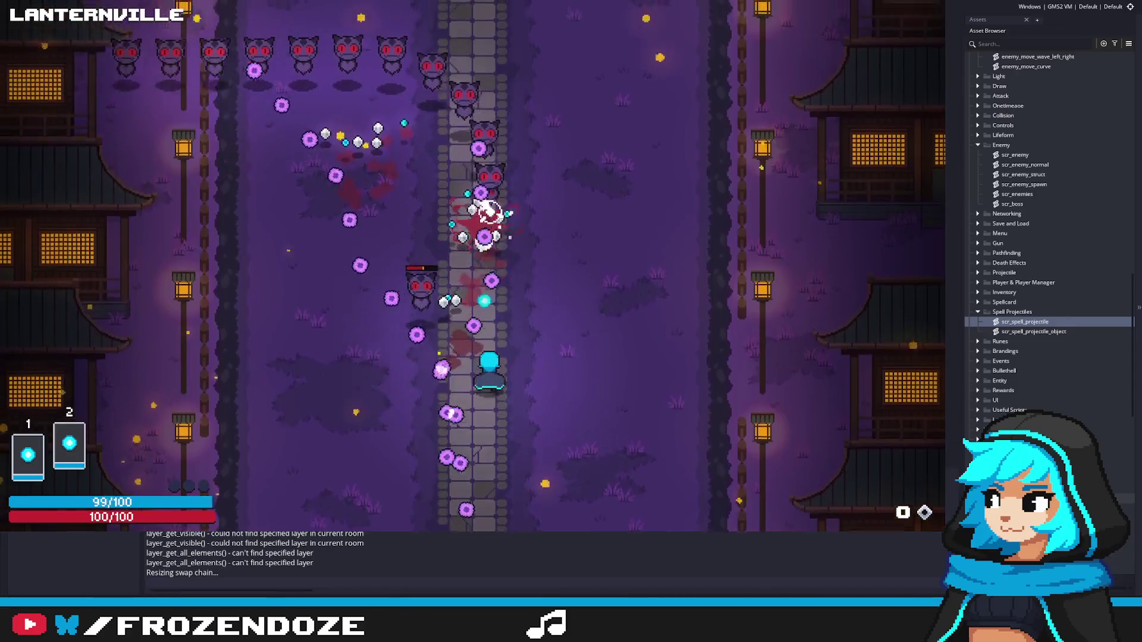
{"action": "key", "text": "a"}
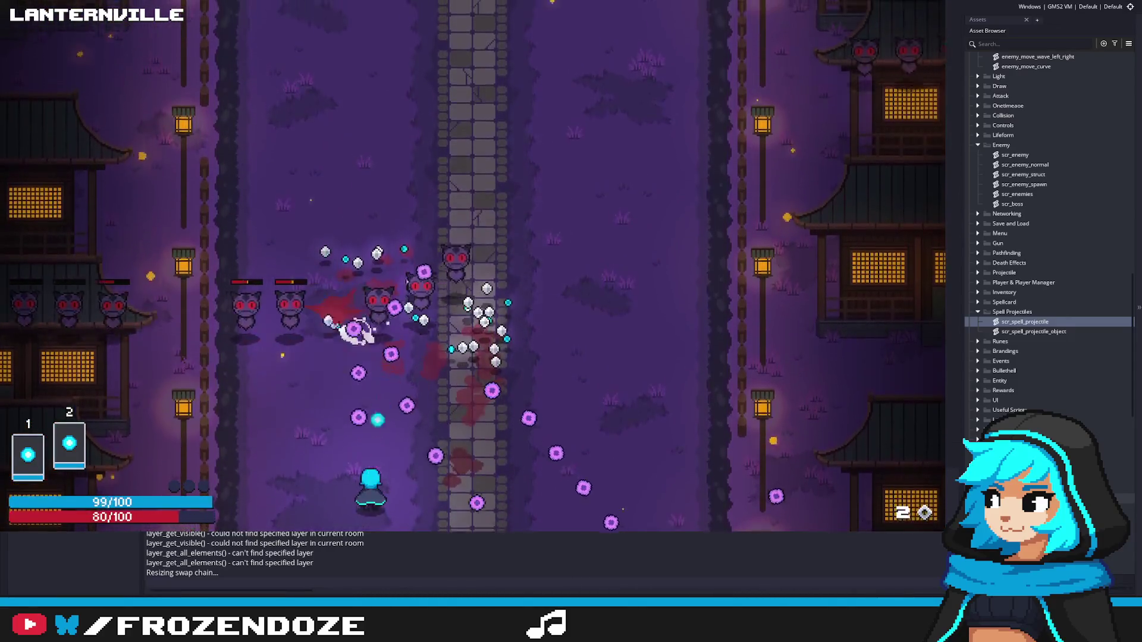
{"action": "key", "text": "a"}
{"action": "key", "text": "w"}
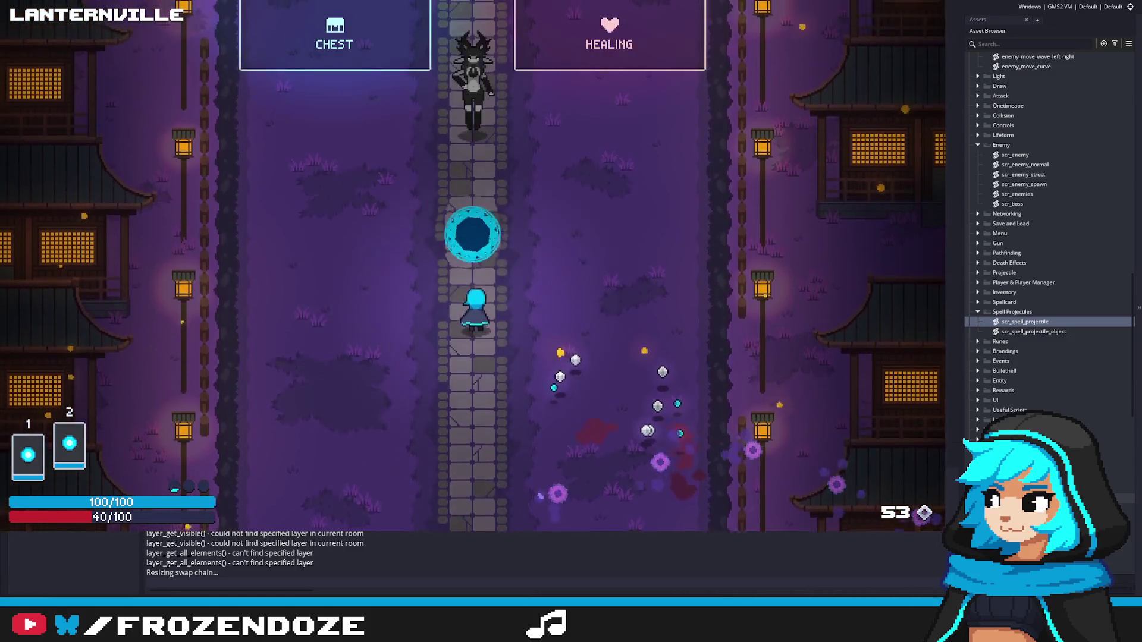
{"action": "key", "text": "Escape"}
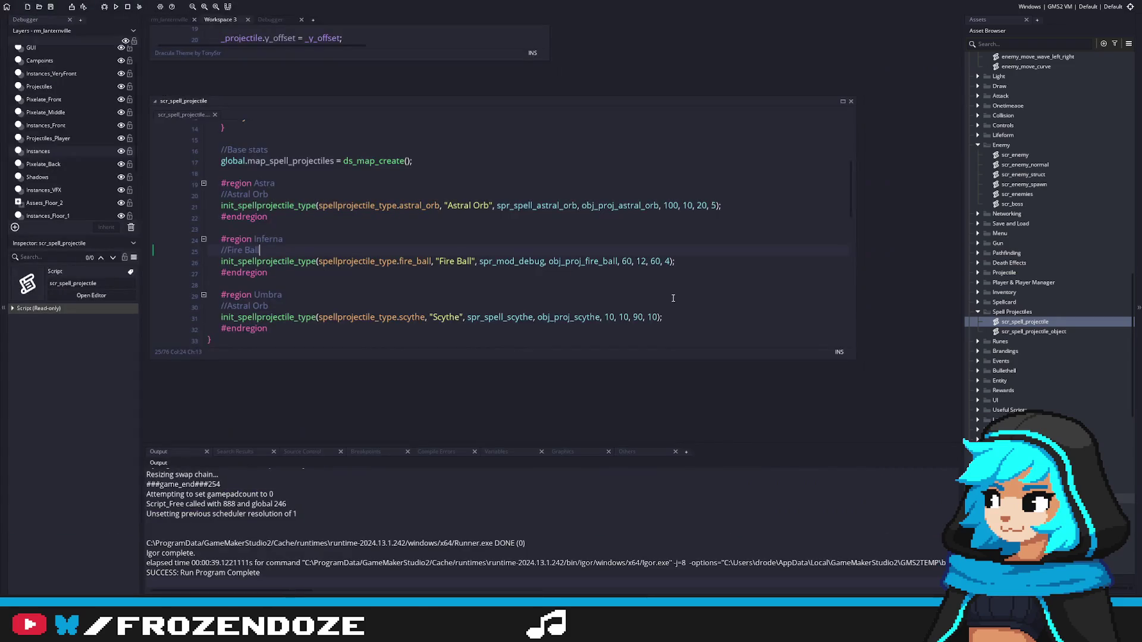
Step: Open obj_enemy_arcane_spiritcat to check its stats
{"action": "scroll", "coordinate": [1091, 328], "scroll_direction": "down", "scroll_amount": 10}
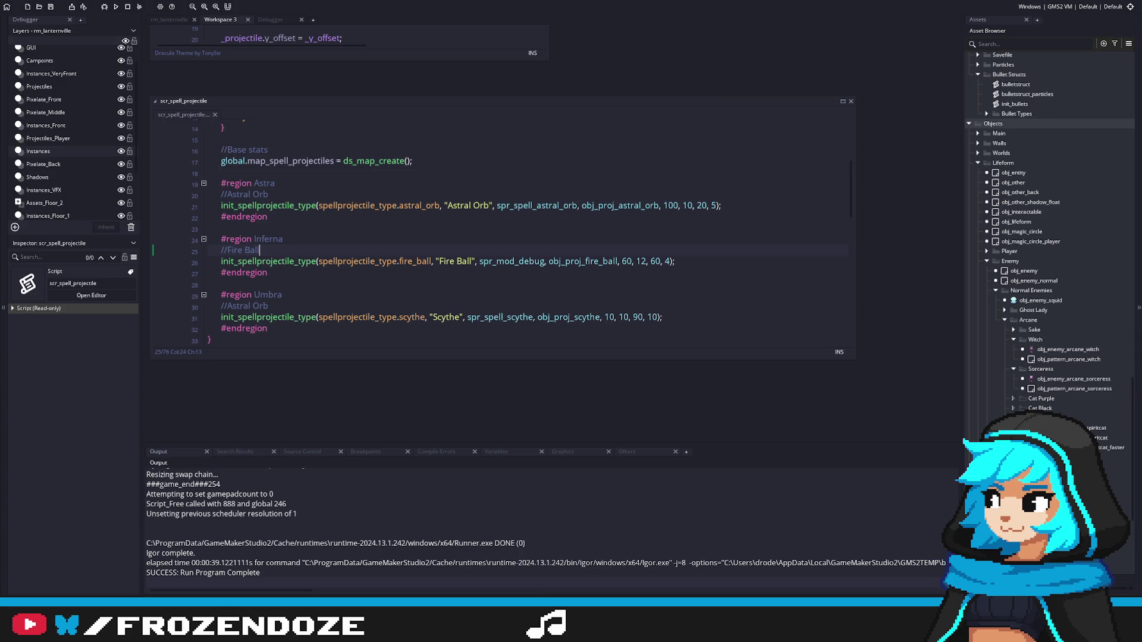
{"action": "double_click", "coordinate": [1096, 427]}
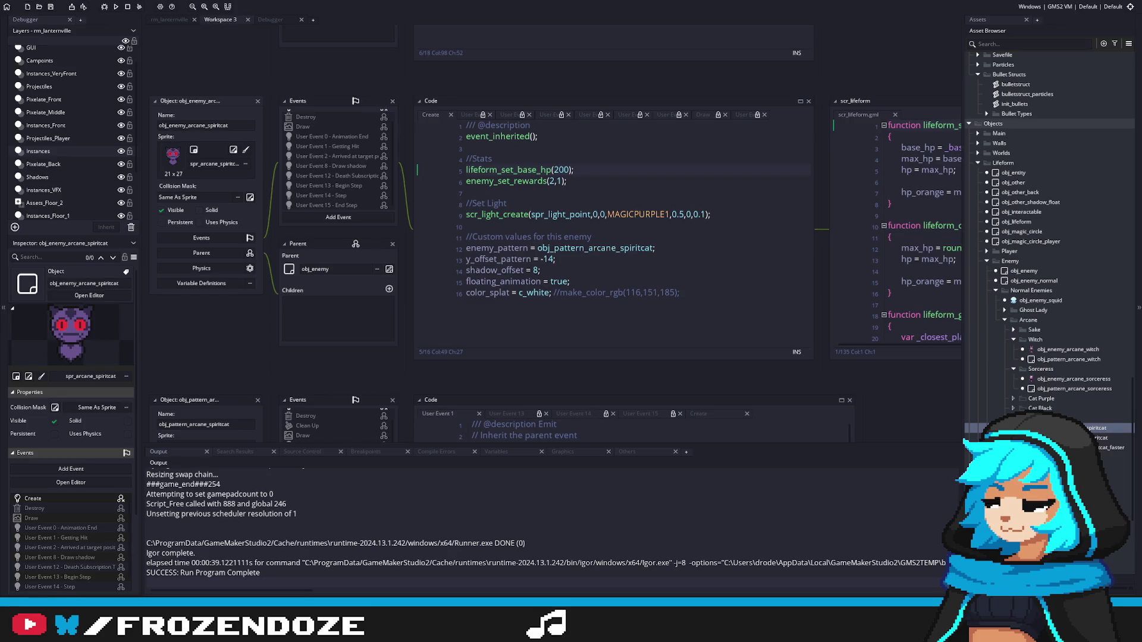
{"action": "scroll", "coordinate": [1047, 238], "scroll_direction": "up", "scroll_amount": 10}
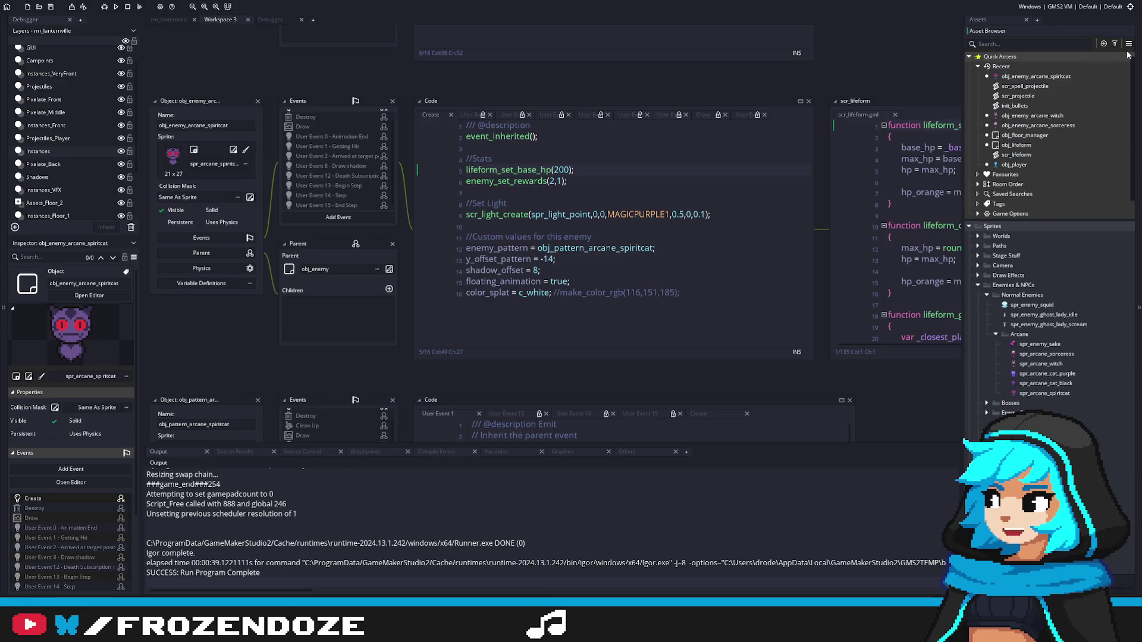
Step: Change spawn_timeline_lanternville_2 to _1 in obj_floor_manager's Create event, then launch with F5
{"action": "double_click", "coordinate": [1036, 137]}
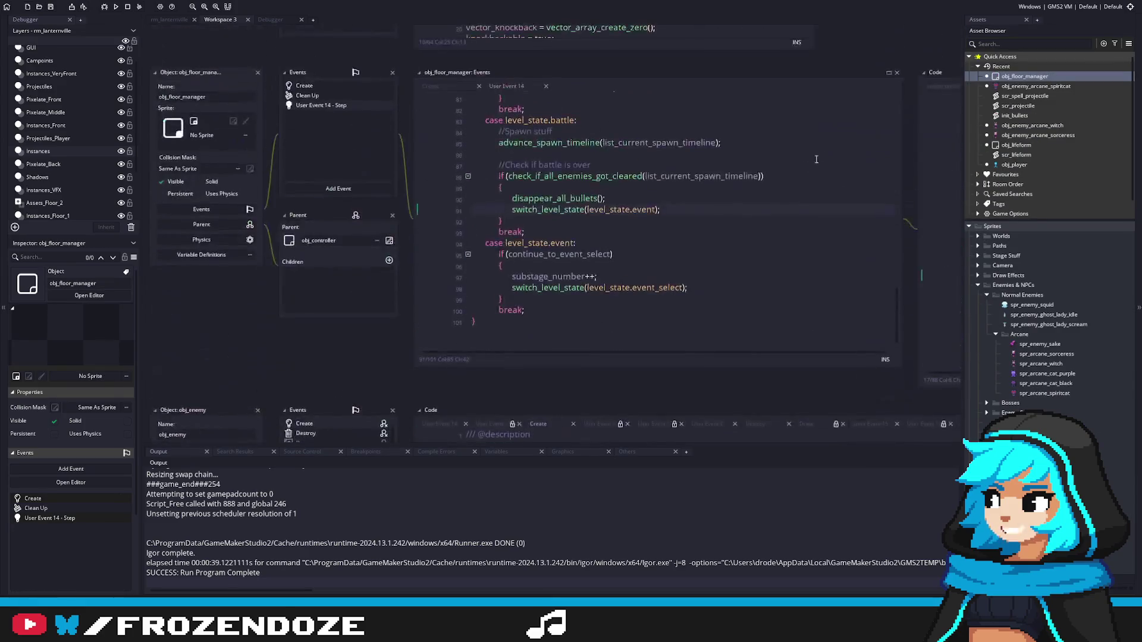
{"action": "scroll", "coordinate": [708, 246], "scroll_direction": "down", "scroll_amount": 20}
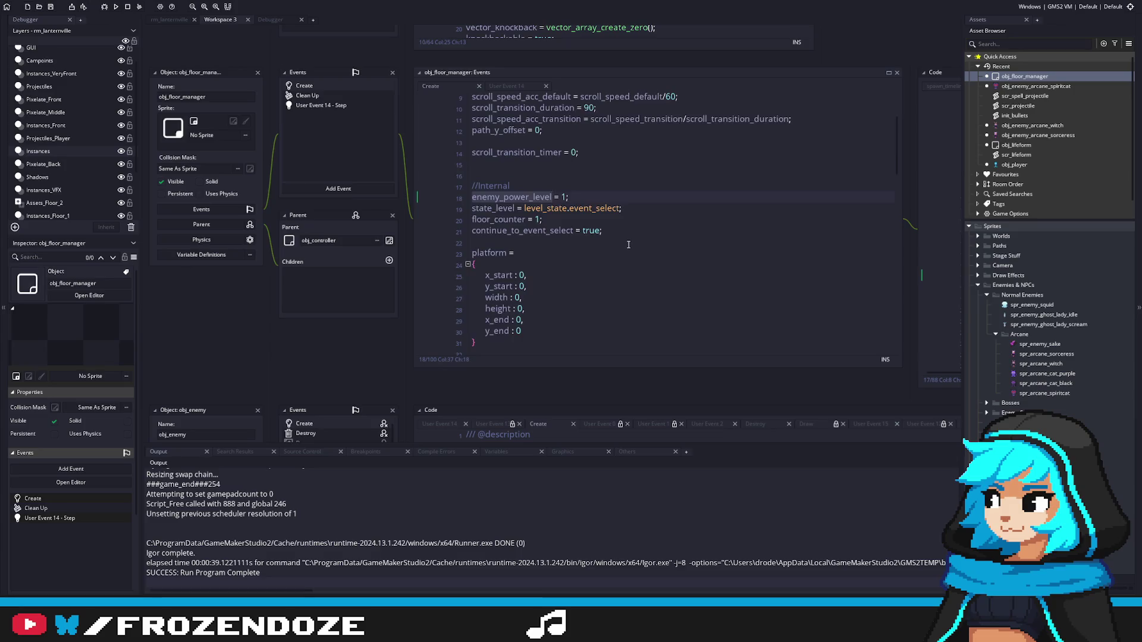
{"action": "scroll", "coordinate": [708, 247], "scroll_direction": "down", "scroll_amount": 3}
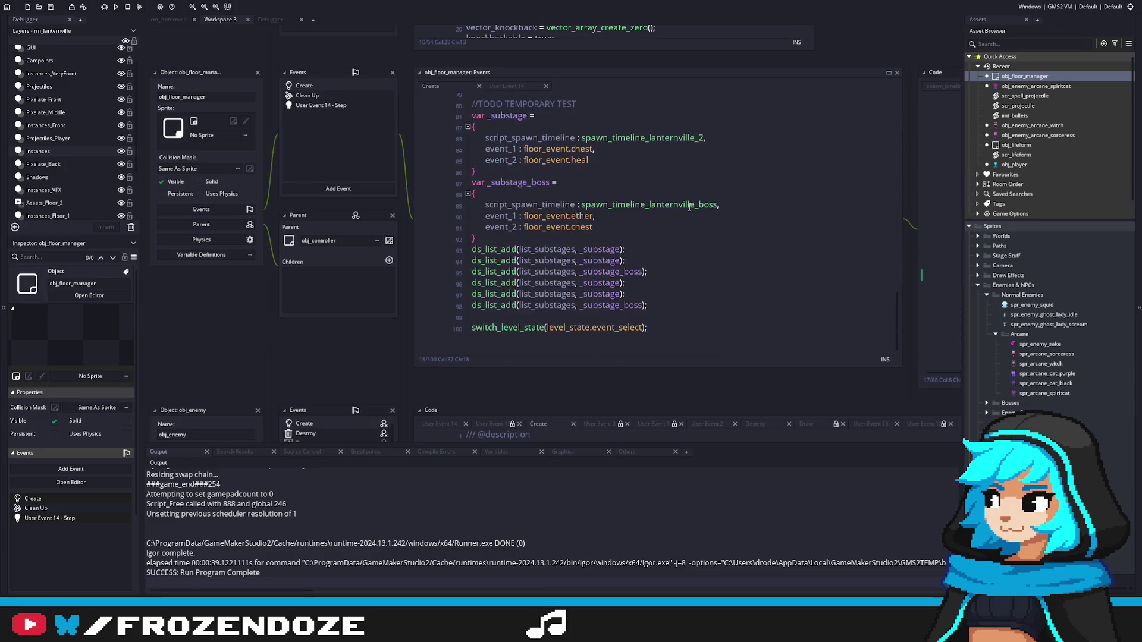
{"action": "scroll", "coordinate": [702, 178], "scroll_direction": "up", "scroll_amount": 1}
{"action": "left_click", "coordinate": [703, 173]}
{"action": "key", "text": "BackSpace"}
{"action": "type", "text": "1"}
{"action": "left_click", "coordinate": [751, 205]}
{"action": "key", "text": "F5"}
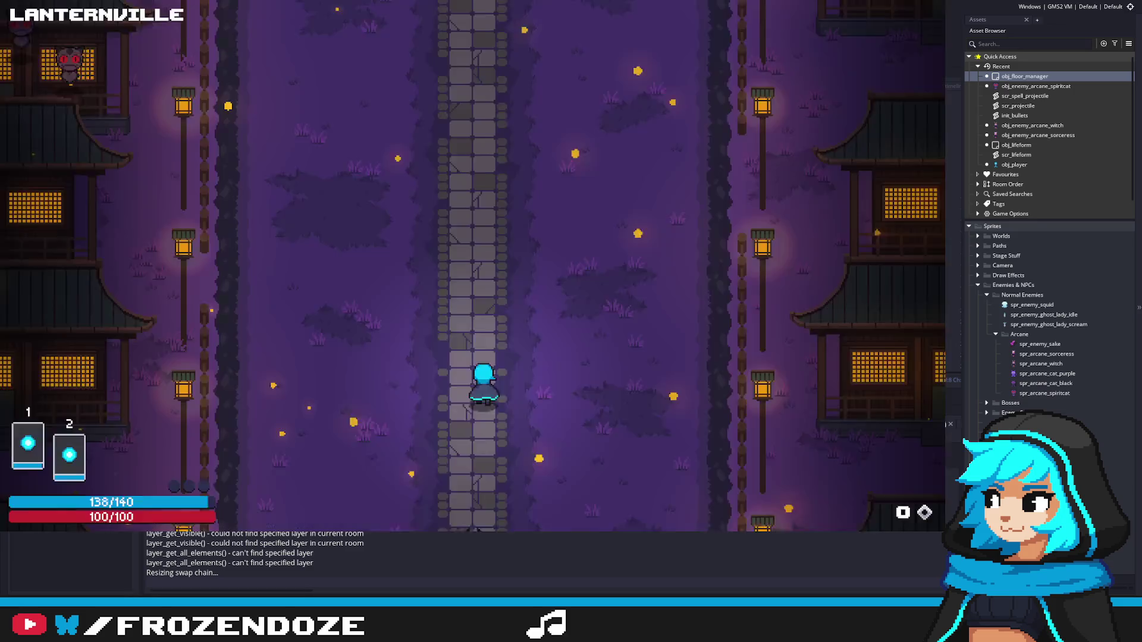
Step: Move the player along the Lanternville path toward the enemies, dodging the first bullet patterns
{"action": "key", "text": "a"}
{"action": "key", "text": "w"}
{"action": "key", "text": "w"}
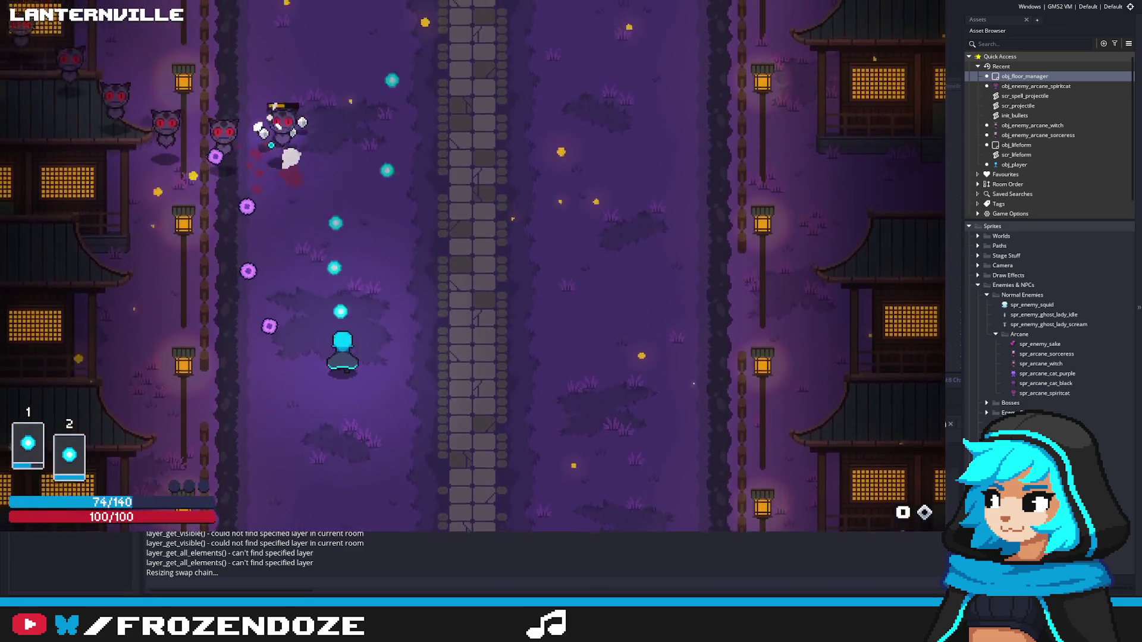
{"action": "key", "text": "d"}
{"action": "key", "text": "w"}
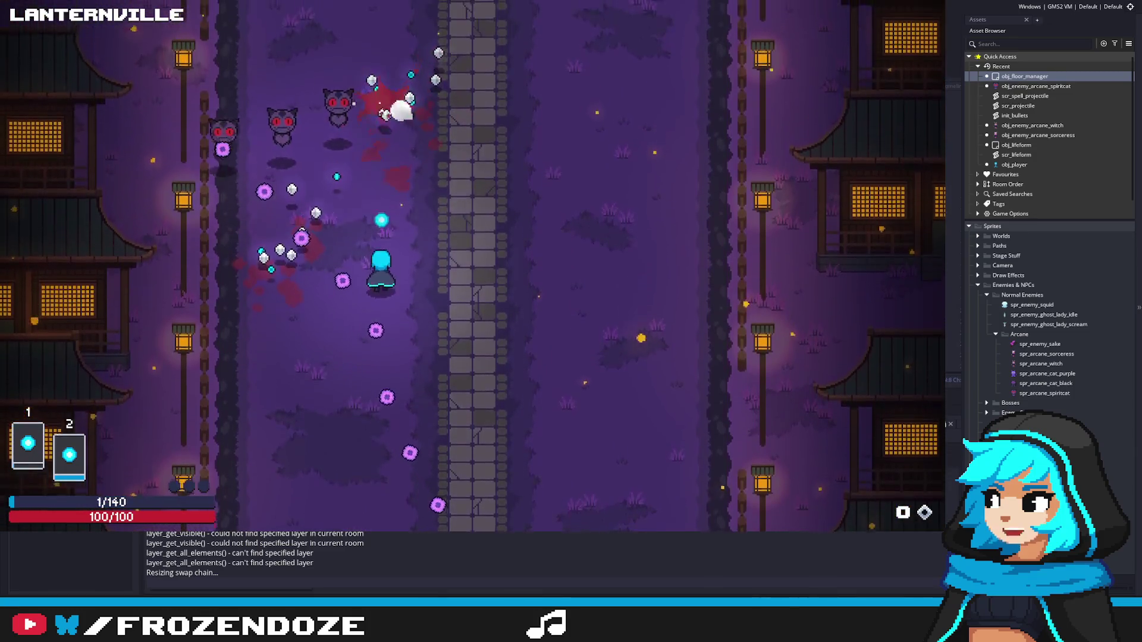
{"action": "key", "text": "d"}
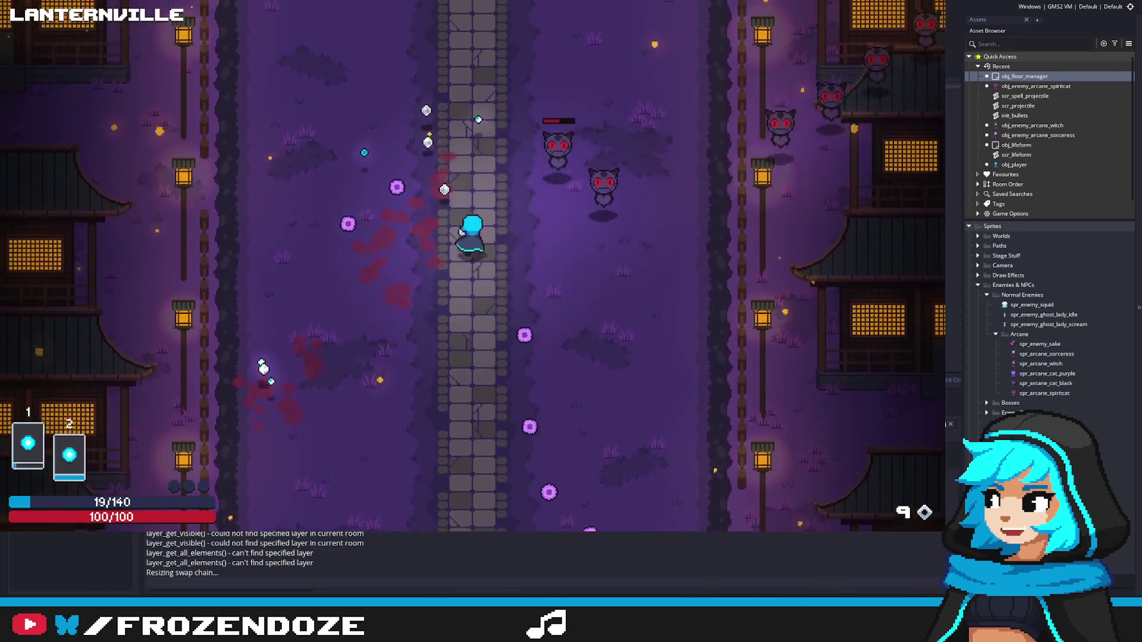
{"action": "key", "text": "s"}
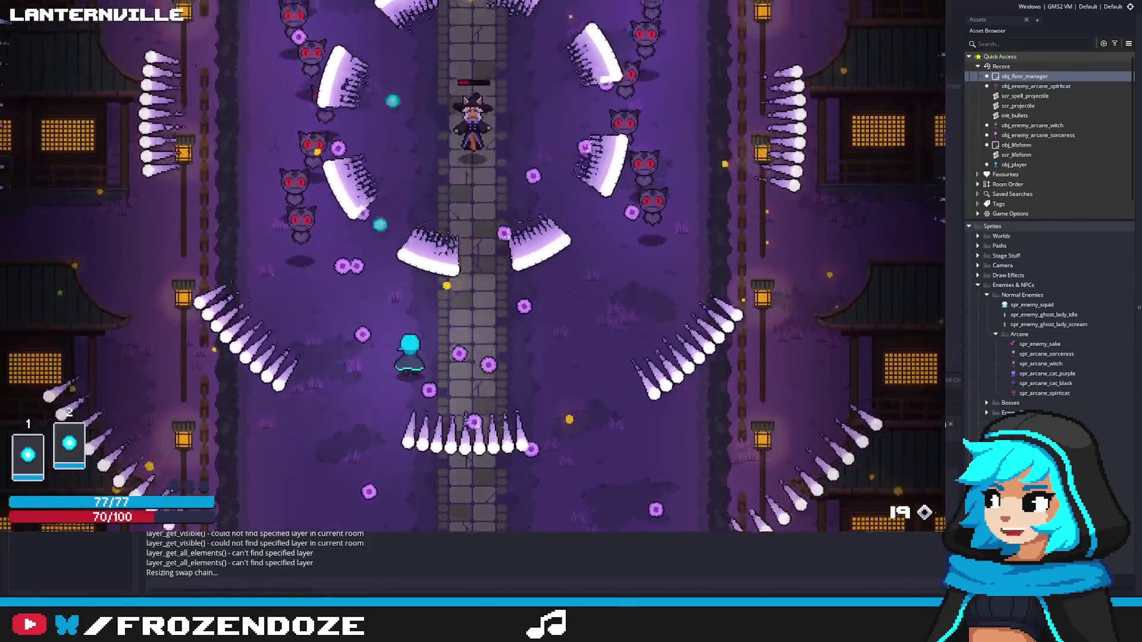
{"action": "key", "text": "Down"}
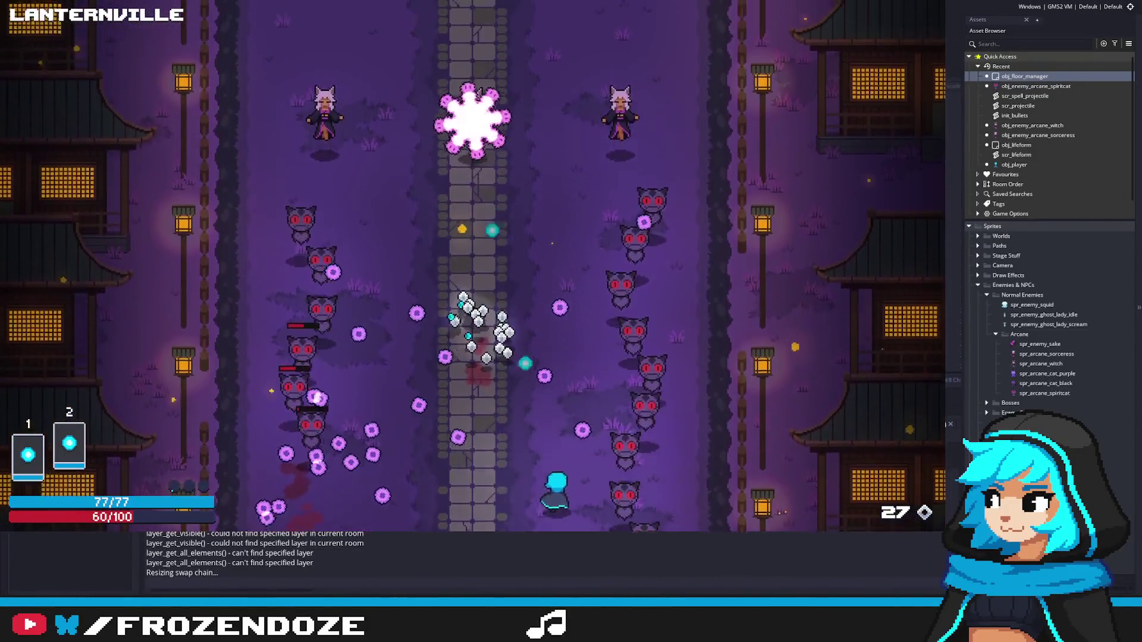
{"action": "key", "text": "Up"}
{"action": "key", "text": "Left"}
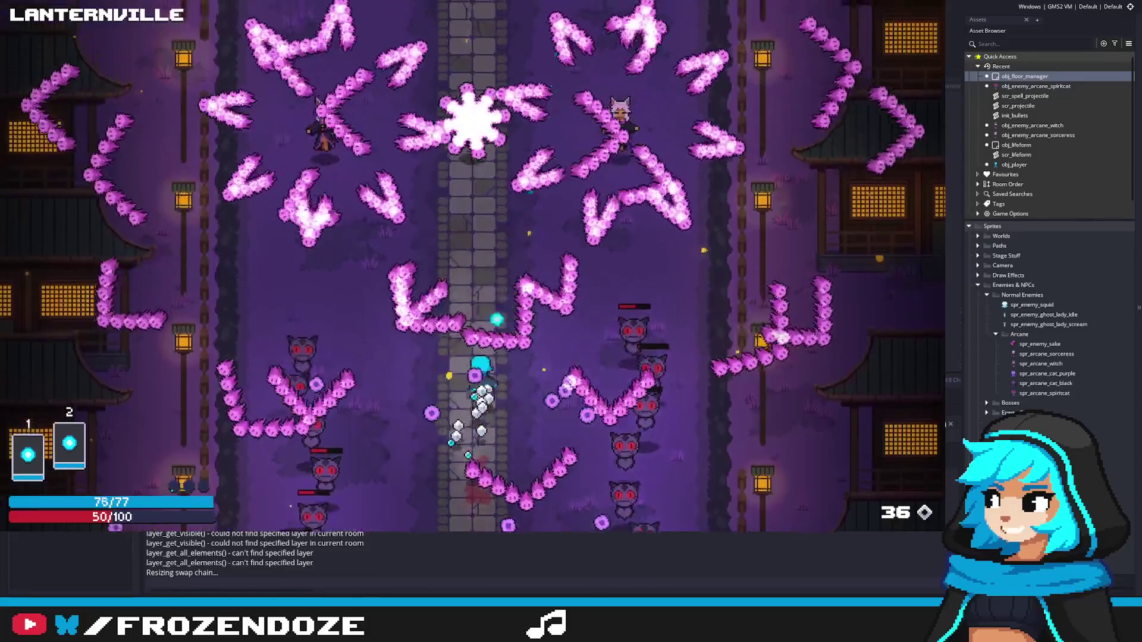
{"action": "key", "text": "Up"}
{"action": "key", "text": "Right"}
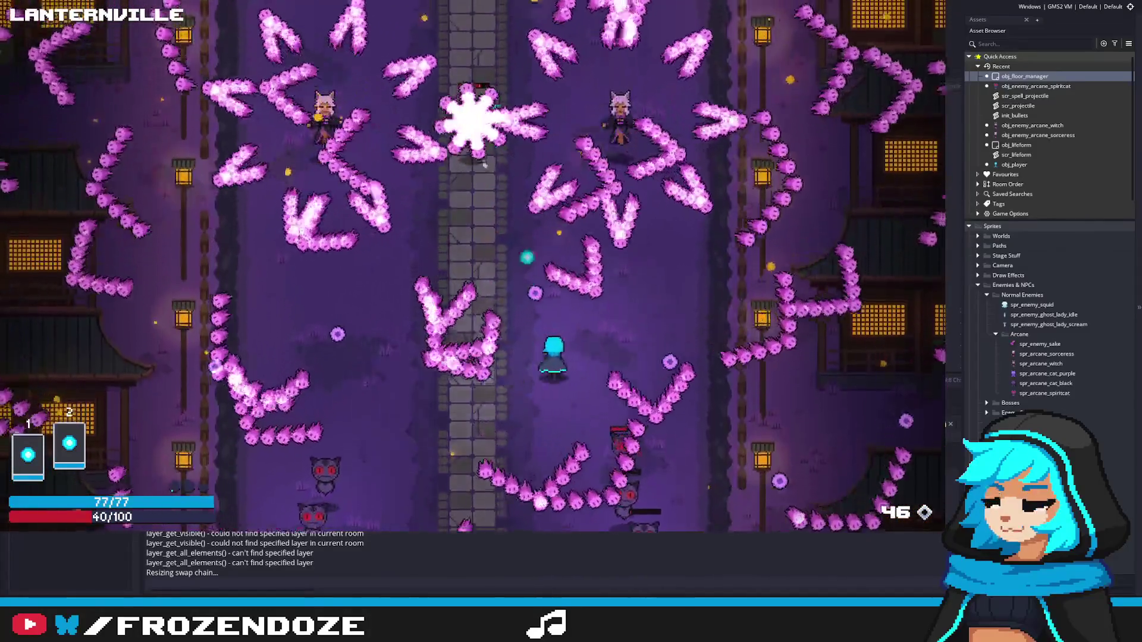
{"action": "key", "text": "Right"}
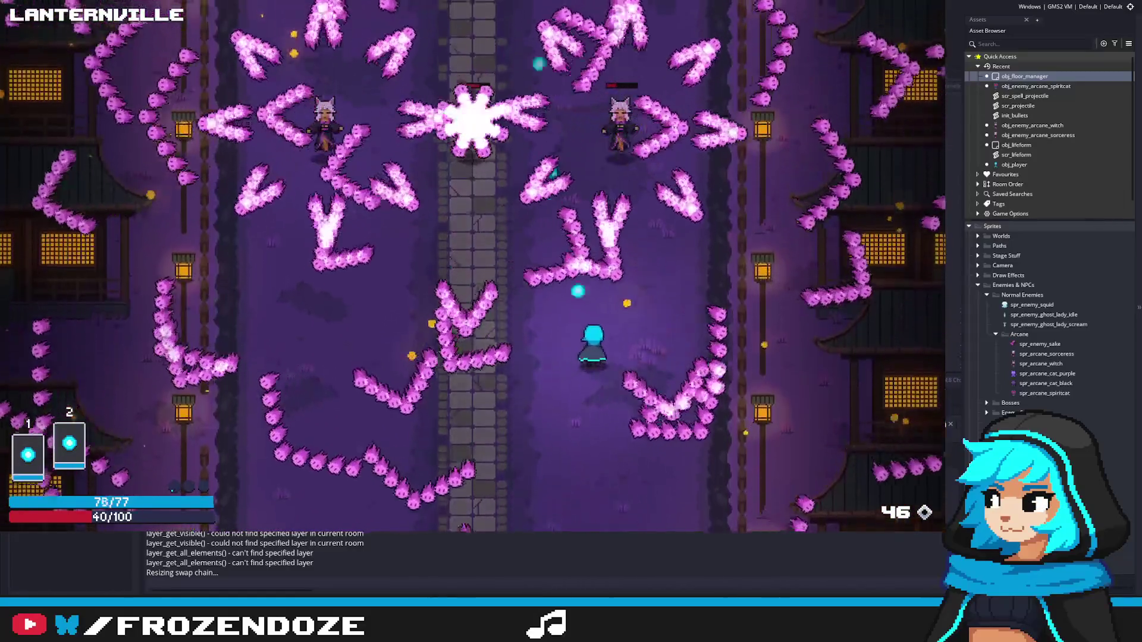
Step: Weave the player between the bullets until the wave is cleared
{"action": "key", "text": "Up"}
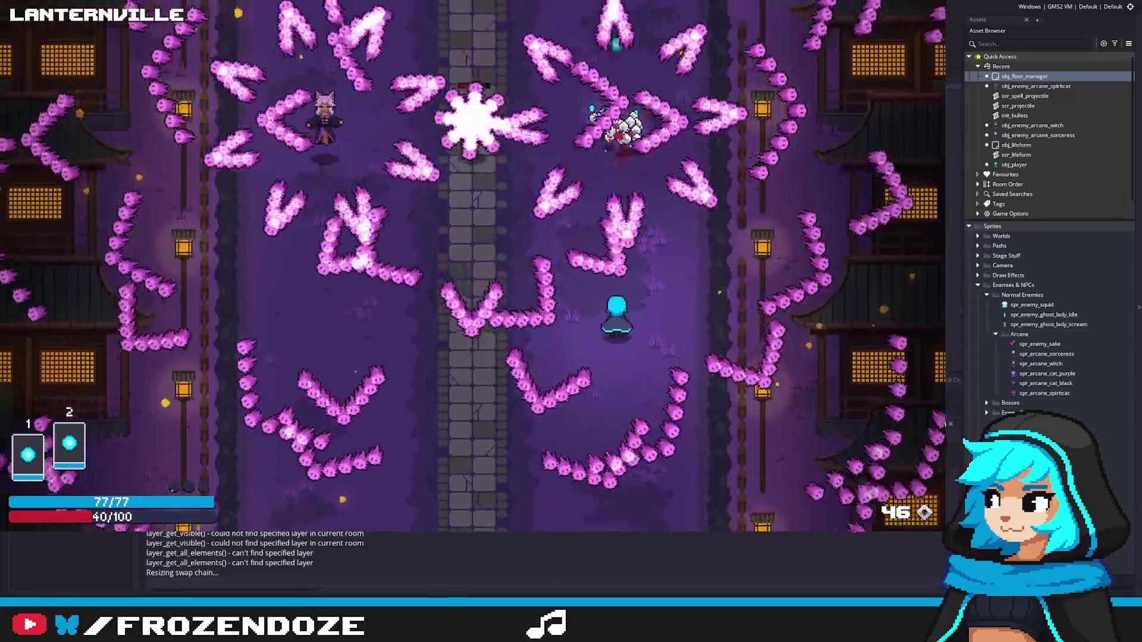
{"action": "key", "text": "Left"}
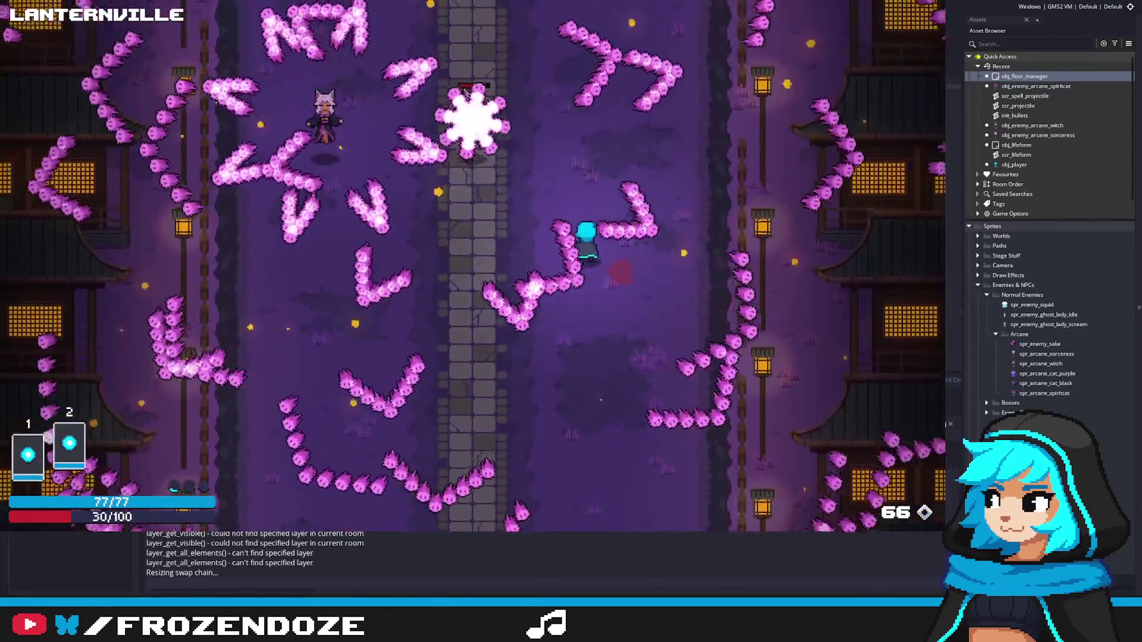
{"action": "key", "text": "Down"}
{"action": "key", "text": "Left"}
{"action": "key", "text": "Up"}
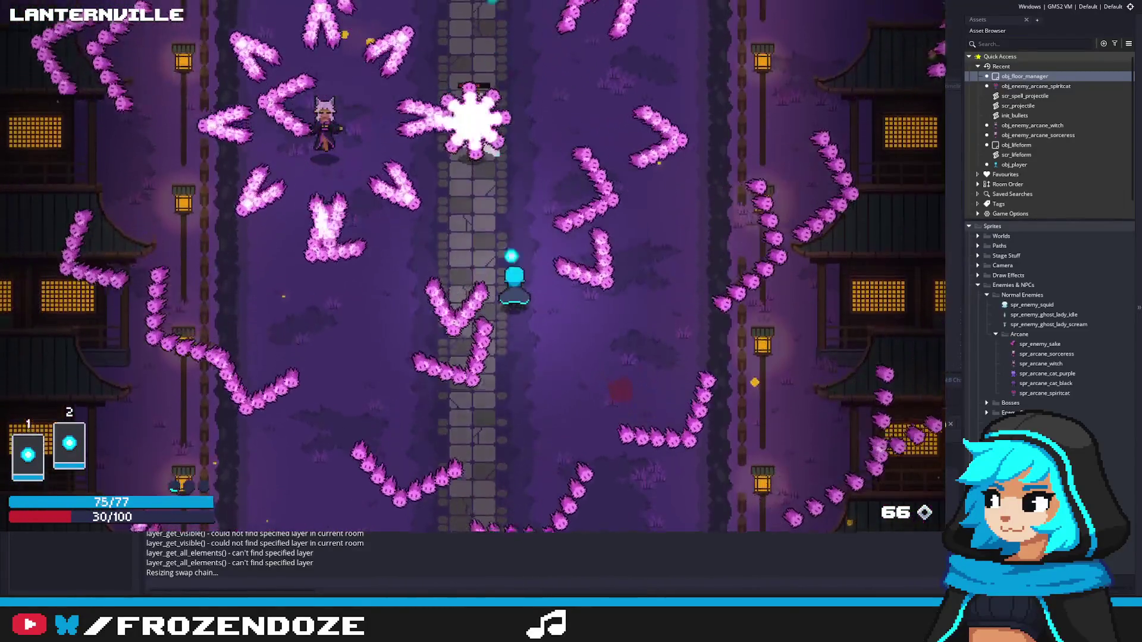
{"action": "key", "text": "Left"}
{"action": "key", "text": "Down"}
{"action": "key", "text": "Left"}
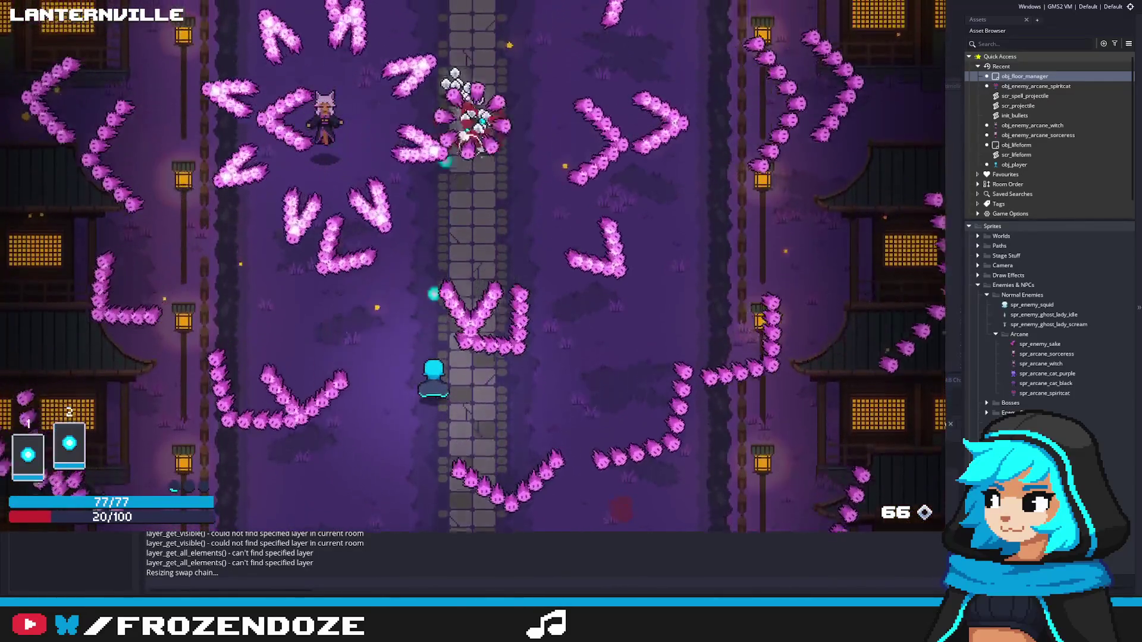
{"action": "key", "text": "Up"}
{"action": "key", "text": "Down"}
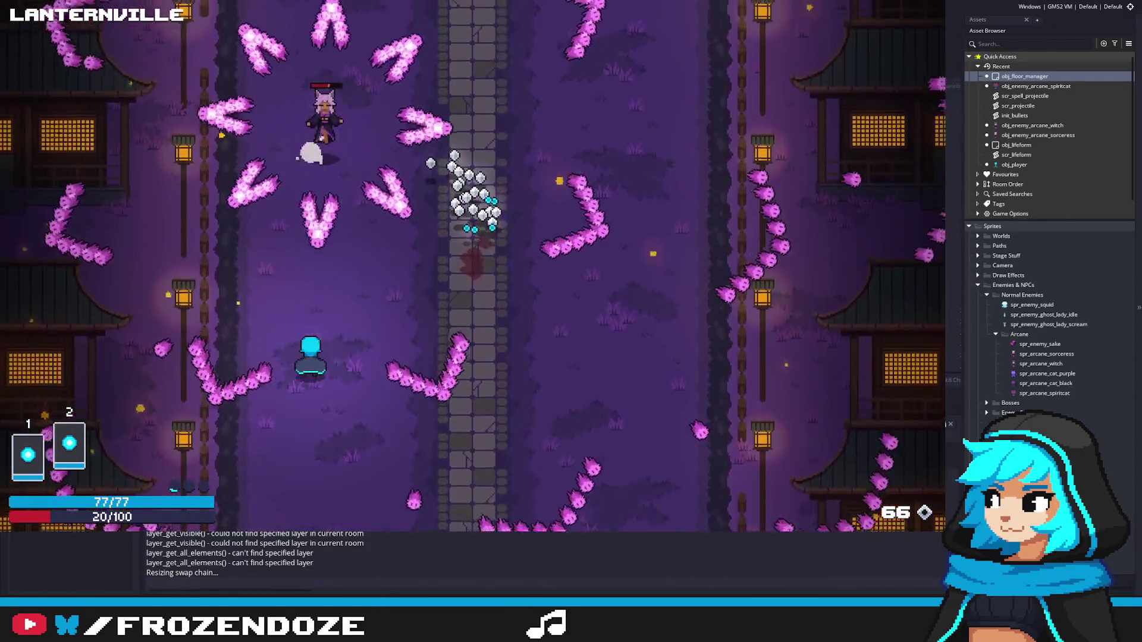
{"action": "key", "text": "Right"}
{"action": "key", "text": "Up"}
Step: Walk to the reward chest after the wave and open it
{"action": "key", "text": "Right"}
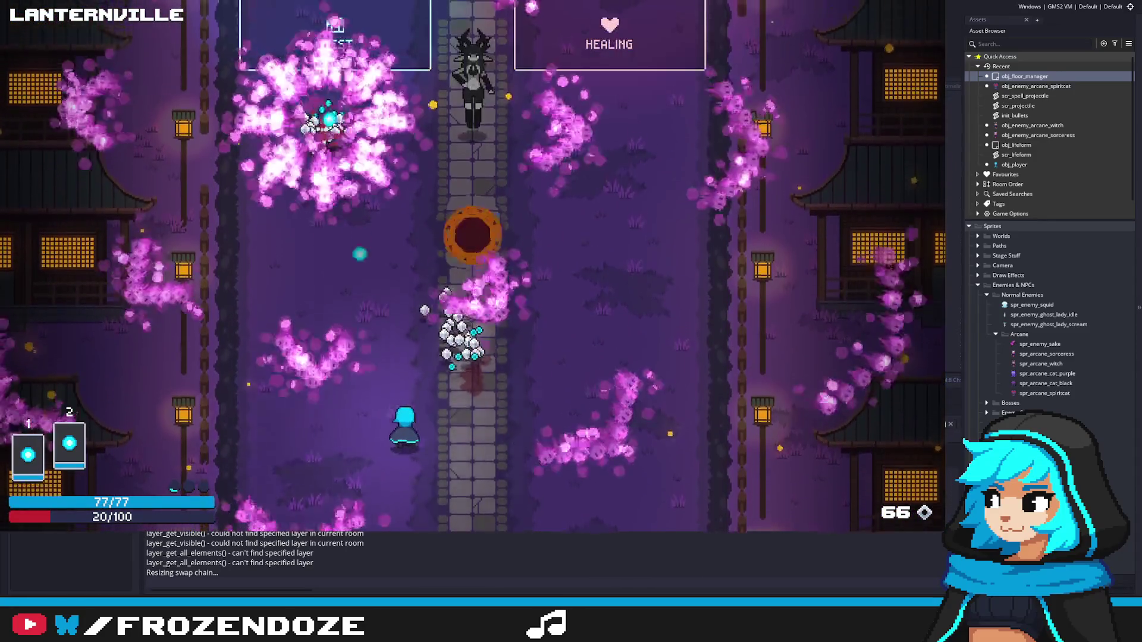
{"action": "key", "text": "Up"}
{"action": "key", "text": "Right"}
{"action": "key", "text": "Up"}
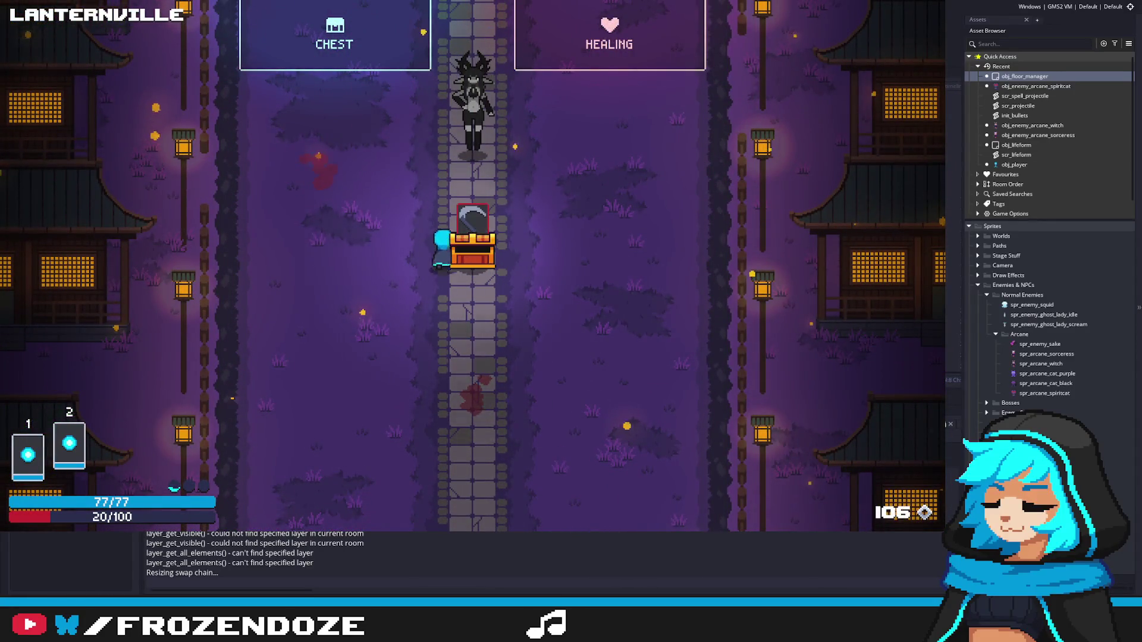
{"action": "key", "text": "Left"}
{"action": "key", "text": "Down"}
{"action": "key", "text": "Down"}
{"action": "key", "text": "Left"}
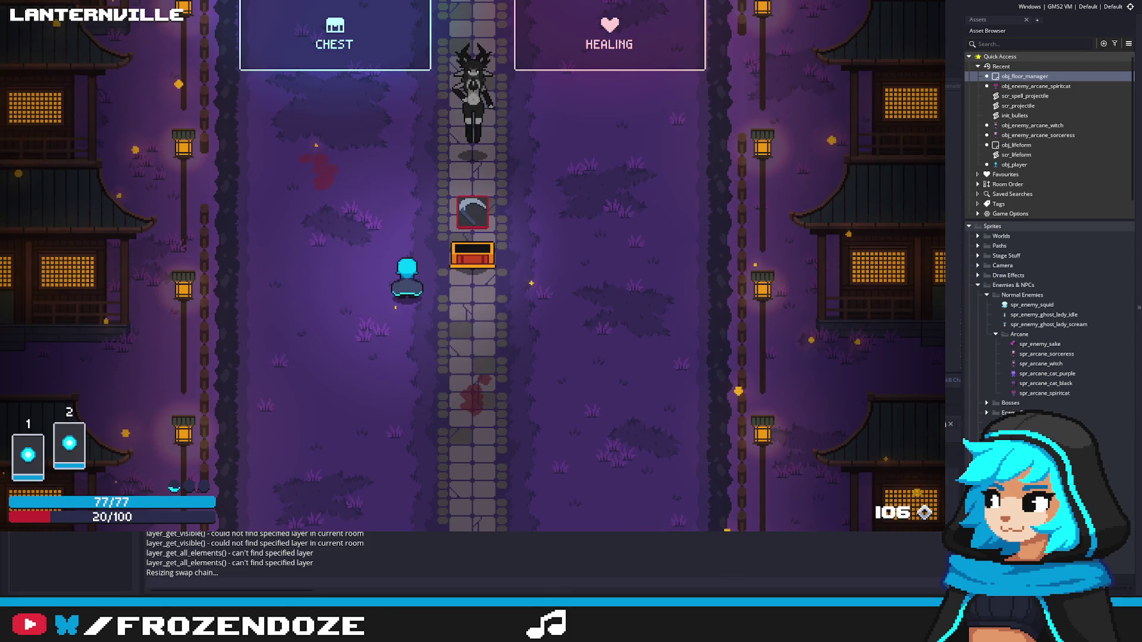
Step: Open the Spellcards panel, pick up the scythe spell, and quit the game
{"action": "key", "text": "Tab"}
{"action": "key", "text": "Right"}
{"action": "key", "text": "Up"}
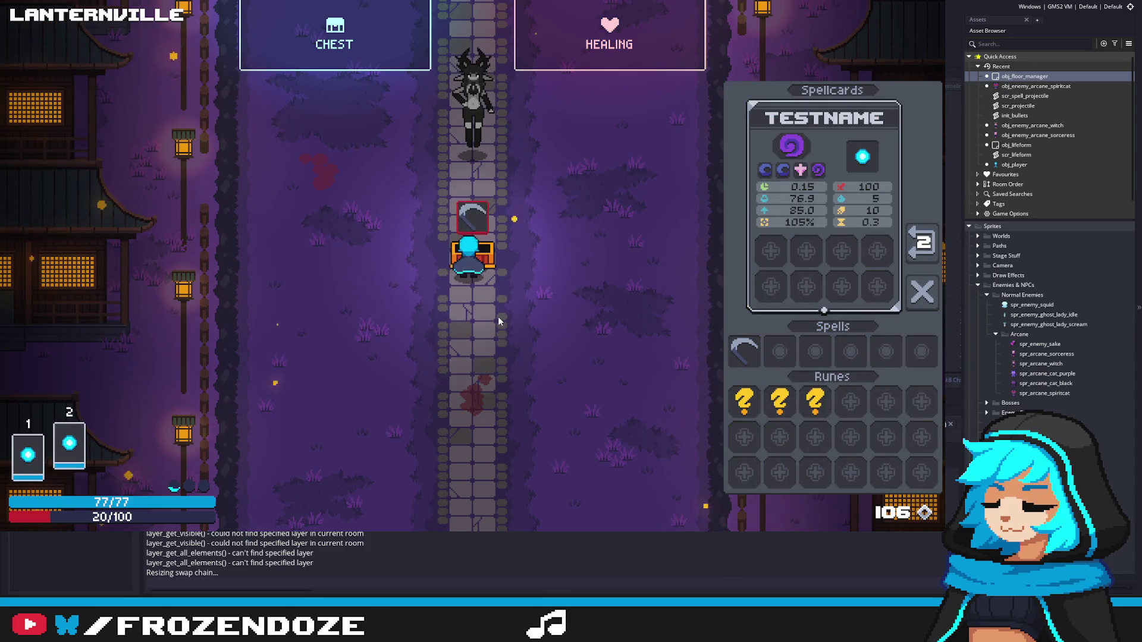
{"action": "key", "text": "Left"}
{"action": "key", "text": "Down"}
{"action": "key", "text": "Right"}
{"action": "key", "text": "Up"}
{"action": "key", "text": "Up"}
{"action": "key", "text": "Left"}
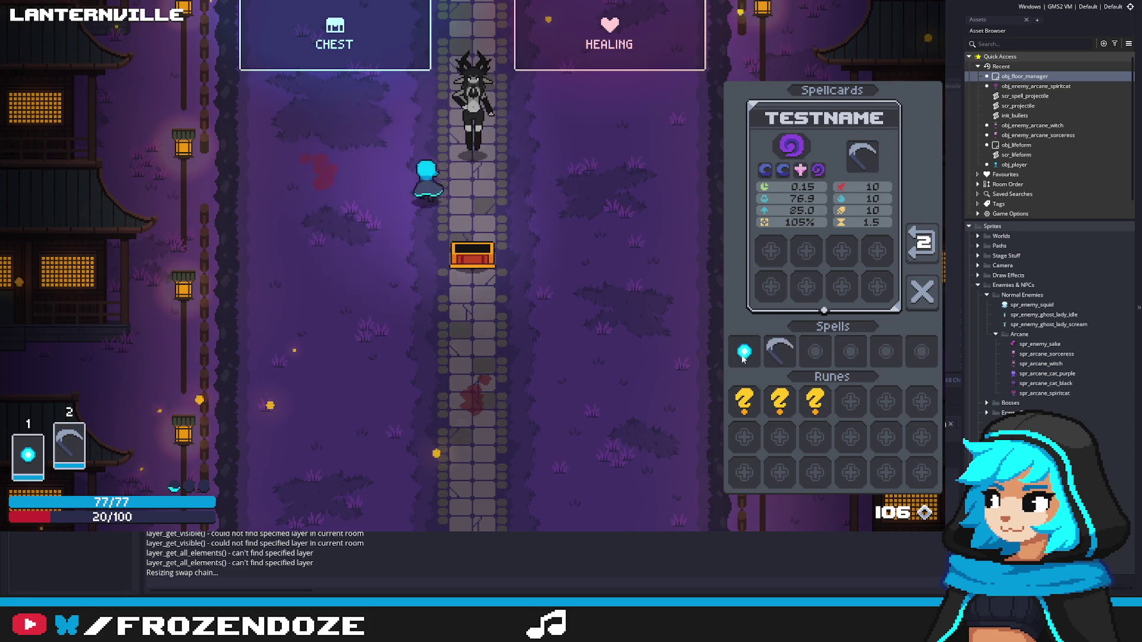
{"action": "key", "text": "Down"}
{"action": "key", "text": "Left"}
{"action": "key", "text": "Down"}
{"action": "key", "text": "Right"}
{"action": "key", "text": "Up"}
{"action": "key", "text": "Left"}
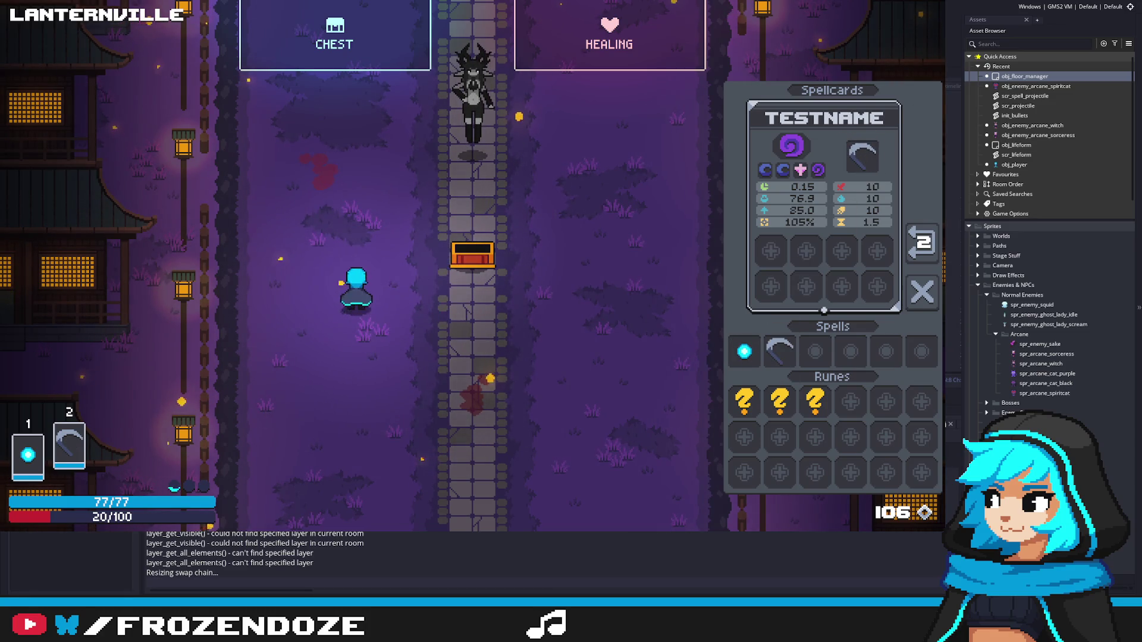
{"action": "key", "text": "Escape"}
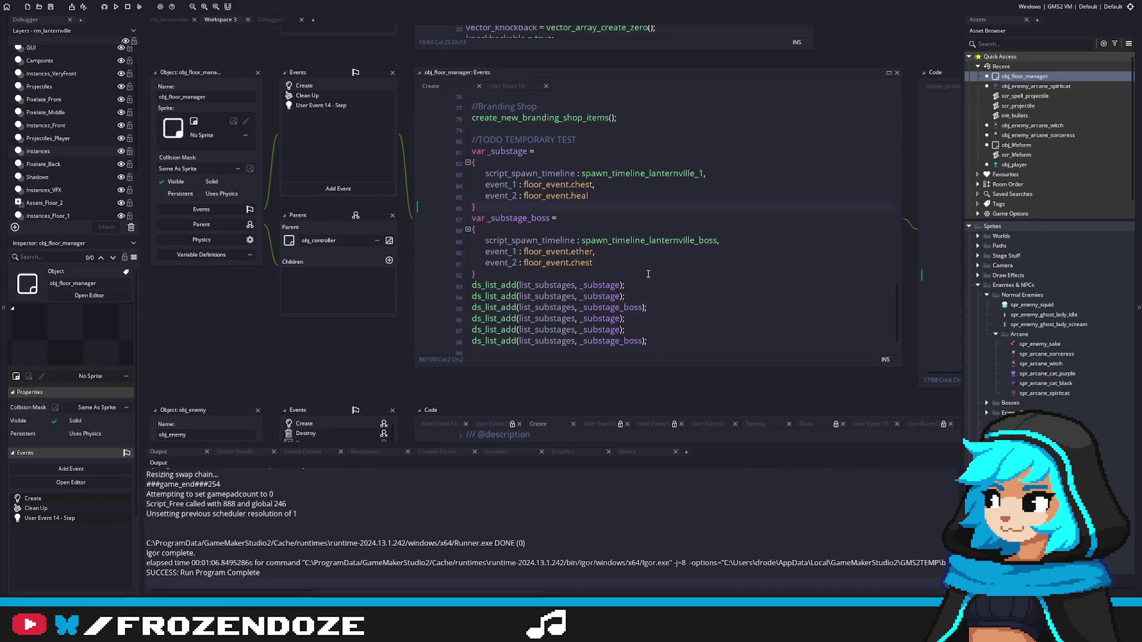
Step: Change obj_enemy_arcane_spiritcat's lifeform_set_base_hp from 200 to 180
{"action": "left_click", "coordinate": [641, 259]}
{"action": "left_click_drag", "start_coordinate": [1133, 110], "coordinate": [1120, 575]}
{"action": "double_click", "coordinate": [1047, 253]}
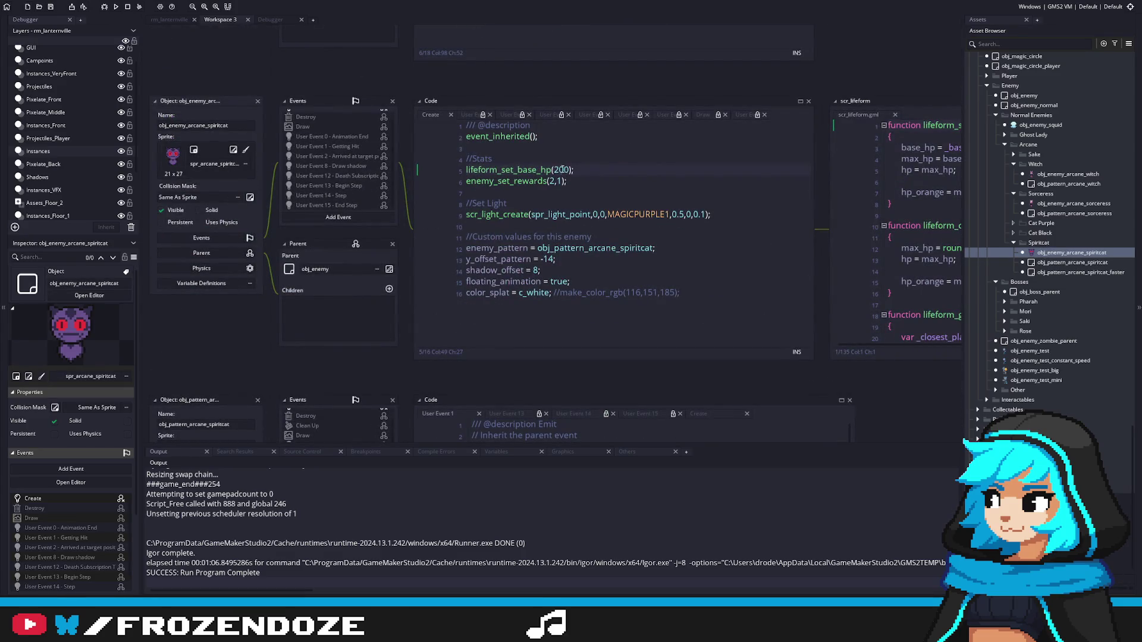
{"action": "left_click", "coordinate": [554, 170]}
{"action": "key", "text": "Left"}
{"action": "key", "text": "Left"}
{"action": "key", "text": "Delete"}
{"action": "key", "text": "Delete"}
{"action": "type", "text": "18"}
Step: Open obj_enemy_arcane_witch's Create code and place the caret in its 3000 HP value
{"action": "double_click", "coordinate": [1073, 204]}
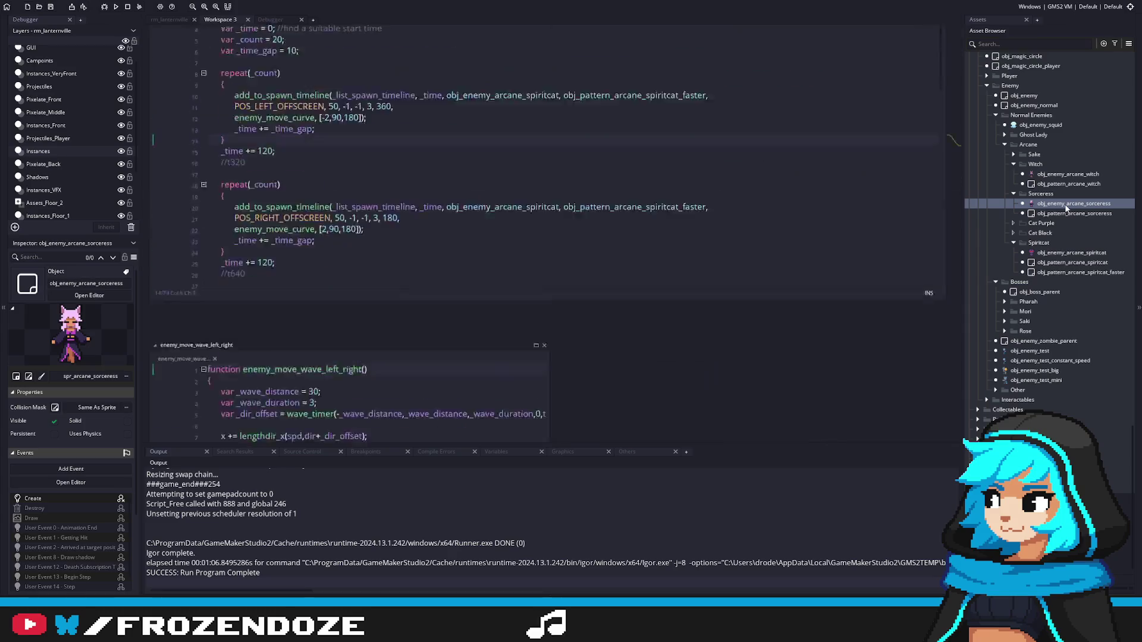
{"action": "double_click", "coordinate": [1068, 174]}
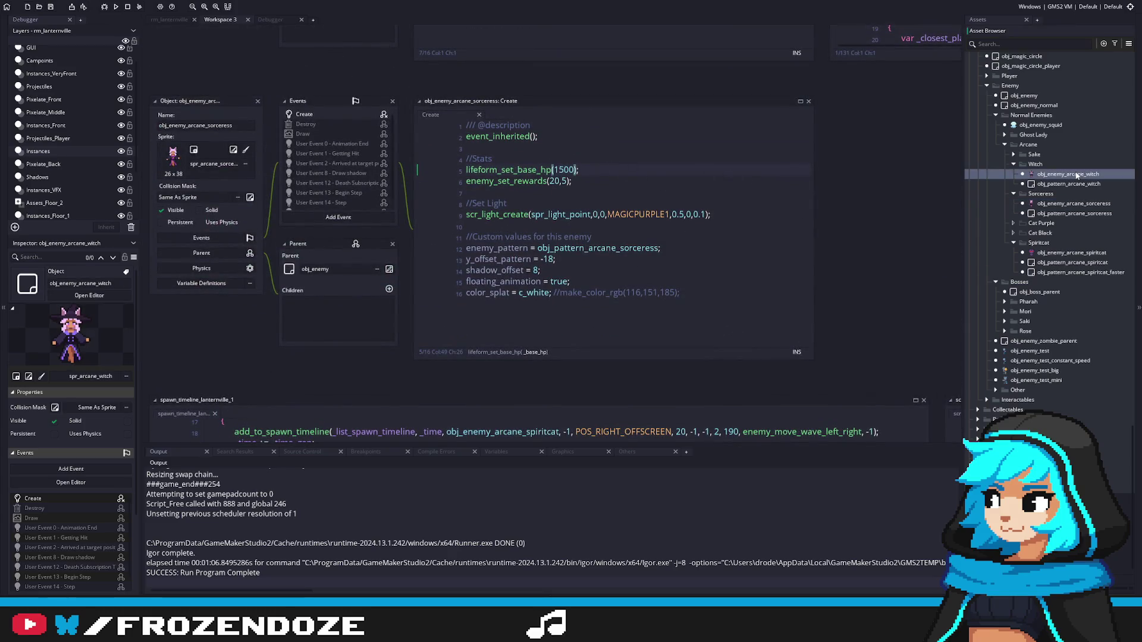
{"action": "left_click", "coordinate": [534, 192]}
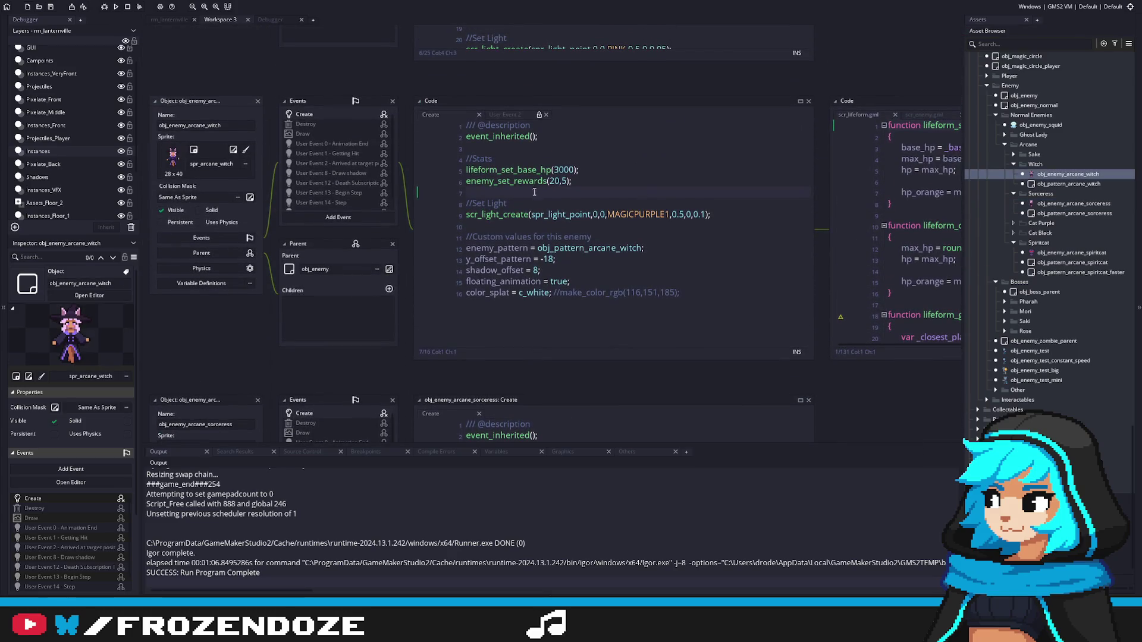
{"action": "left_click", "coordinate": [556, 170]}
{"action": "left_click", "coordinate": [572, 181]}
{"action": "left_click", "coordinate": [569, 171]}
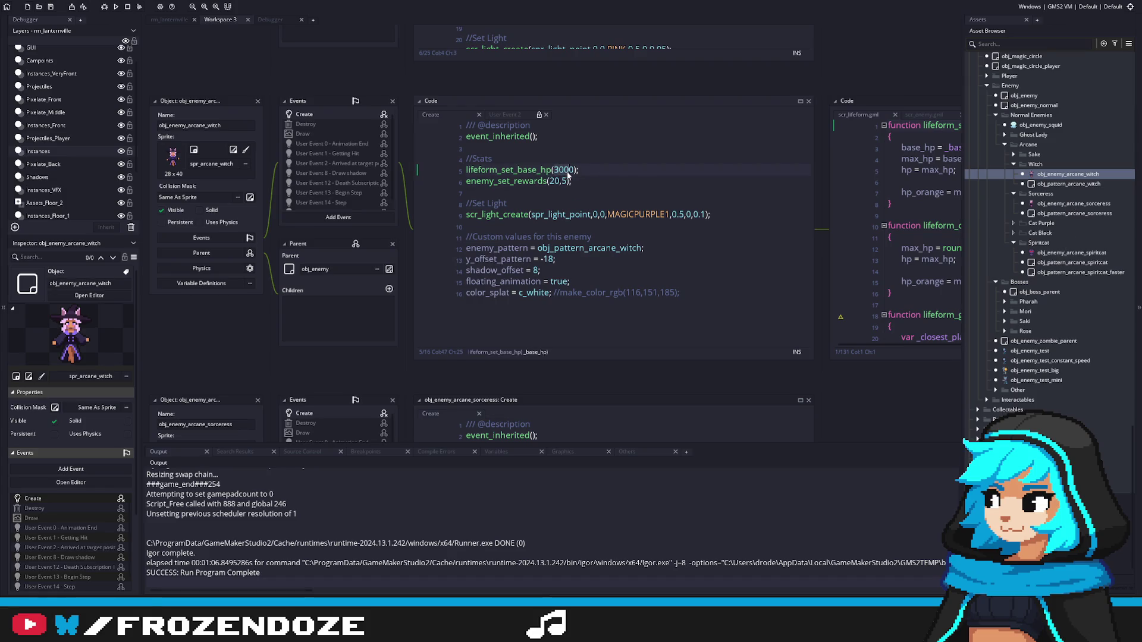
Step: Set the witch's HP to 2500 and open the sorceress's Create code at 1500
{"action": "type", "text": "25"}
{"action": "double_click", "coordinate": [1065, 203]}
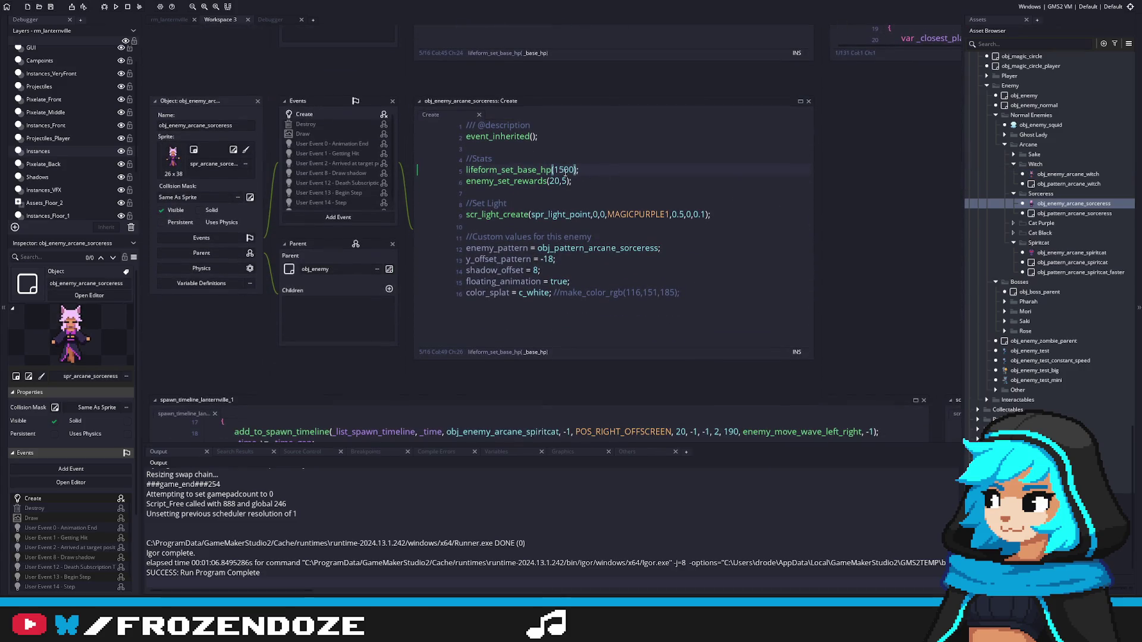
{"action": "left_click", "coordinate": [565, 171]}
{"action": "type", "text": "2"}
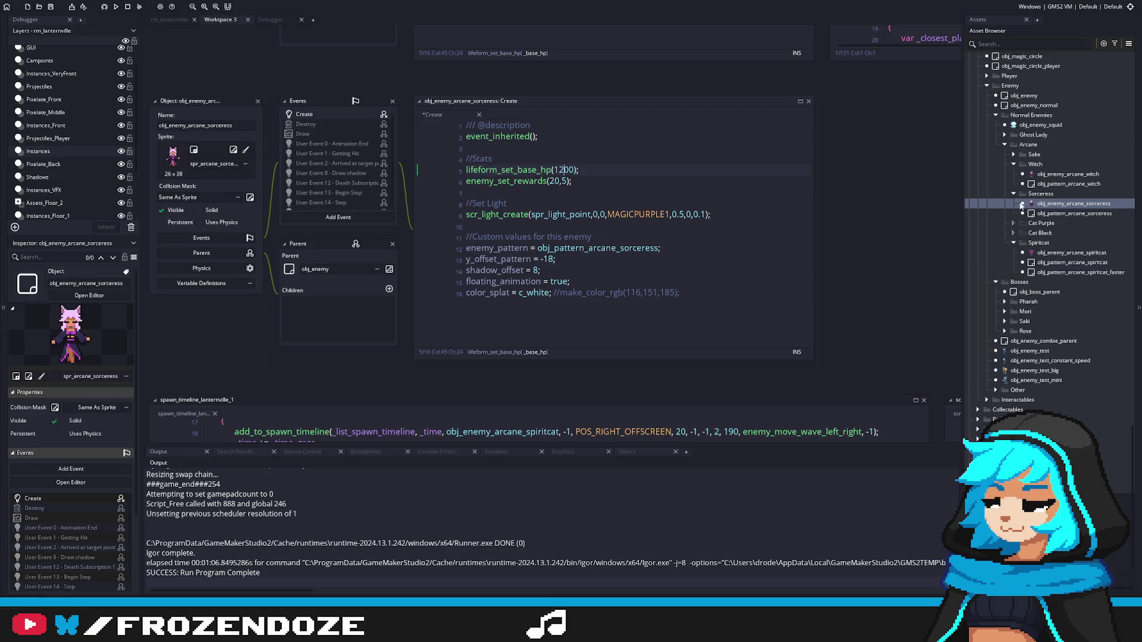
Step: Confirm the witch's 2500 HP, return to the sorceress's code, and run the game
{"action": "double_click", "coordinate": [1065, 173]}
{"action": "left_click", "coordinate": [1048, 203]}
{"action": "double_click", "coordinate": [1048, 204]}
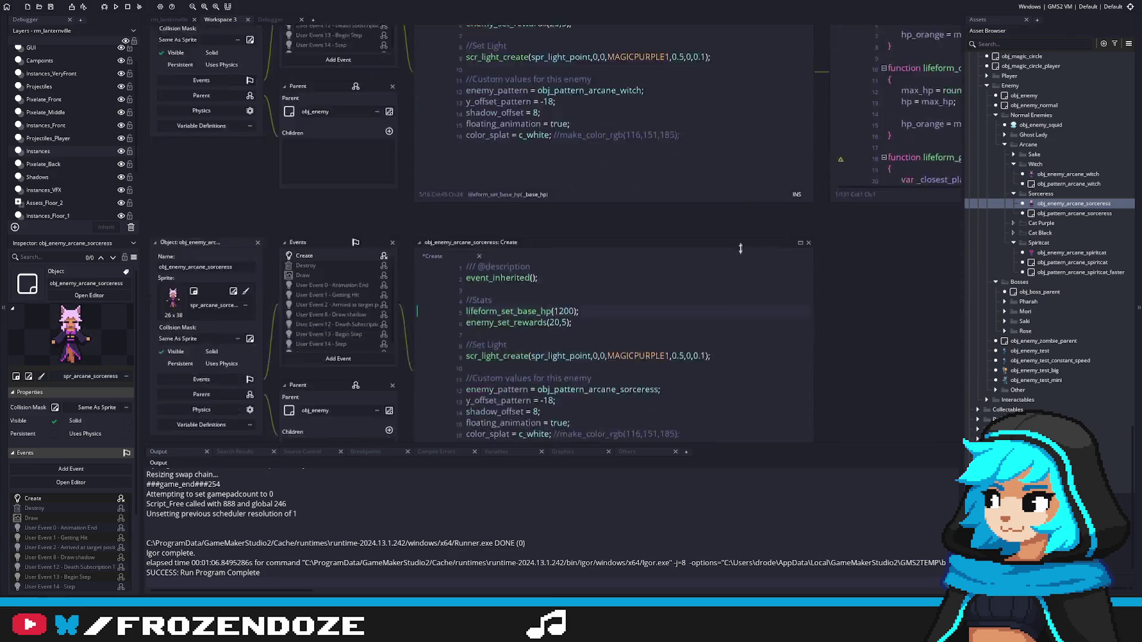
{"action": "left_click", "coordinate": [614, 188]}
{"action": "key", "text": "F5"}
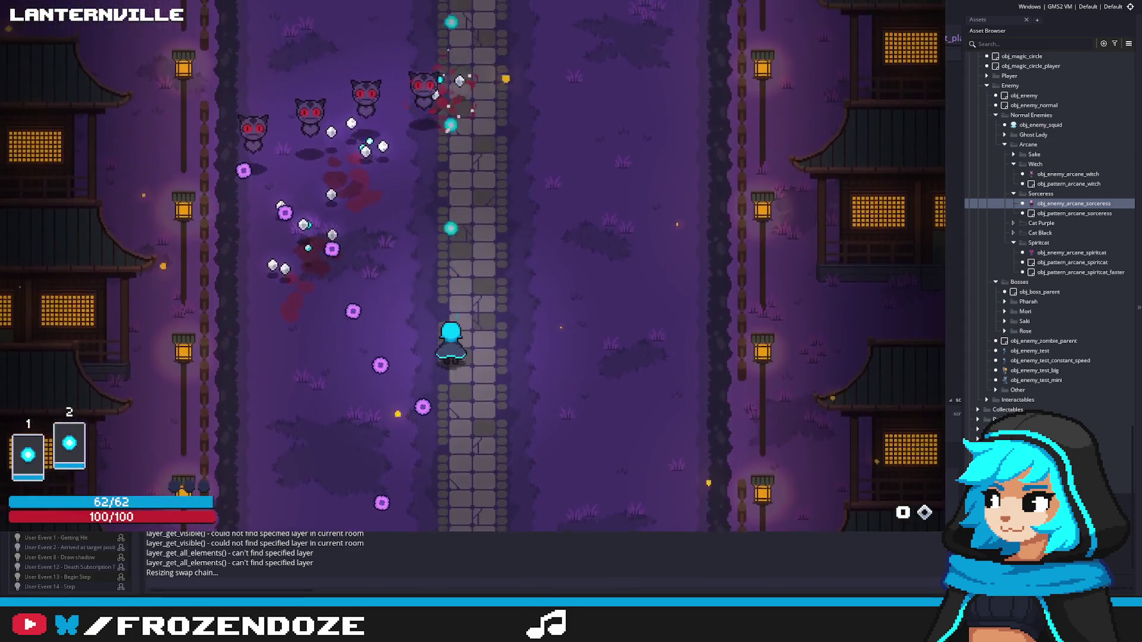
Step: Play up the stone path, dodging bullets and casting a magic circle beside the witch
{"action": "key", "text": "a"}
{"action": "key", "text": "d"}
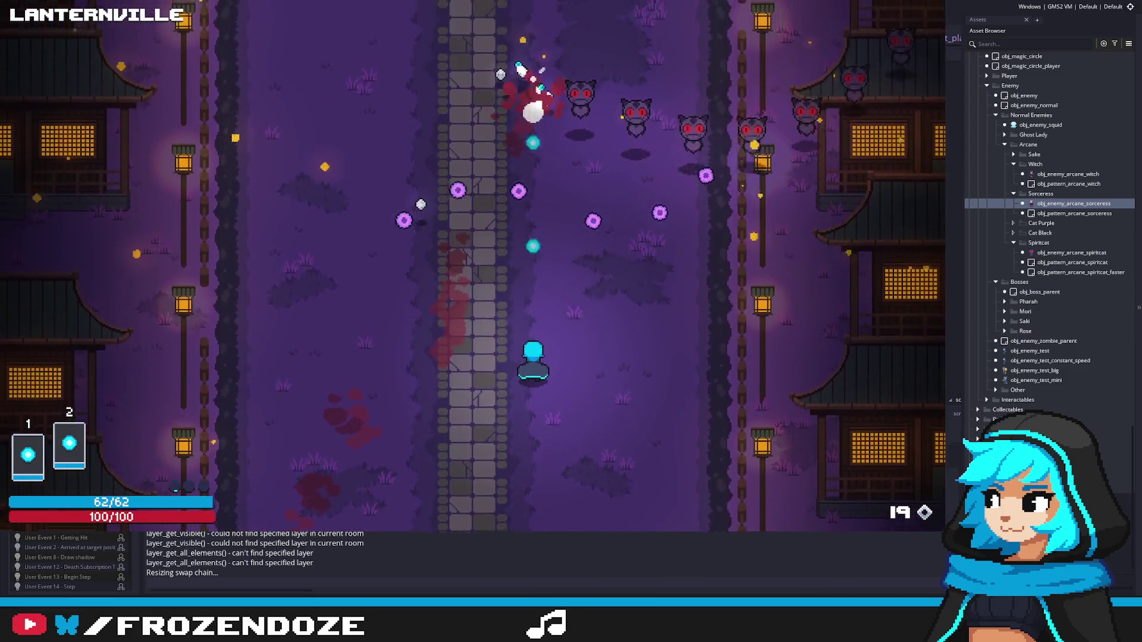
{"action": "key", "text": "w"}
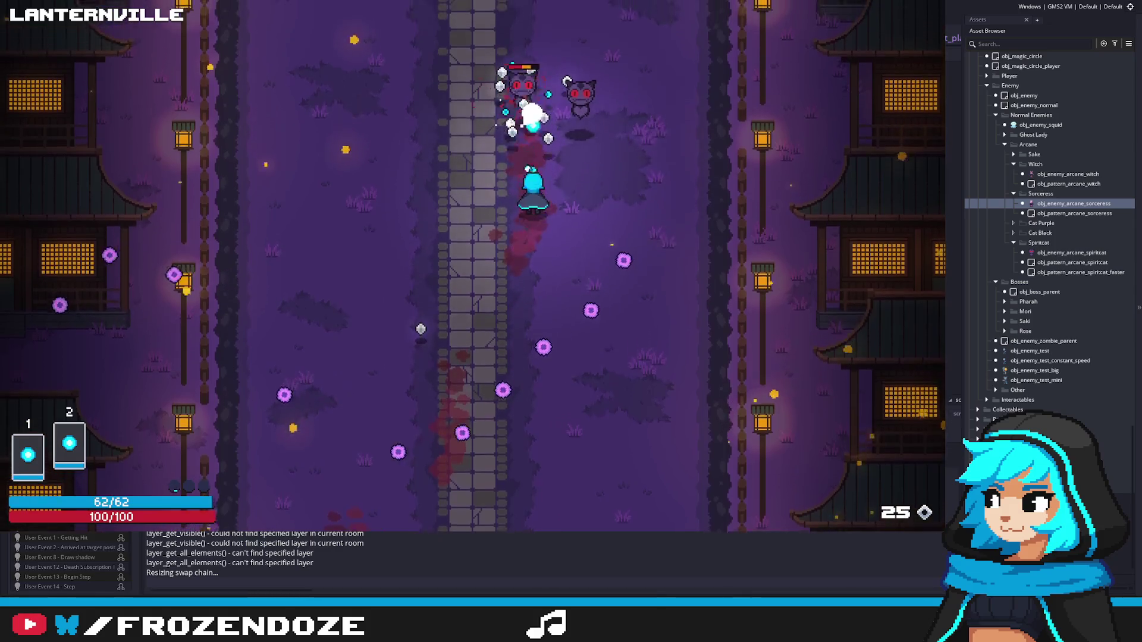
{"action": "key", "text": "a"}
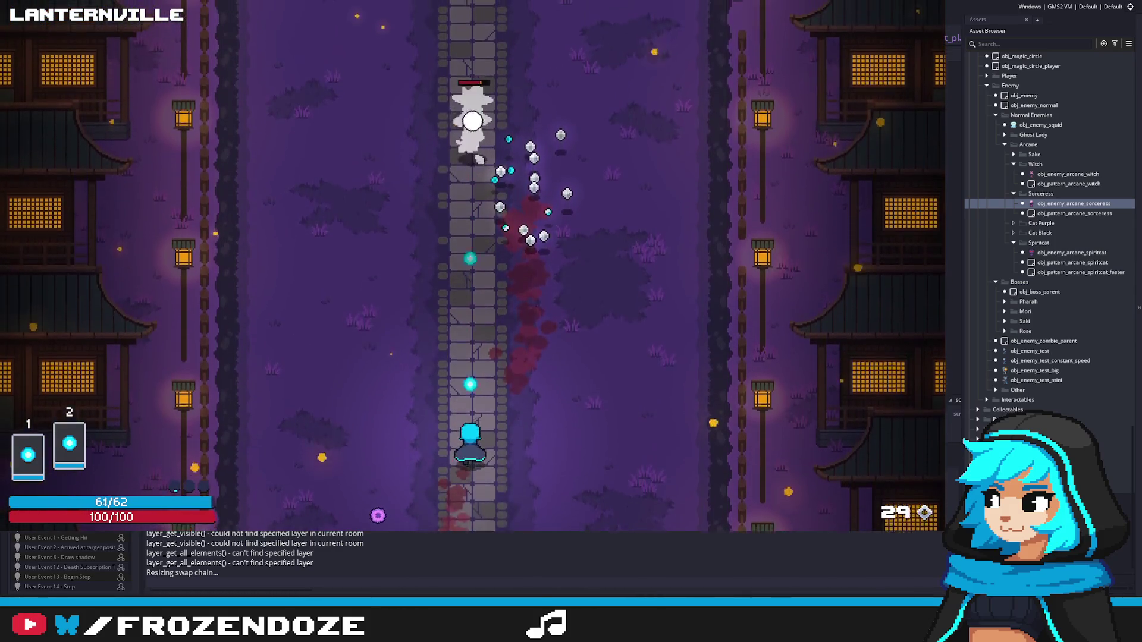
{"action": "key", "text": "d"}
{"action": "key", "text": "a"}
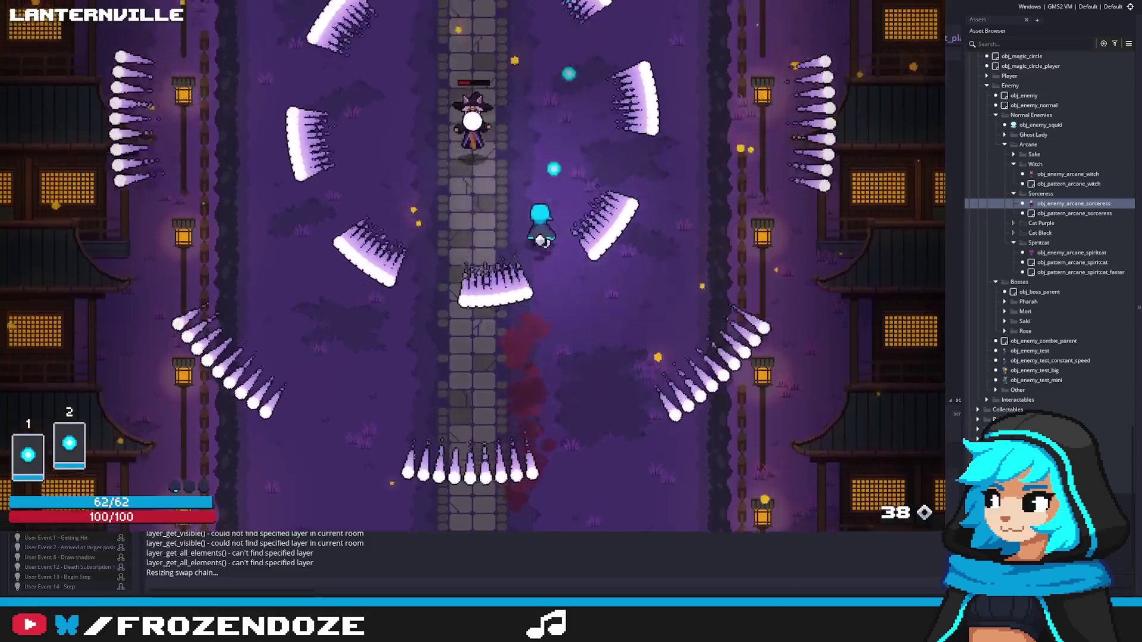
{"action": "key", "text": "w"}
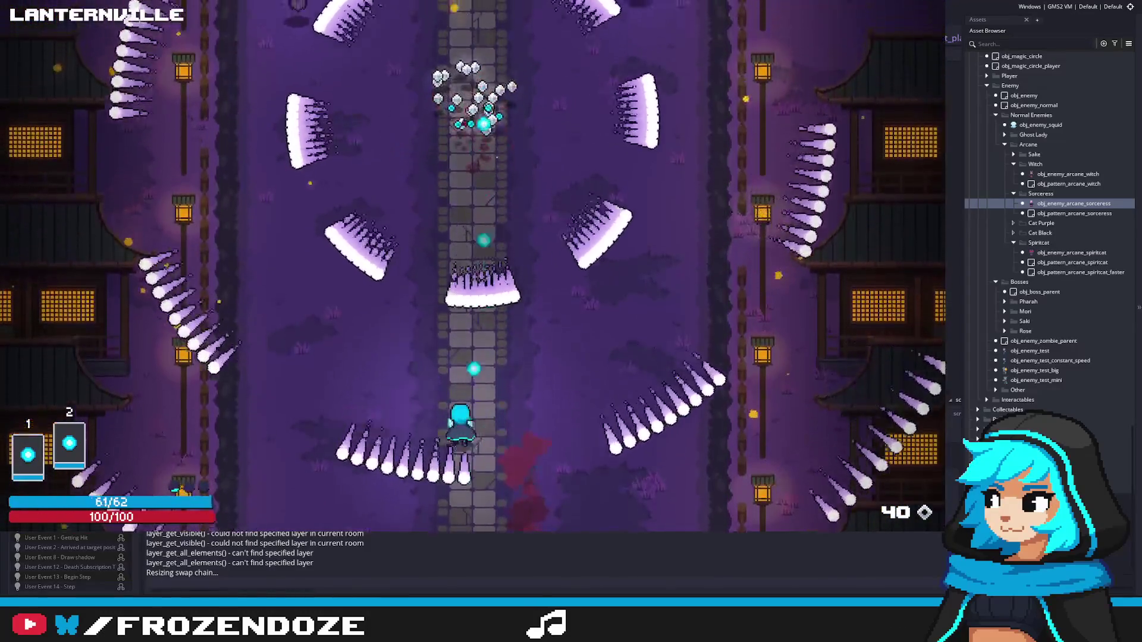
Step: Walk past the witch, close the game, and undo the sorceress's HP back to 1500
{"action": "key", "text": "a"}
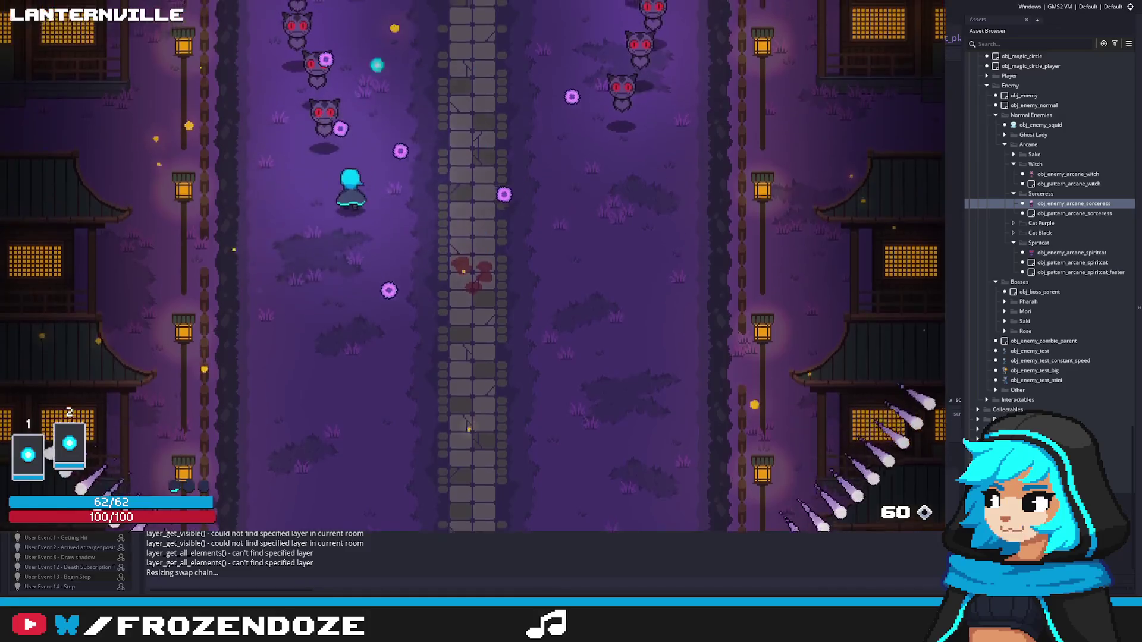
{"action": "key", "text": "s"}
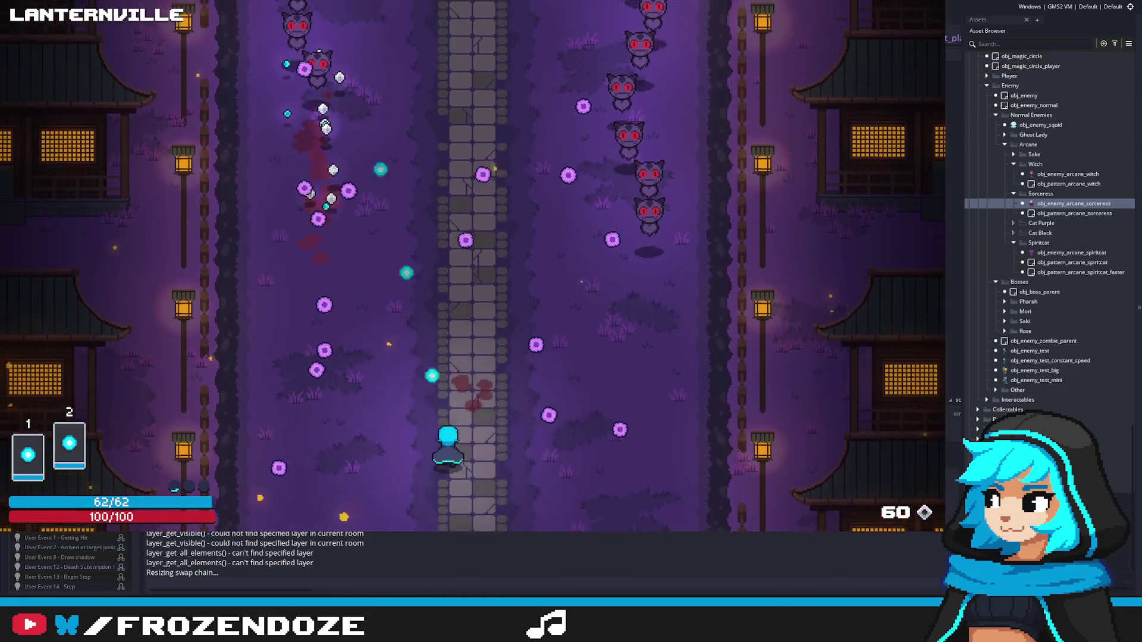
{"action": "key", "text": "Escape"}
{"action": "key", "text": "ctrl+z"}
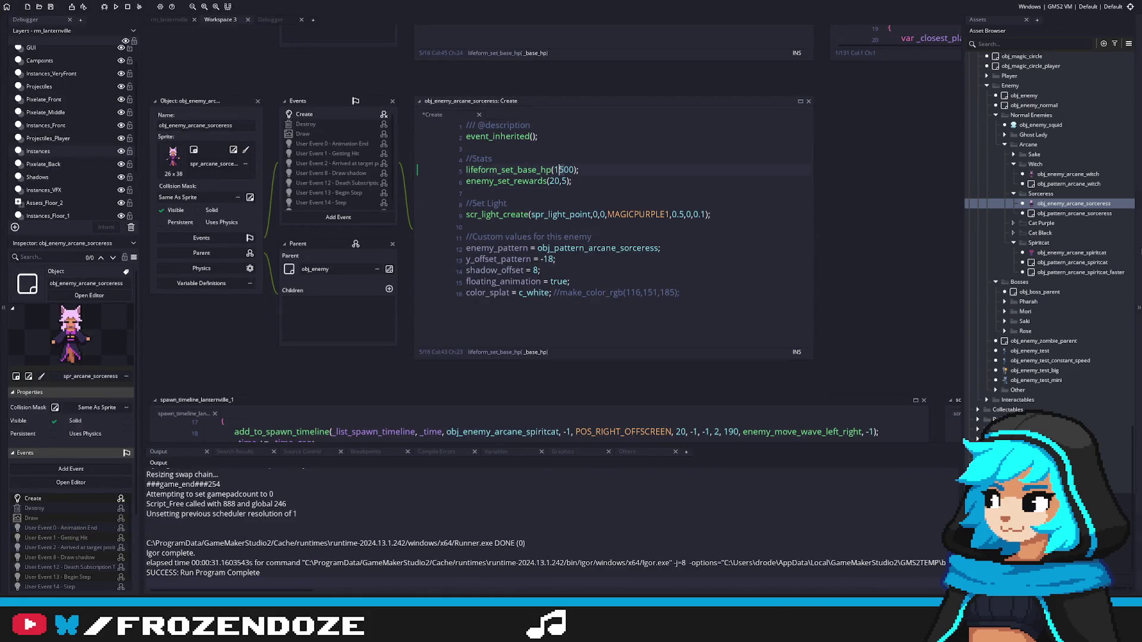
{"action": "double_click", "coordinate": [1065, 173]}
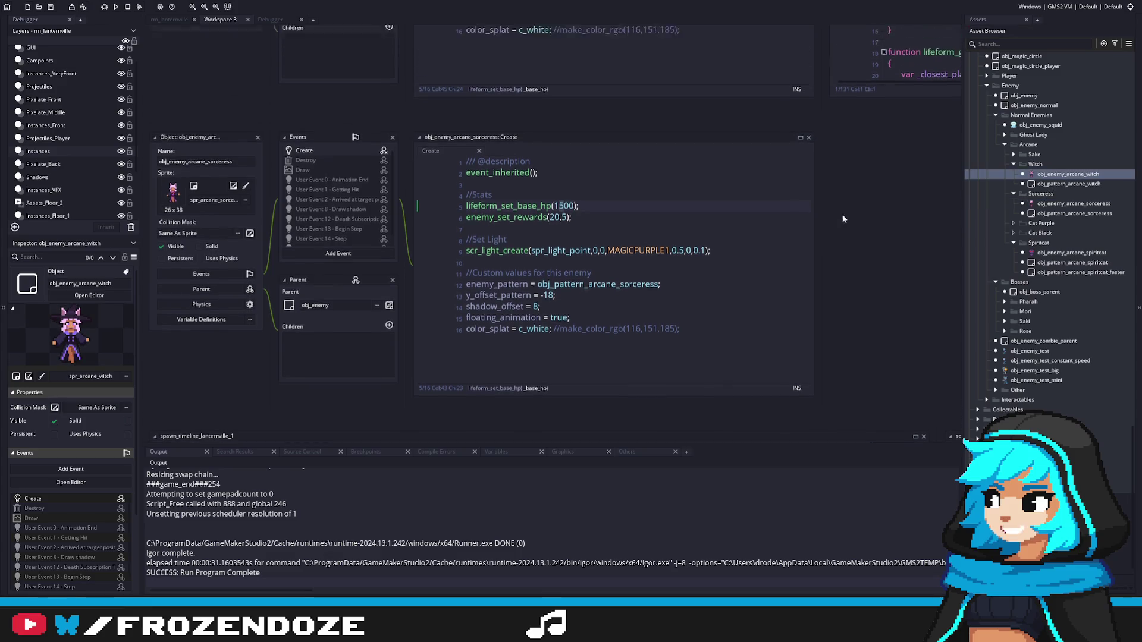
{"action": "left_click", "coordinate": [667, 189]}
{"action": "scroll", "coordinate": [1075, 393], "scroll_direction": "down", "scroll_amount": 15}
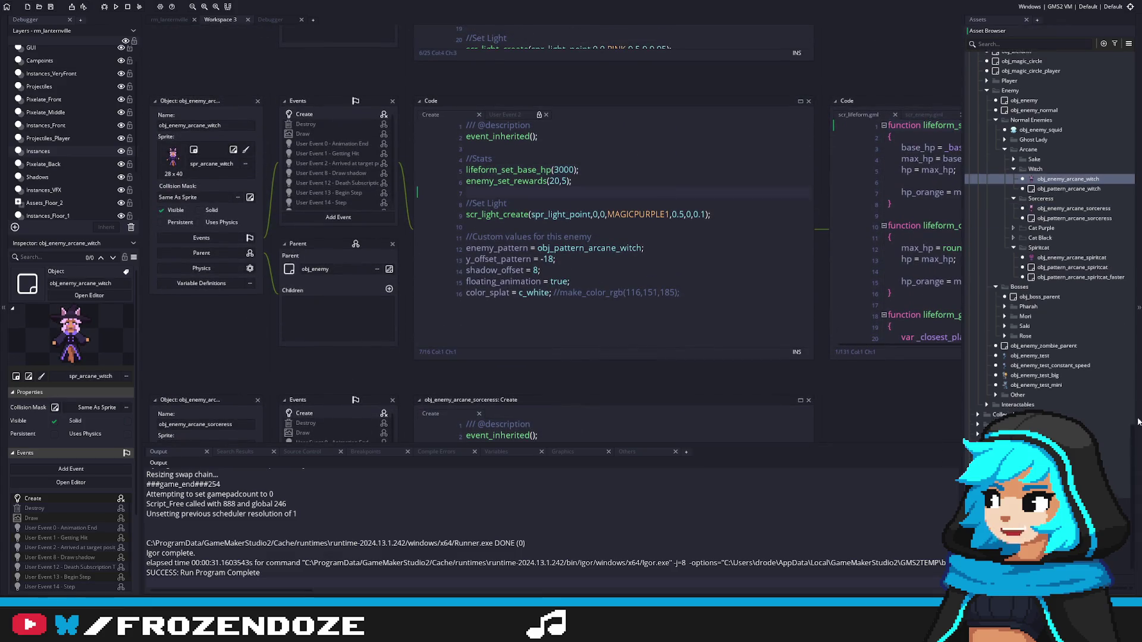
{"action": "scroll", "coordinate": [1097, 194], "scroll_direction": "up", "scroll_amount": 1}
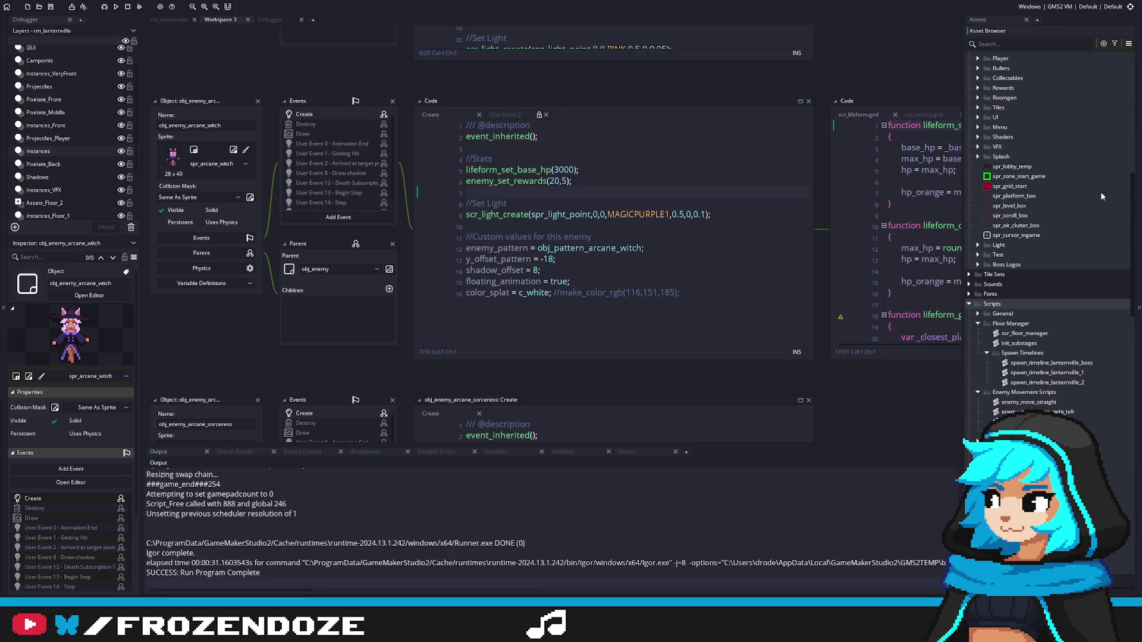
{"action": "scroll", "coordinate": [1100, 191], "scroll_direction": "down", "scroll_amount": 10}
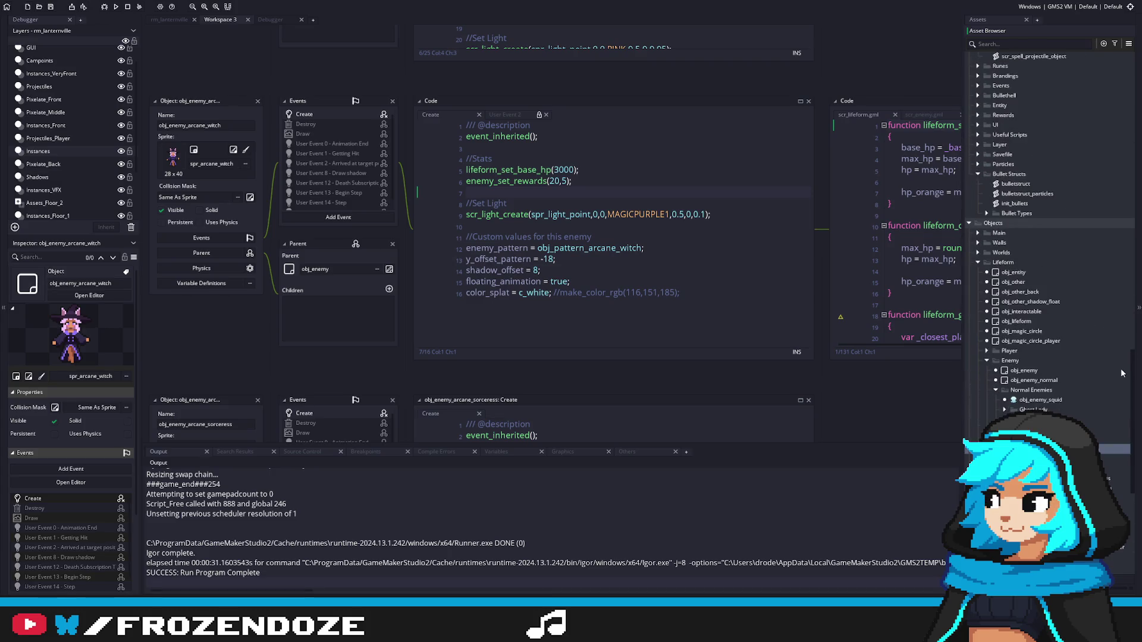
{"action": "scroll", "coordinate": [1121, 373], "scroll_direction": "down", "scroll_amount": 3}
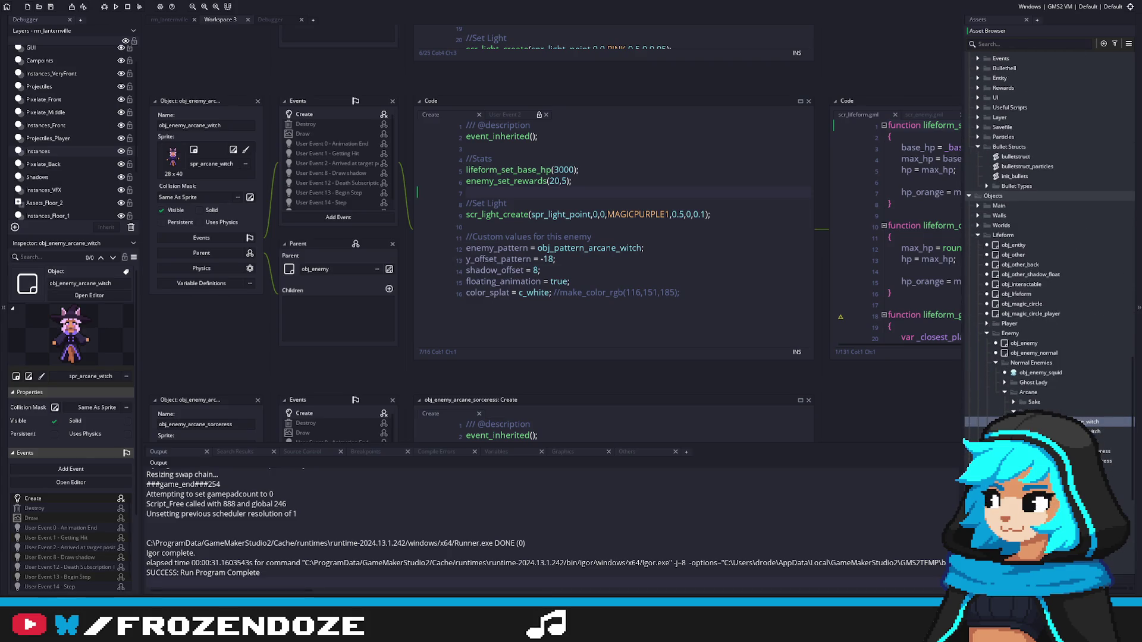
{"action": "left_click", "coordinate": [1105, 451]}
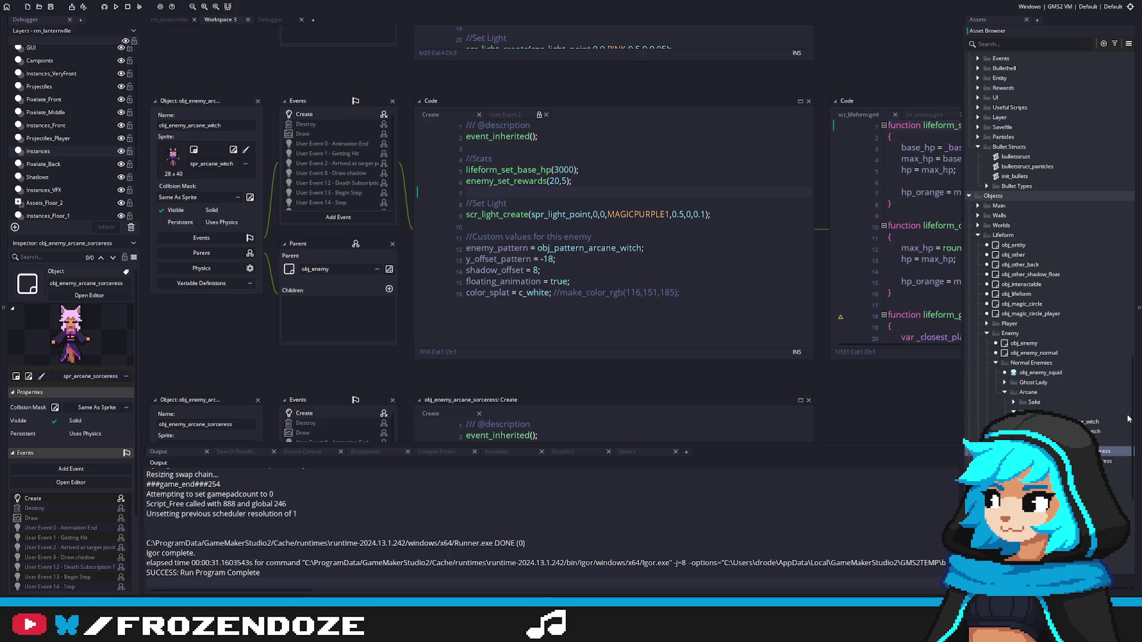
{"action": "left_click", "coordinate": [556, 170]}
{"action": "key", "text": "End"}
{"action": "double_click", "coordinate": [1106, 499]}
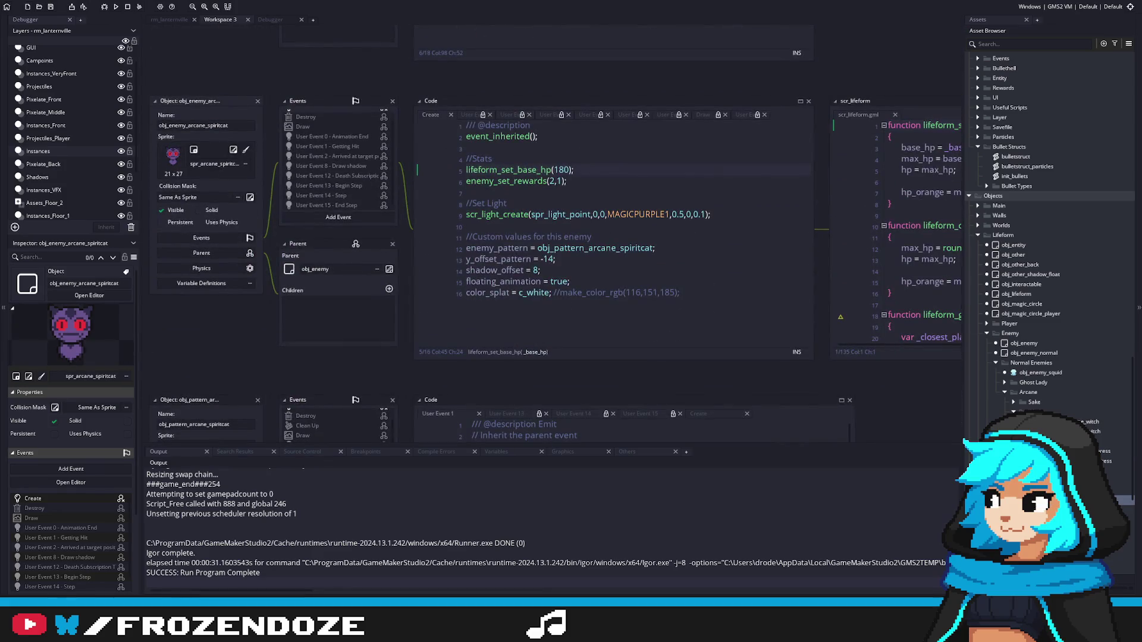
{"action": "double_click", "coordinate": [1106, 451]}
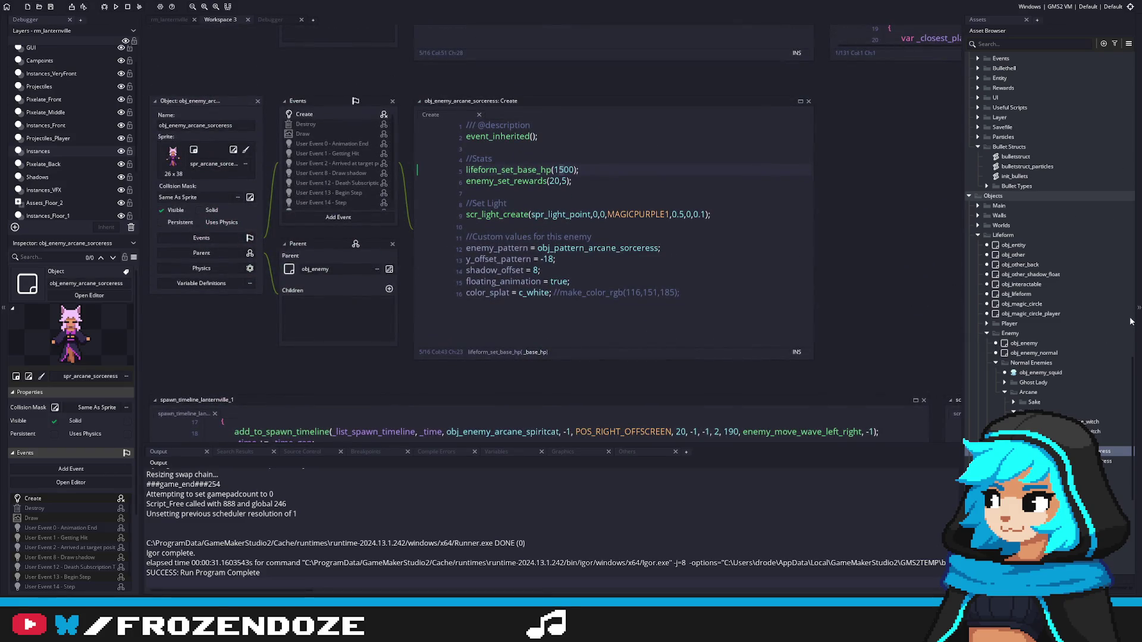
{"action": "mouse_move", "coordinate": [1131, 370]}
{"action": "left_mouse_down"}
{"action": "mouse_move", "coordinate": [1121, 148]}
{"action": "mouse_move", "coordinate": [1100, 20]}
{"action": "left_mouse_up"}
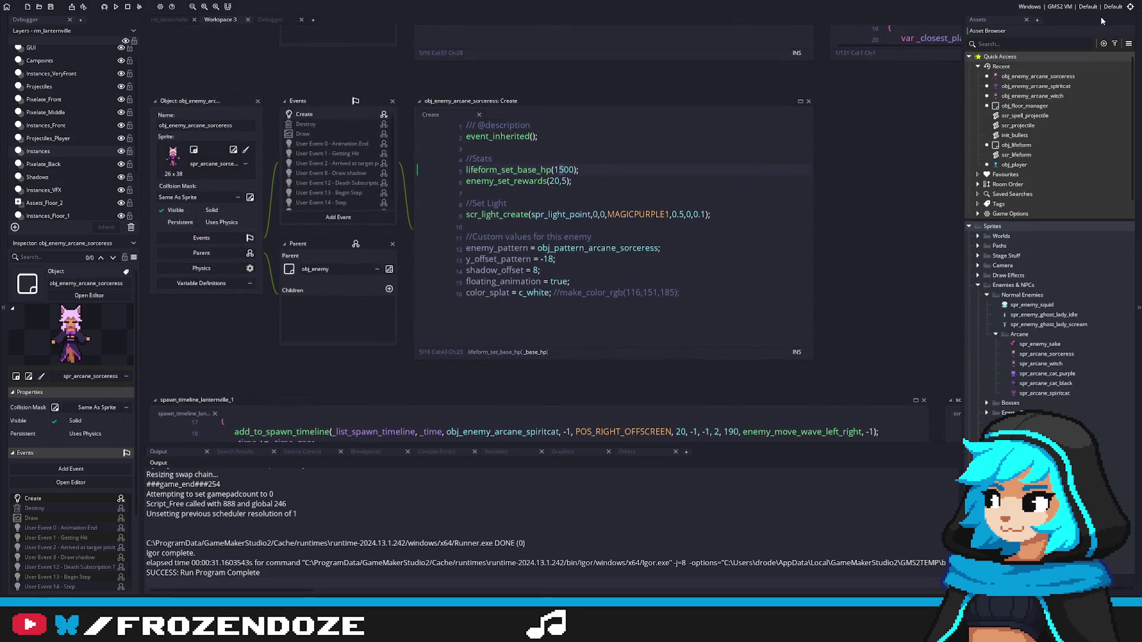
Step: Duplicate the first substage block in obj_floor_manager and rename it _substage_2
{"action": "double_click", "coordinate": [1024, 106]}
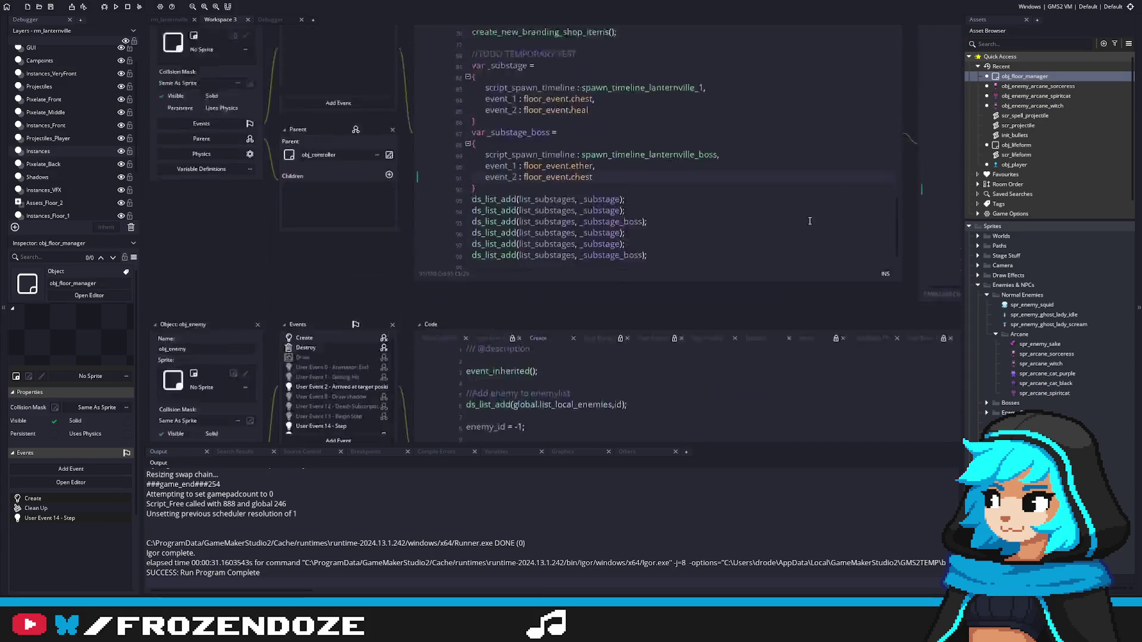
{"action": "mouse_move", "coordinate": [534, 205]}
{"action": "left_mouse_down"}
{"action": "mouse_move", "coordinate": [476, 172]}
{"action": "mouse_move", "coordinate": [470, 150]}
{"action": "left_mouse_up"}
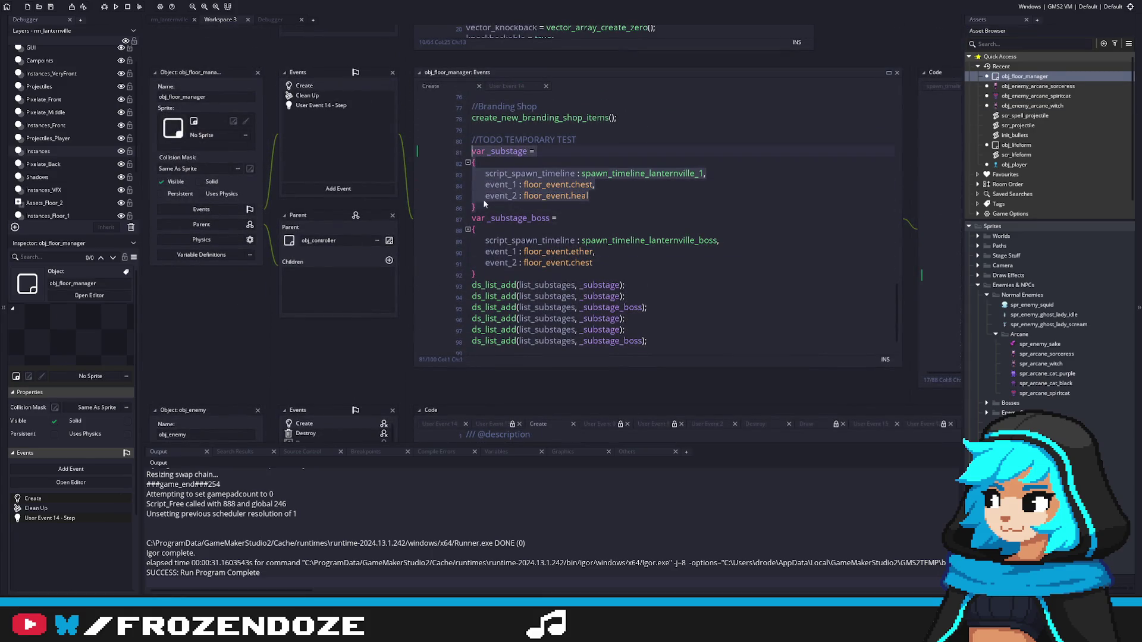
{"action": "key", "text": "ctrl+c"}
{"action": "left_click", "coordinate": [503, 210]}
{"action": "key", "text": "ctrl+v"}
{"action": "left_click", "coordinate": [528, 218]}
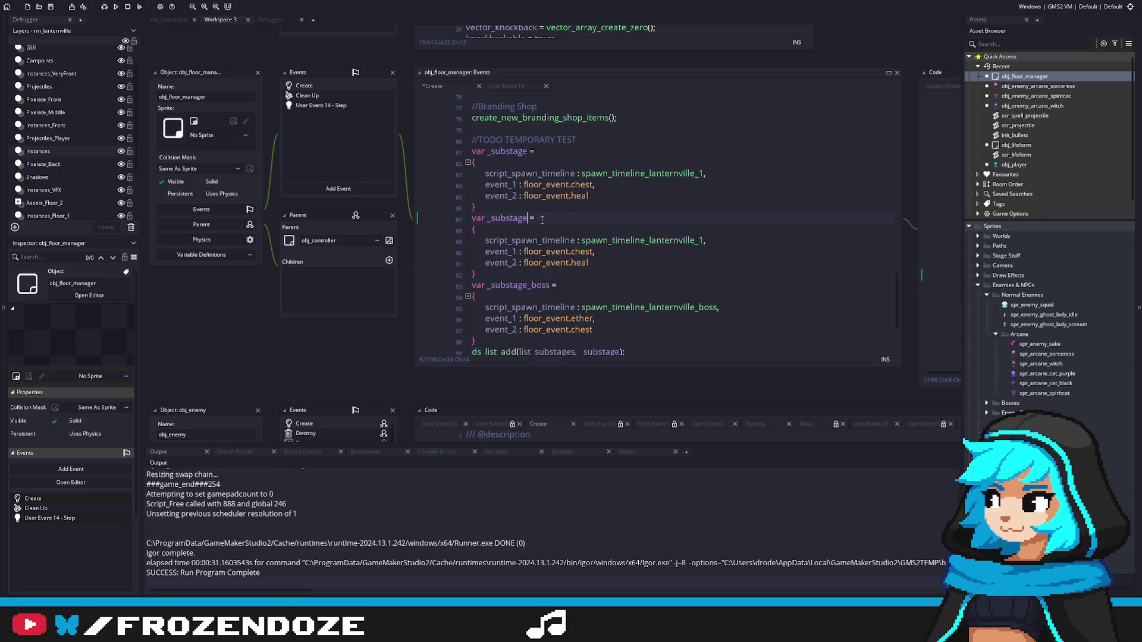
{"action": "type", "text": "_2"}
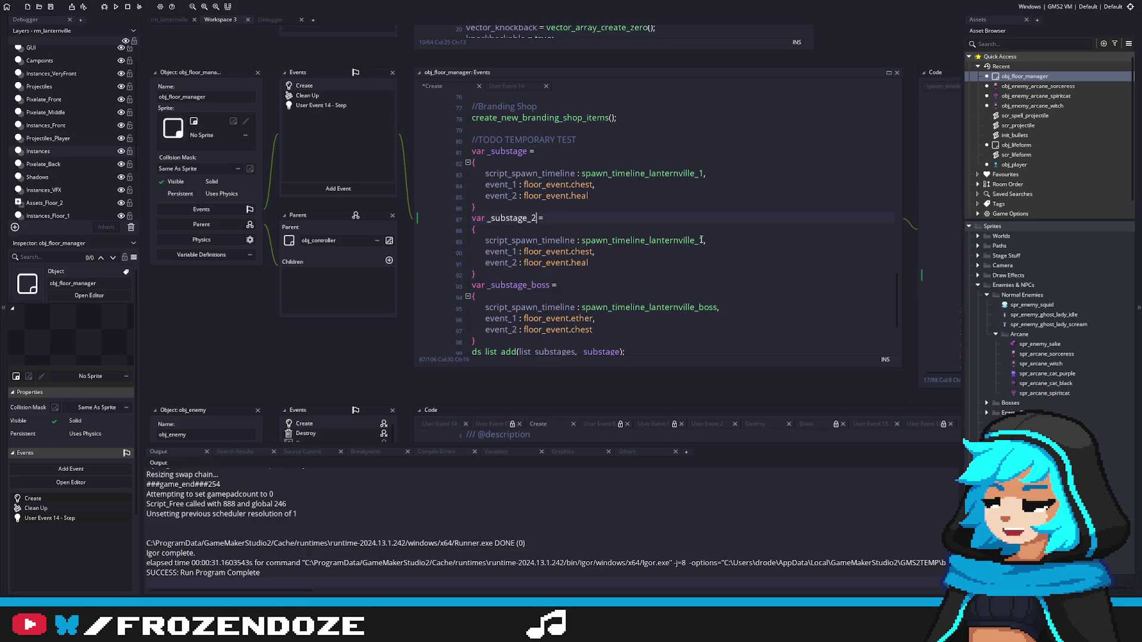
Step: Point the new substage's timeline to spawn_timeline_lanternville_2
{"action": "double_click", "coordinate": [703, 240]}
{"action": "type", "text": "2,"}
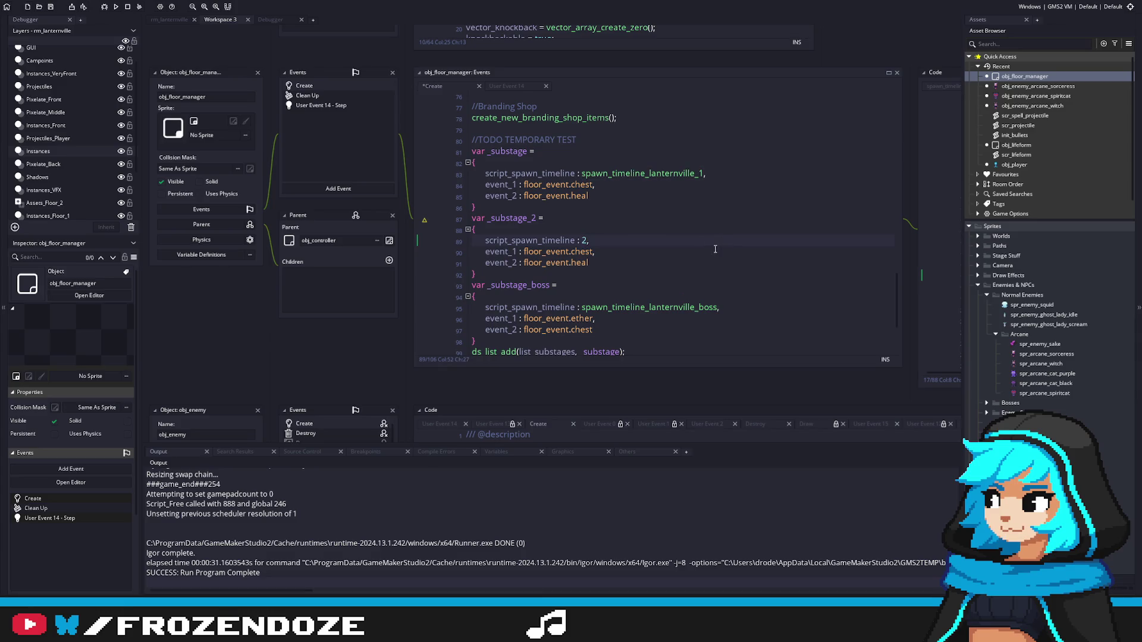
{"action": "key", "text": "ctrl+z"}
{"action": "left_click", "coordinate": [703, 241]}
{"action": "key", "text": "BackSpace"}
{"action": "type", "text": "2"}
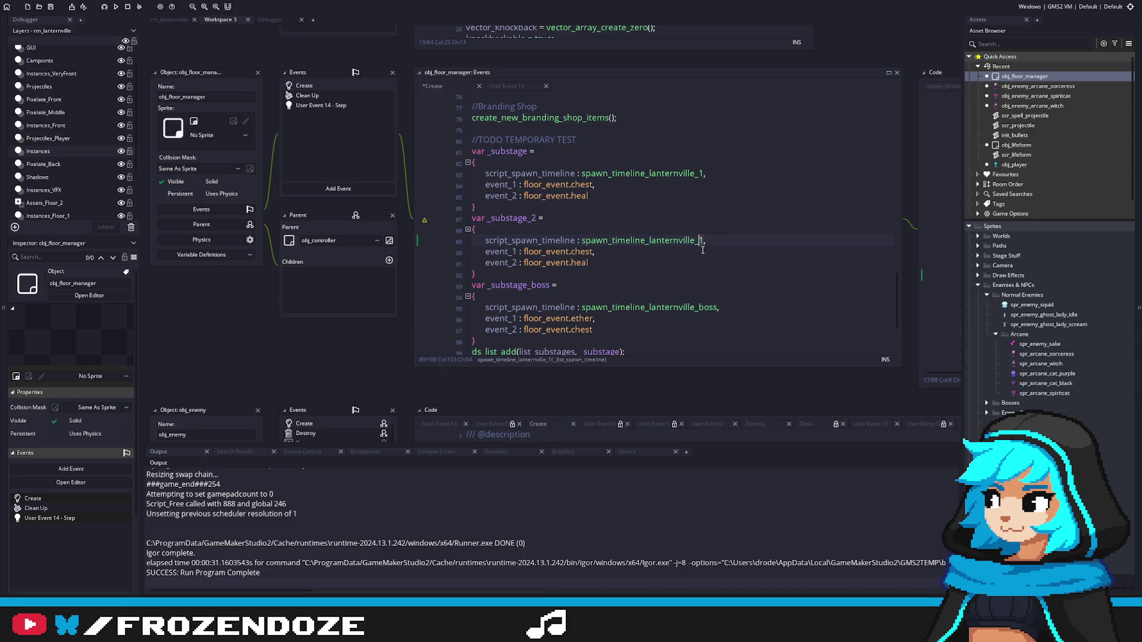
Step: Change the new substage's first event from chest to ether
{"action": "scroll", "coordinate": [595, 250], "scroll_direction": "down", "scroll_amount": 2}
{"action": "left_click", "coordinate": [588, 265]}
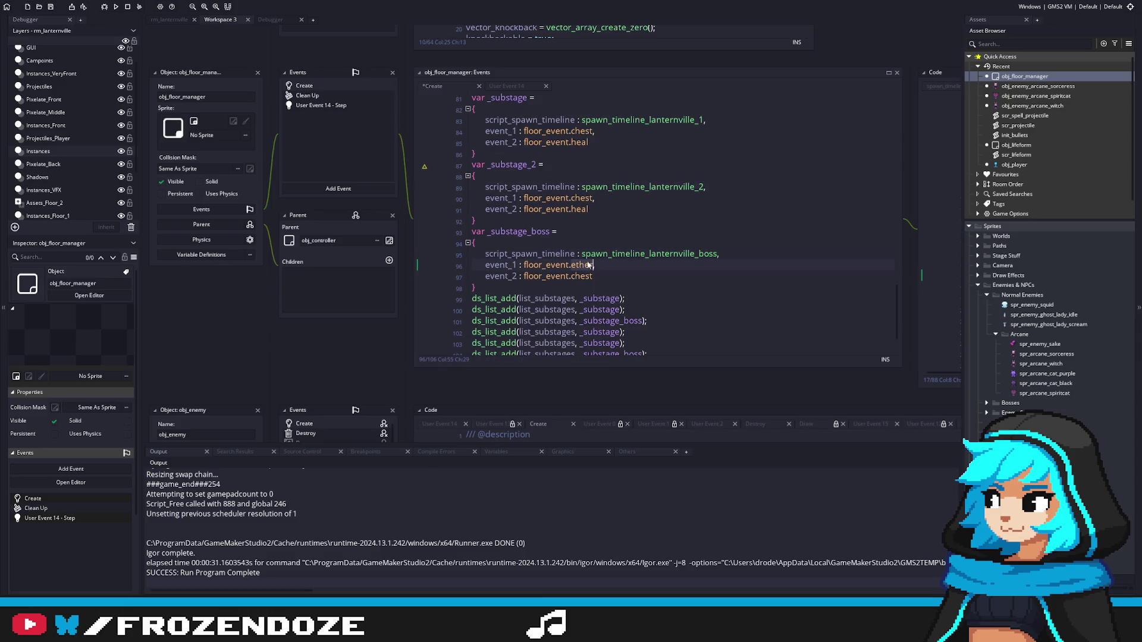
{"action": "double_click", "coordinate": [581, 199]}
{"action": "key", "text": "ctrl+v"}
{"action": "left_click", "coordinate": [590, 276]}
{"action": "key", "text": "Up"}
{"action": "key", "text": "Up"}
{"action": "key", "text": "Up"}
Step: Make _substage_2 the second entry in the ds_list_add substage list and run the game
{"action": "double_click", "coordinate": [530, 165]}
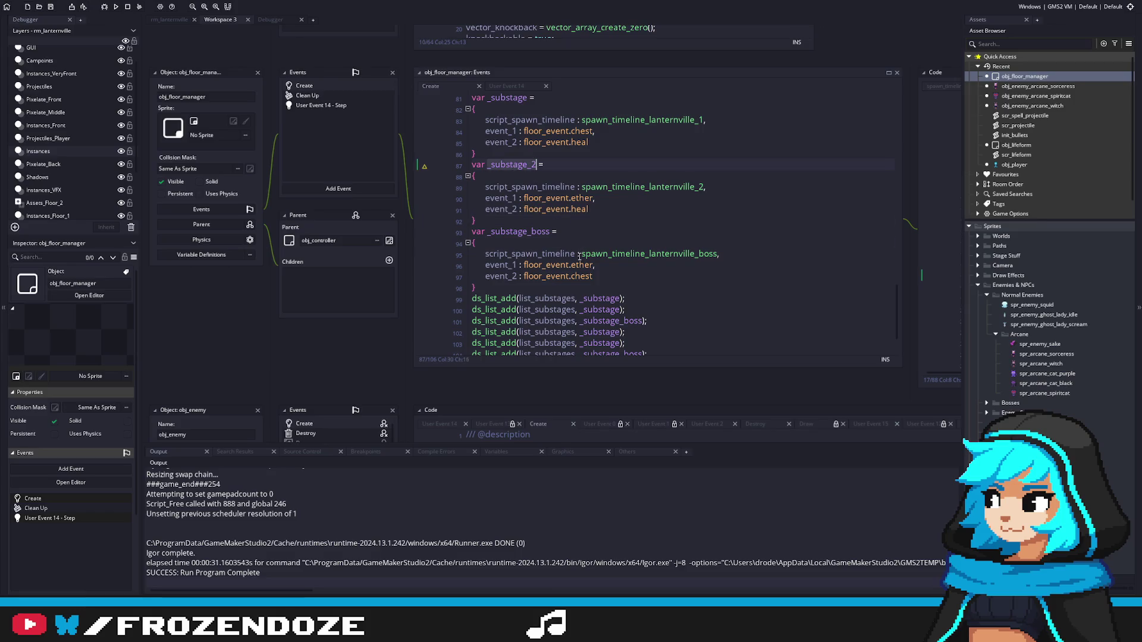
{"action": "scroll", "coordinate": [583, 256], "scroll_direction": "down", "scroll_amount": 2}
{"action": "double_click", "coordinate": [604, 299]}
{"action": "key", "text": "ctrl+v"}
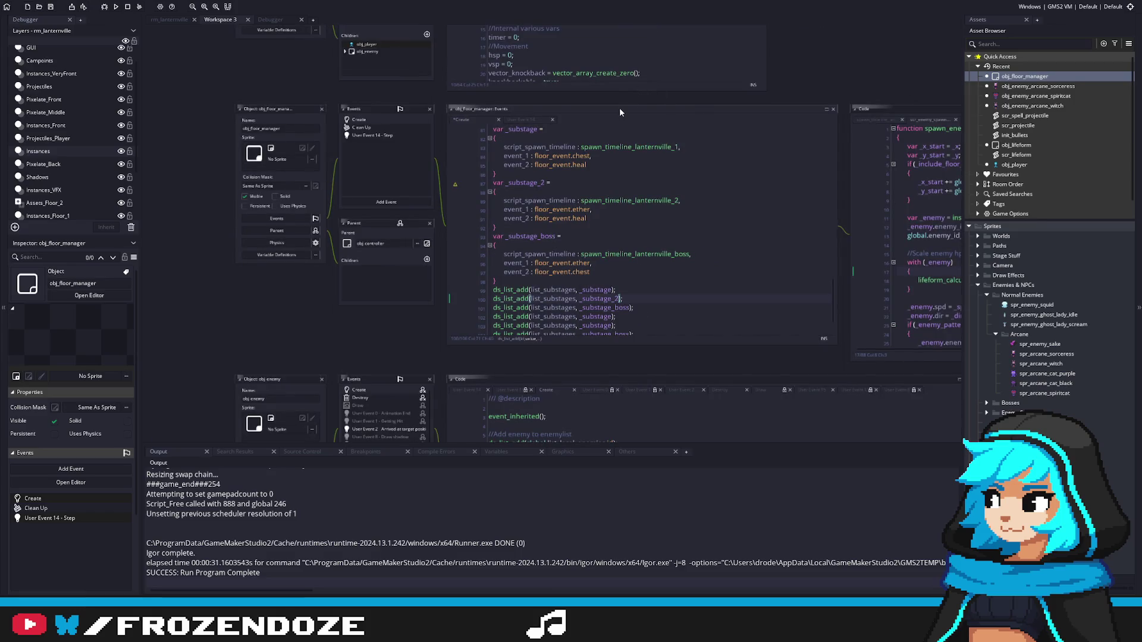
{"action": "scroll", "coordinate": [619, 109], "scroll_direction": "up", "scroll_amount": 3}
{"action": "key", "text": "F5"}
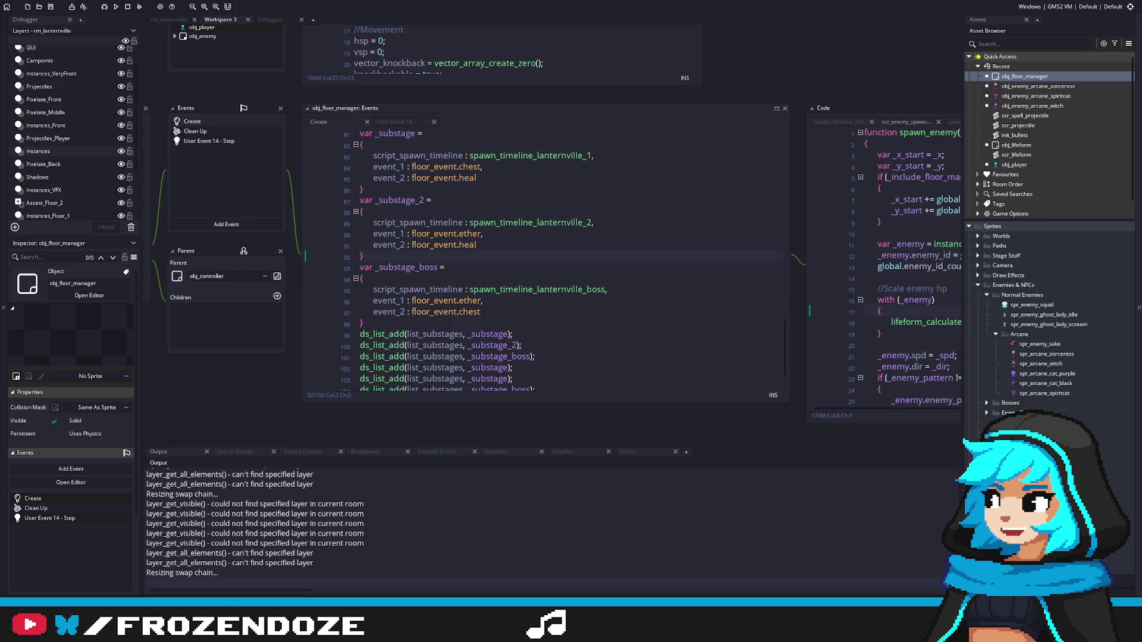
Step: Return to the running game and move the character up the path and across the grass
{"action": "key", "text": "alt+Tab"}
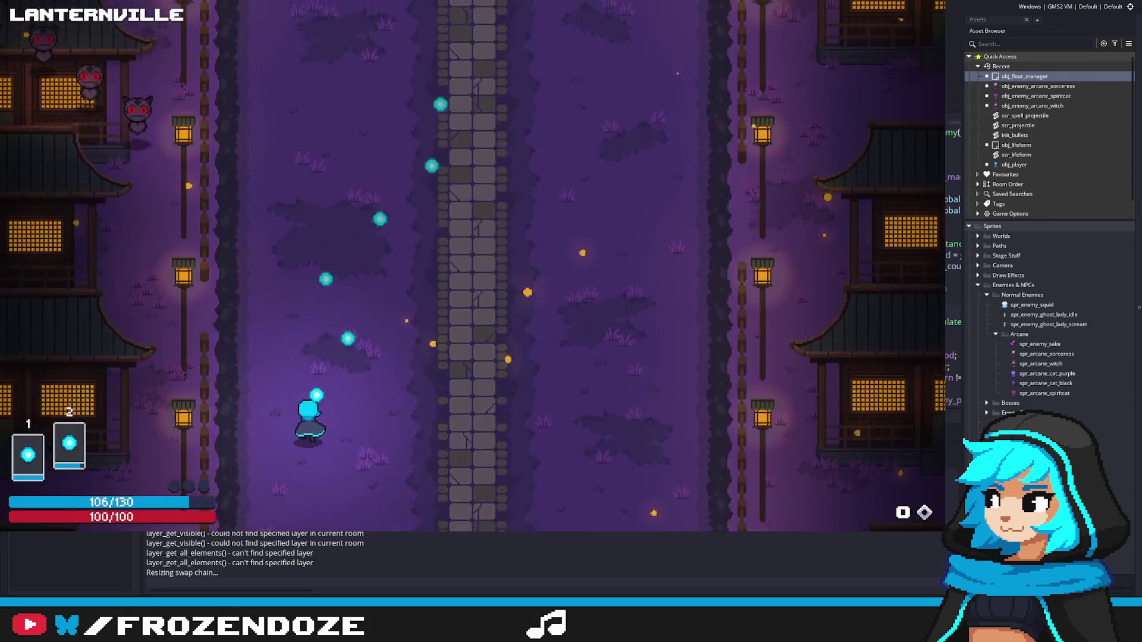
{"action": "key", "text": "w"}
{"action": "key", "text": "d"}
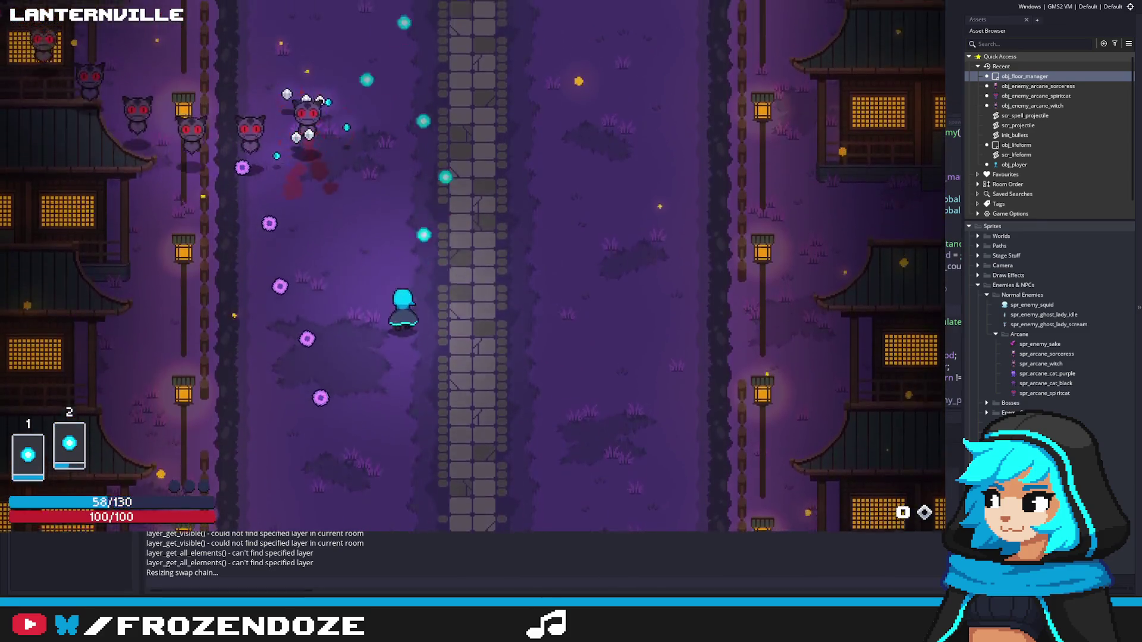
{"action": "key", "text": "d"}
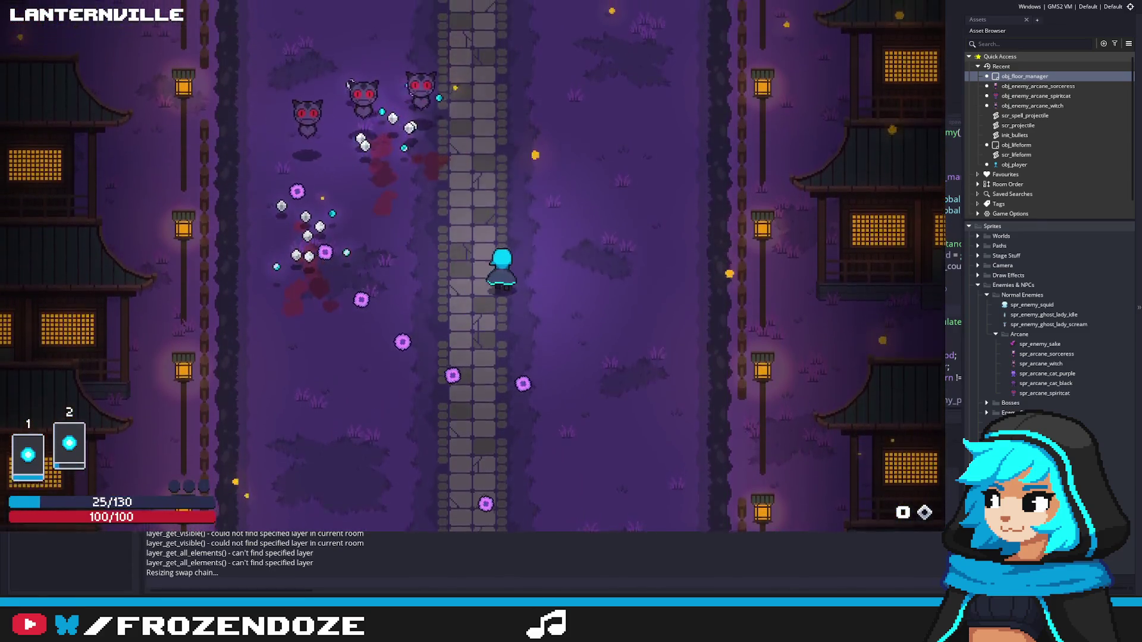
{"action": "key", "text": "s"}
{"action": "key", "text": "w"}
{"action": "key", "text": "d"}
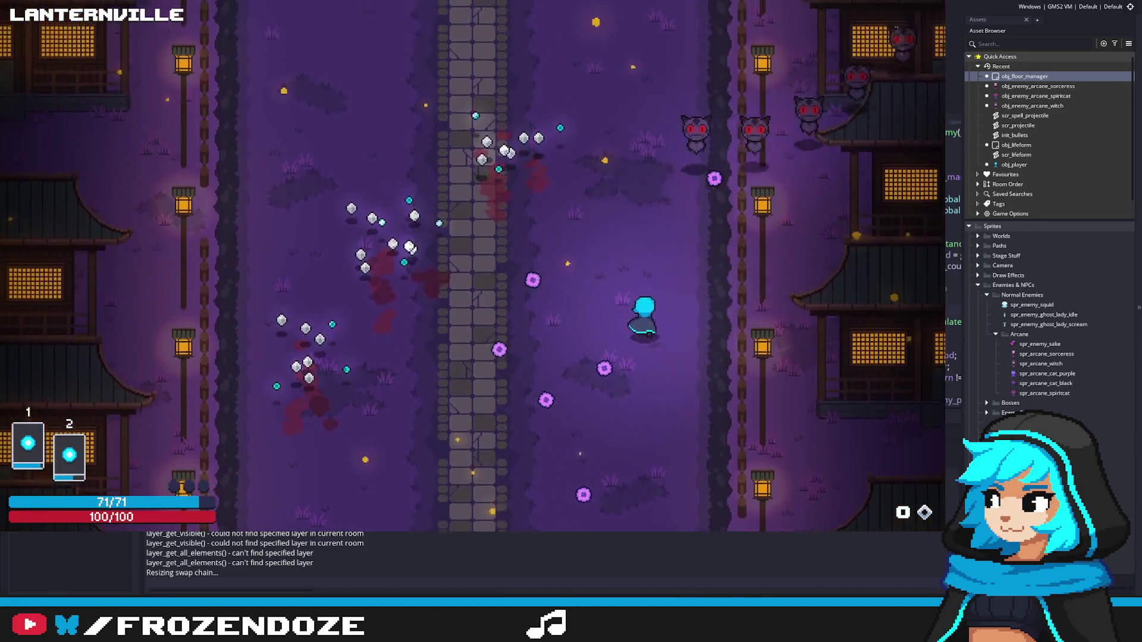
{"action": "key", "text": "w"}
{"action": "key", "text": "d"}
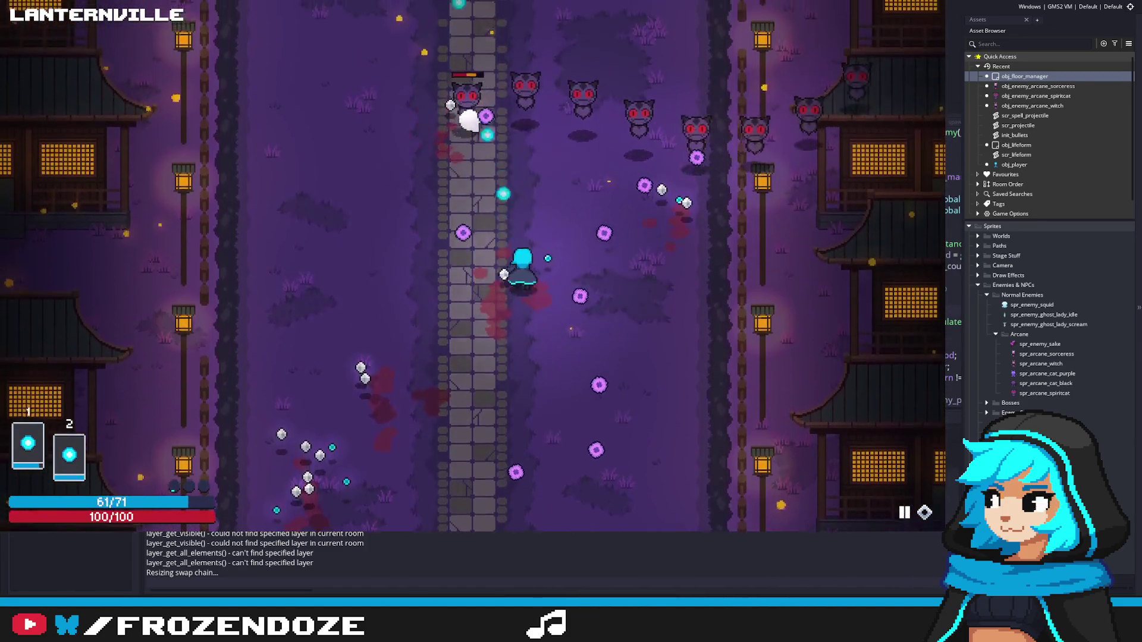
{"action": "key", "text": "w"}
{"action": "key", "text": "a"}
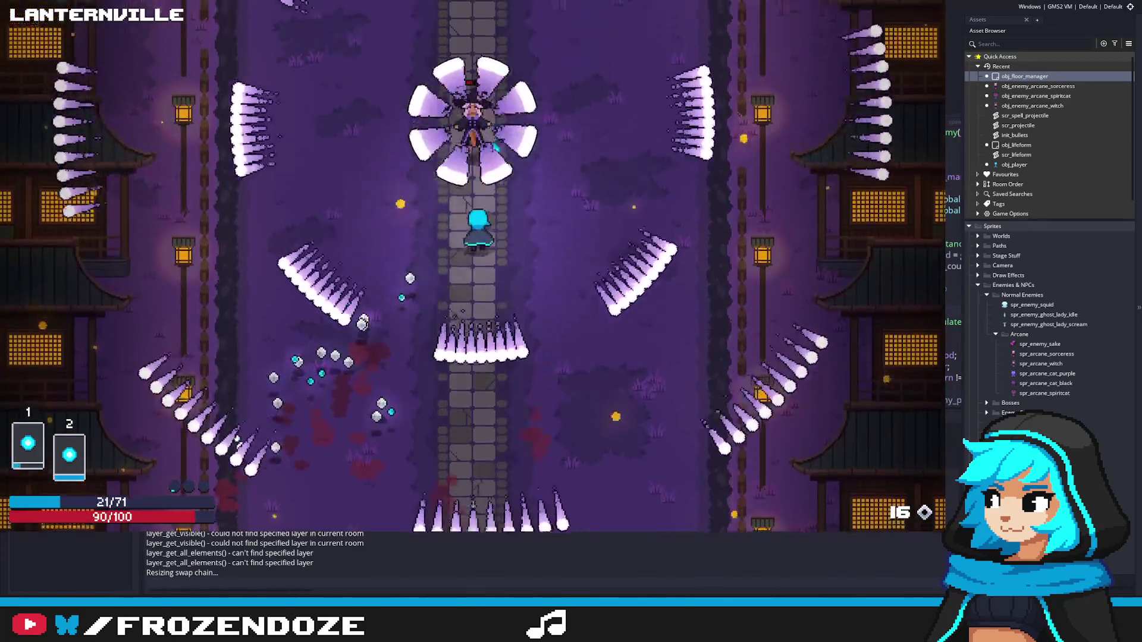
Step: Check the spellcards panel and switch to spell card 1 while moving
{"action": "key", "text": "Tab"}
{"action": "key", "text": "d"}
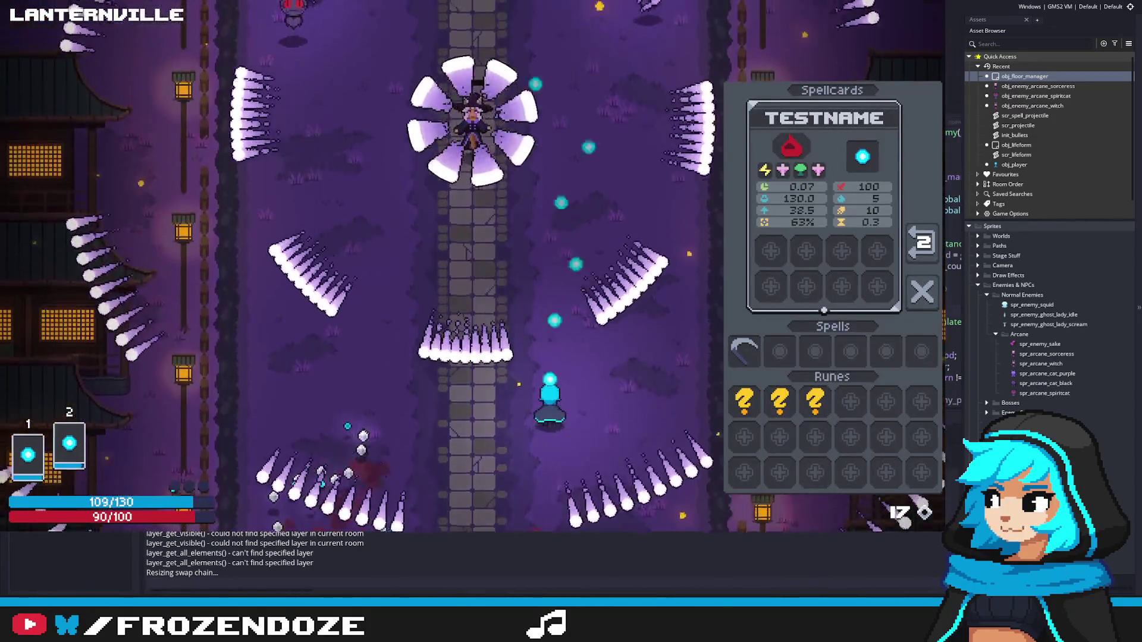
{"action": "key", "text": "Tab"}
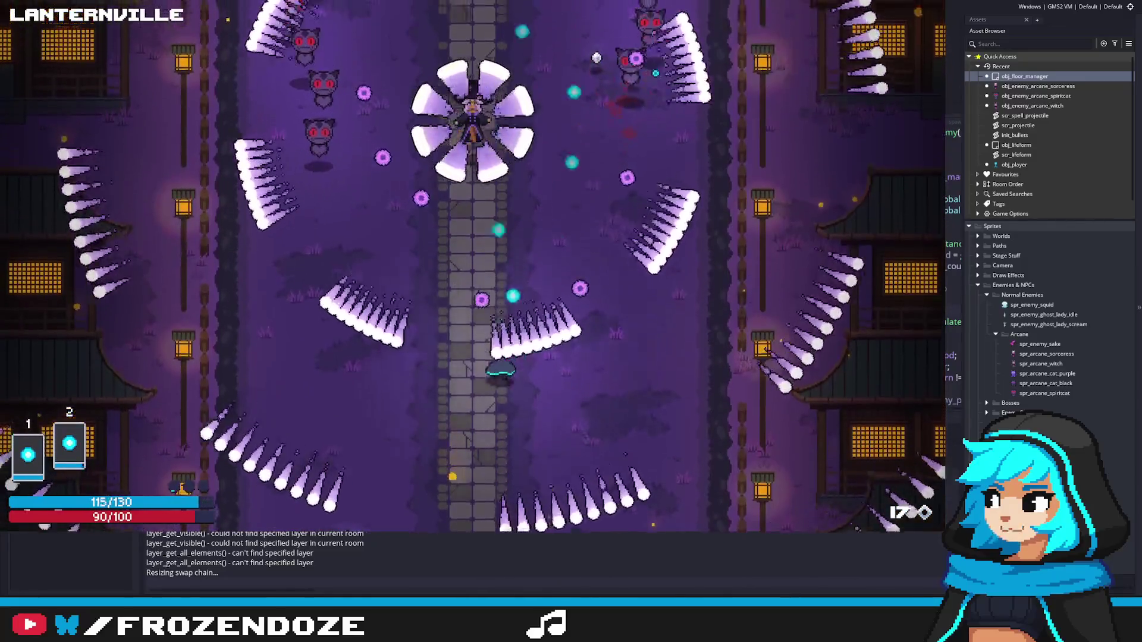
{"action": "key", "text": "1"}
{"action": "key", "text": "a"}
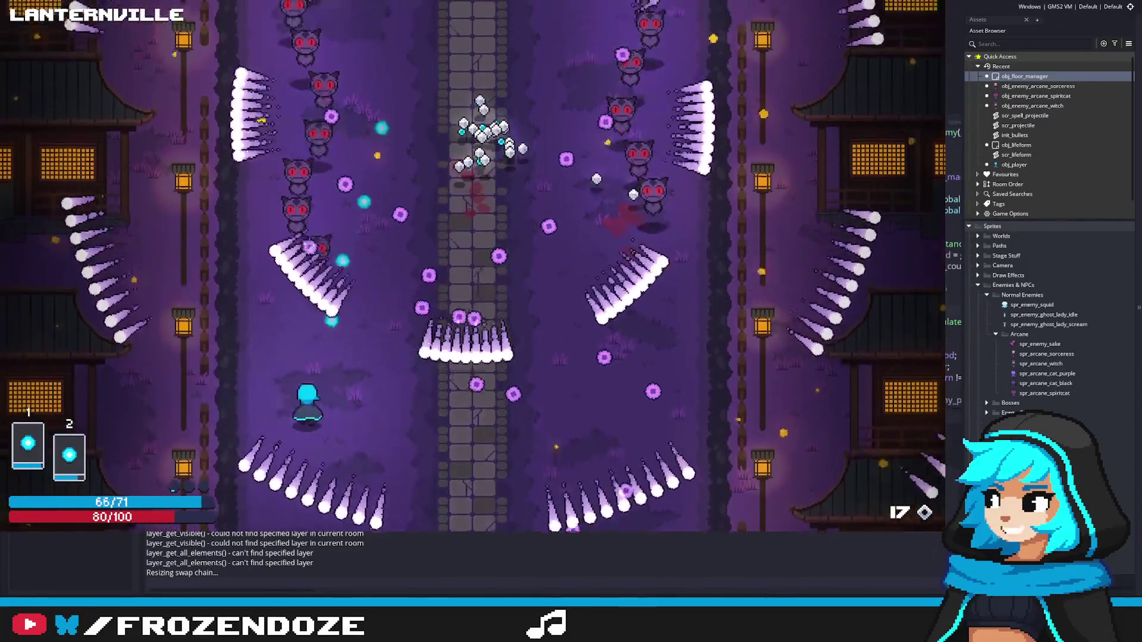
Step: Dodge the boss's bullet patterns and approaching enemies while heading toward the stone path
{"action": "key", "text": "w"}
{"action": "key", "text": "d"}
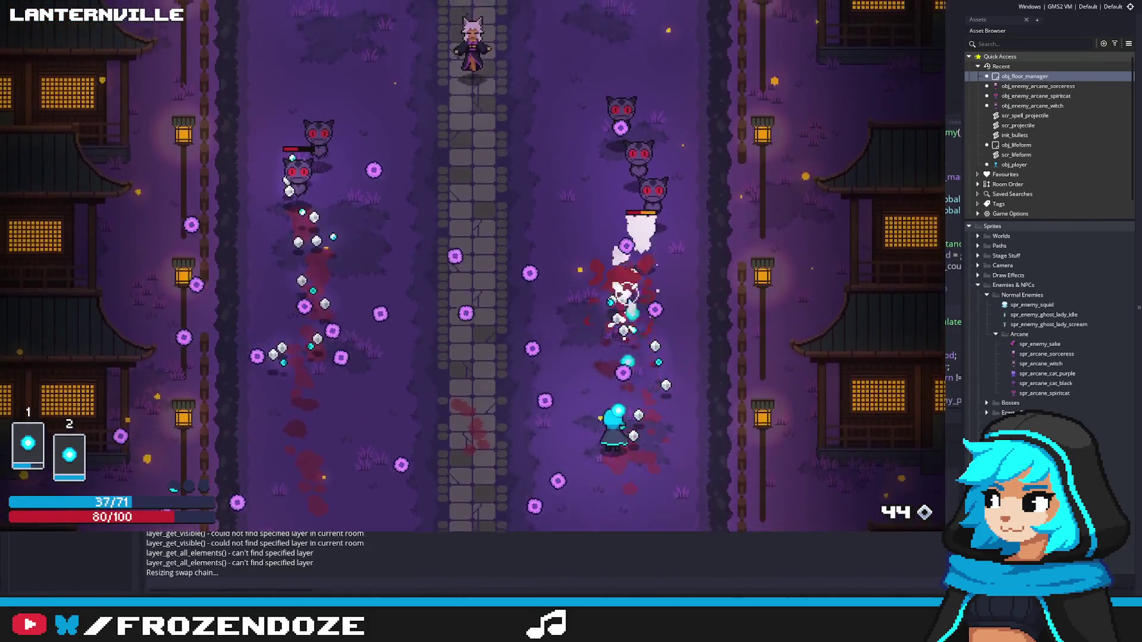
{"action": "key", "text": "w"}
{"action": "key", "text": "a"}
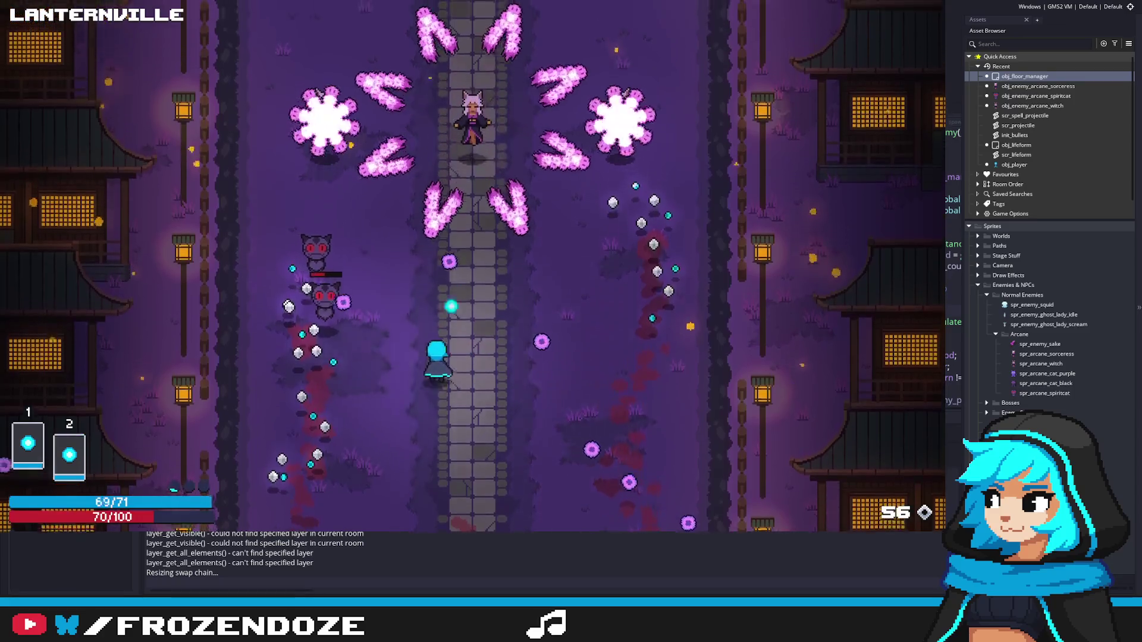
{"action": "key", "text": "w"}
{"action": "key", "text": "a"}
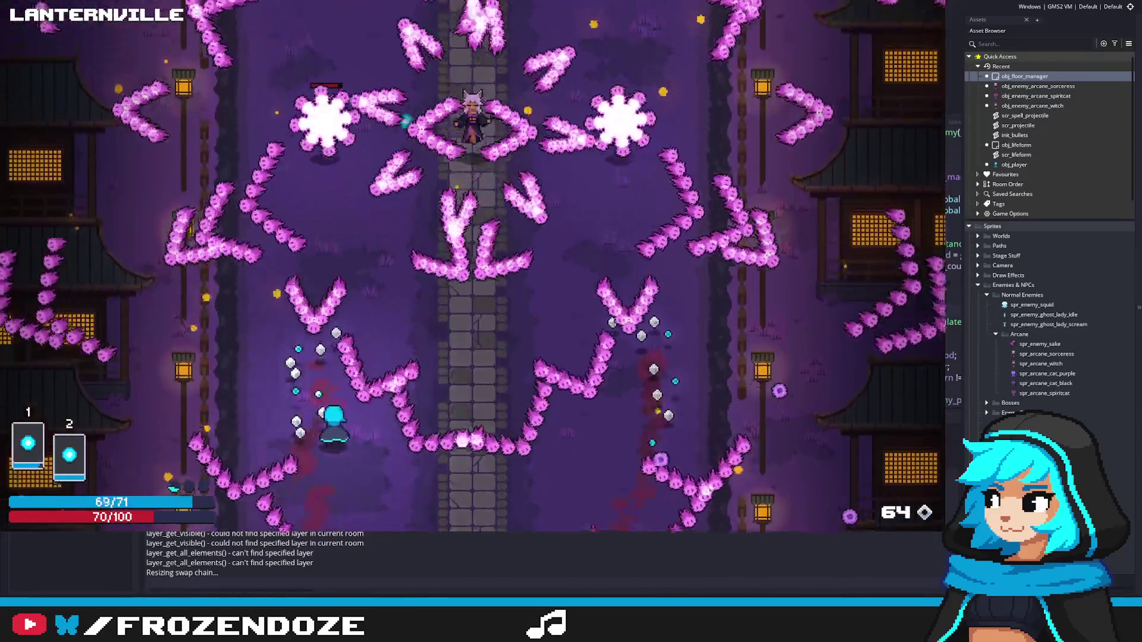
{"action": "key", "text": "s"}
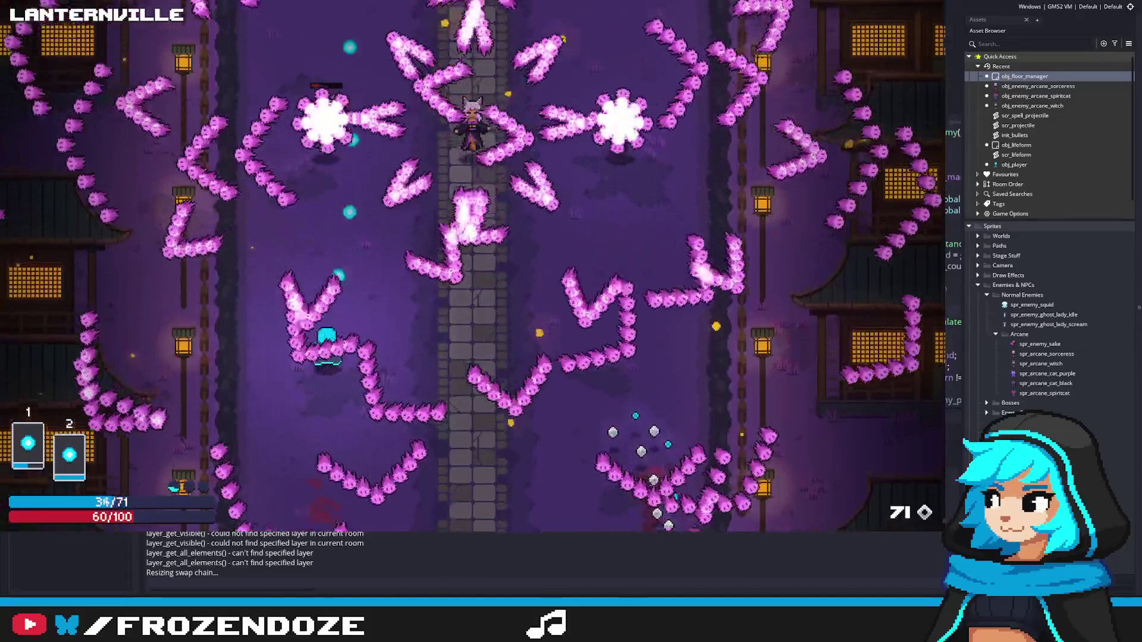
{"action": "key", "text": "d"}
{"action": "key", "text": "w"}
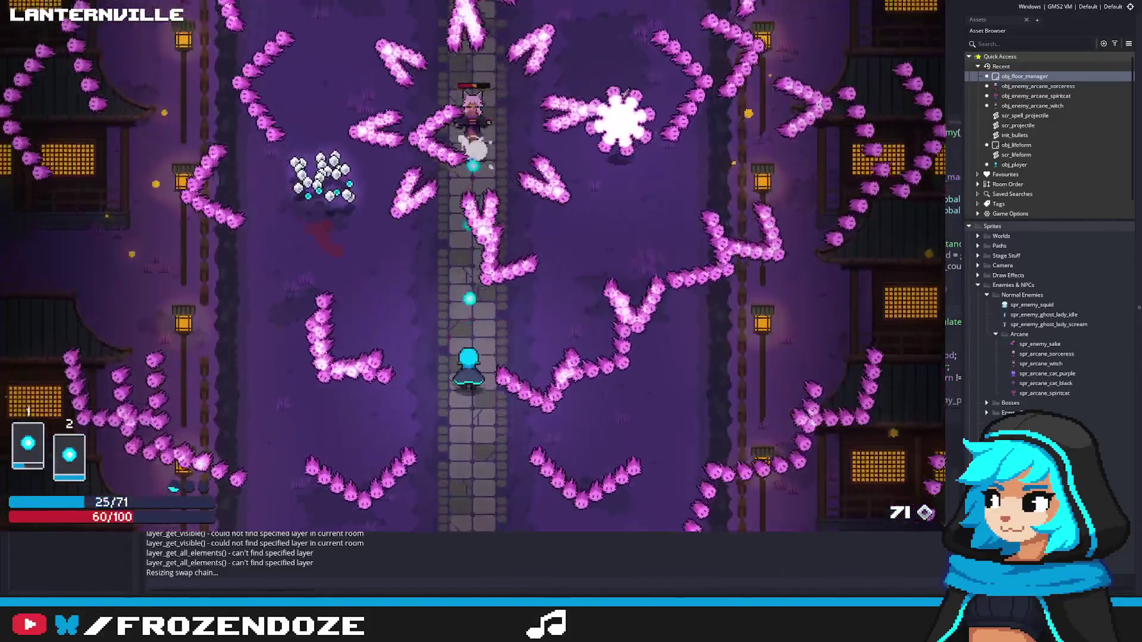
{"action": "key", "text": "d"}
{"action": "key", "text": "w"}
{"action": "key", "text": "s"}
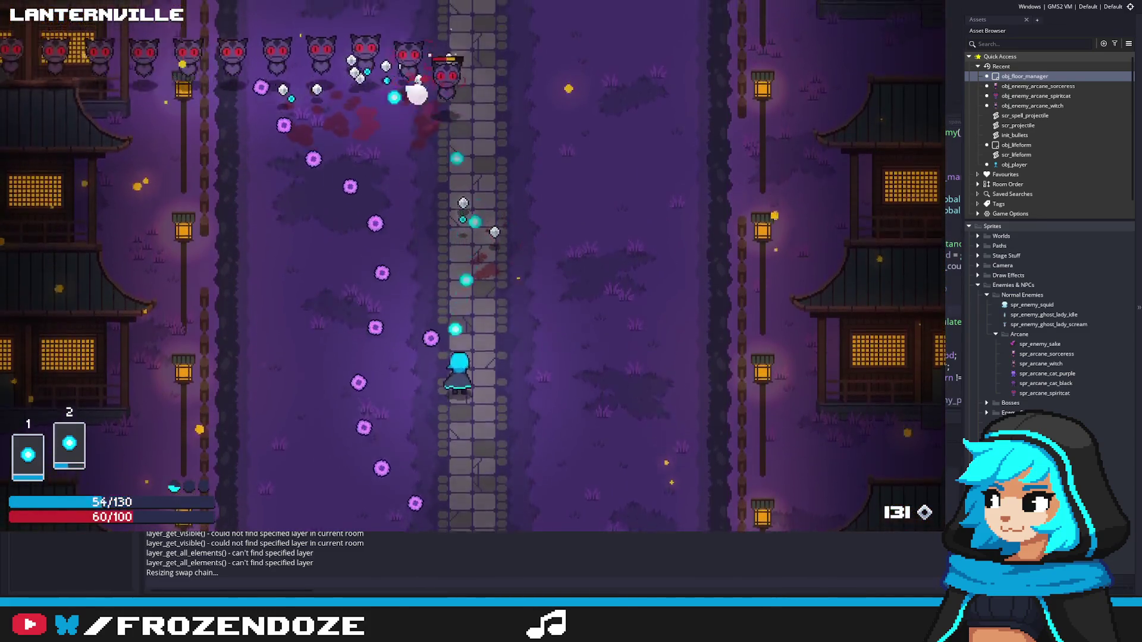
{"action": "key", "text": "d"}
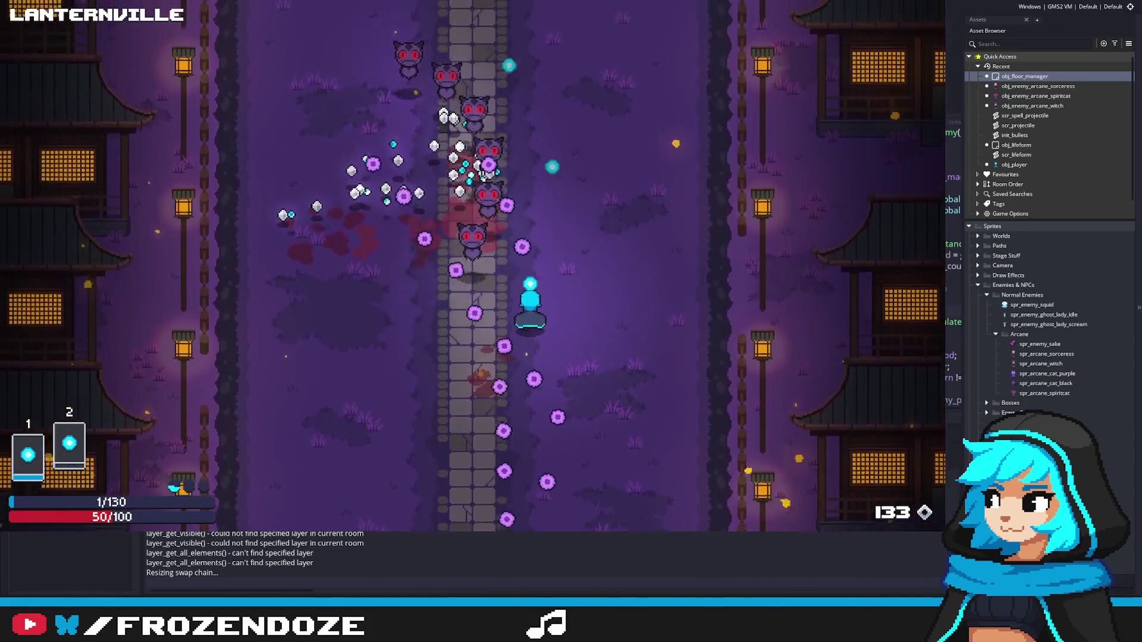
{"action": "key", "text": "a"}
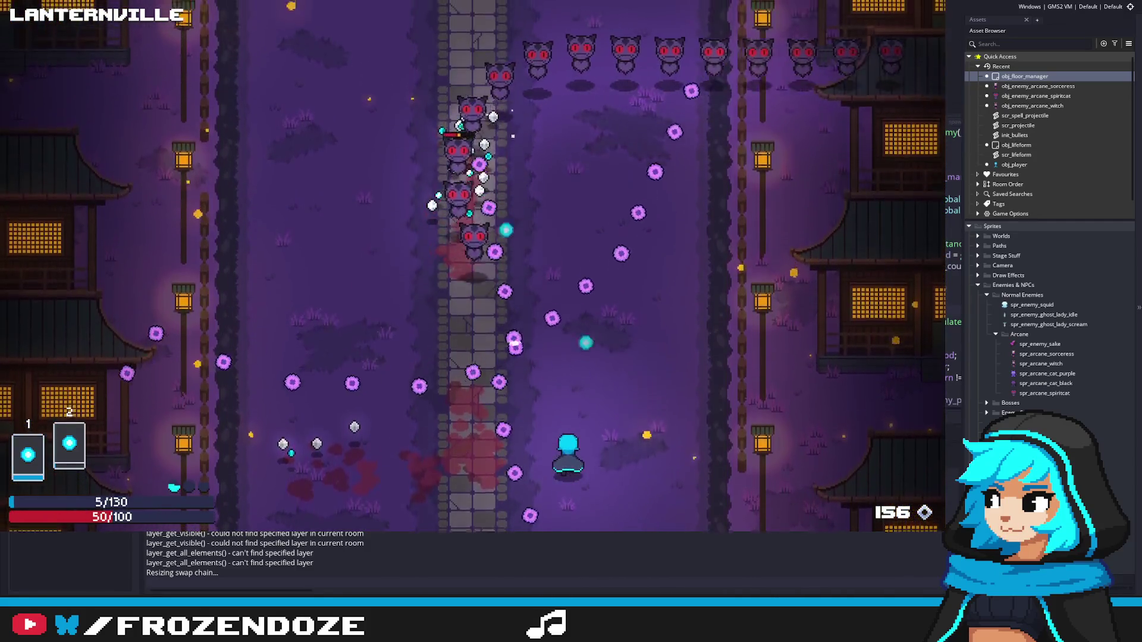
{"action": "key", "text": "w"}
{"action": "key", "text": "d"}
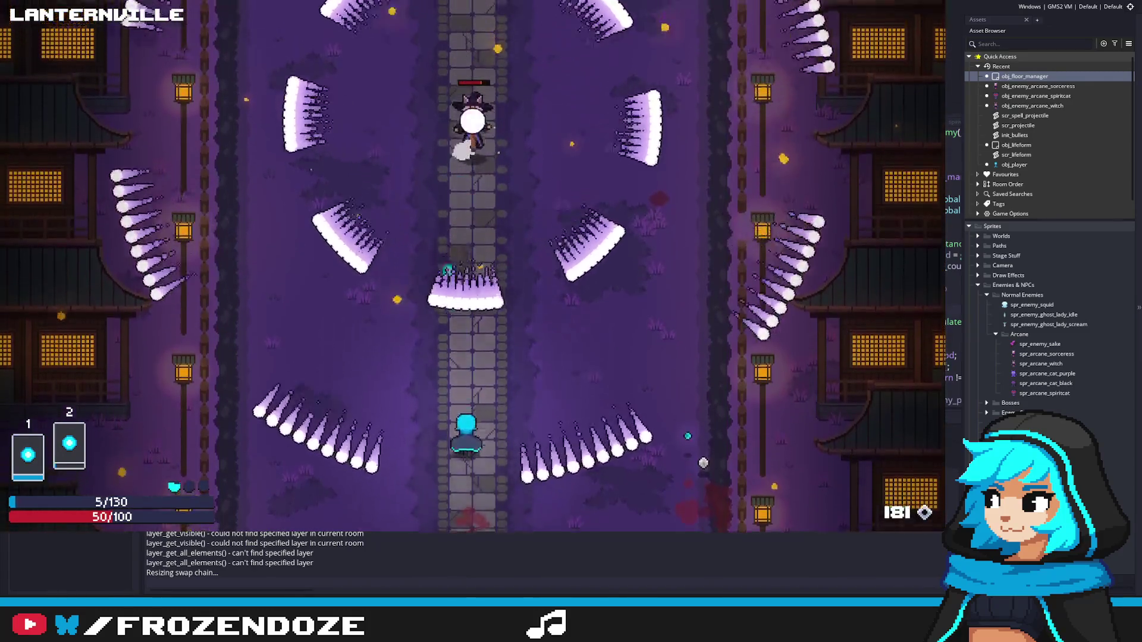
Step: Push up the stone path toward the hatted boss, sidestepping its spike rings until the crash
{"action": "key", "text": "w"}
{"action": "key", "text": "d"}
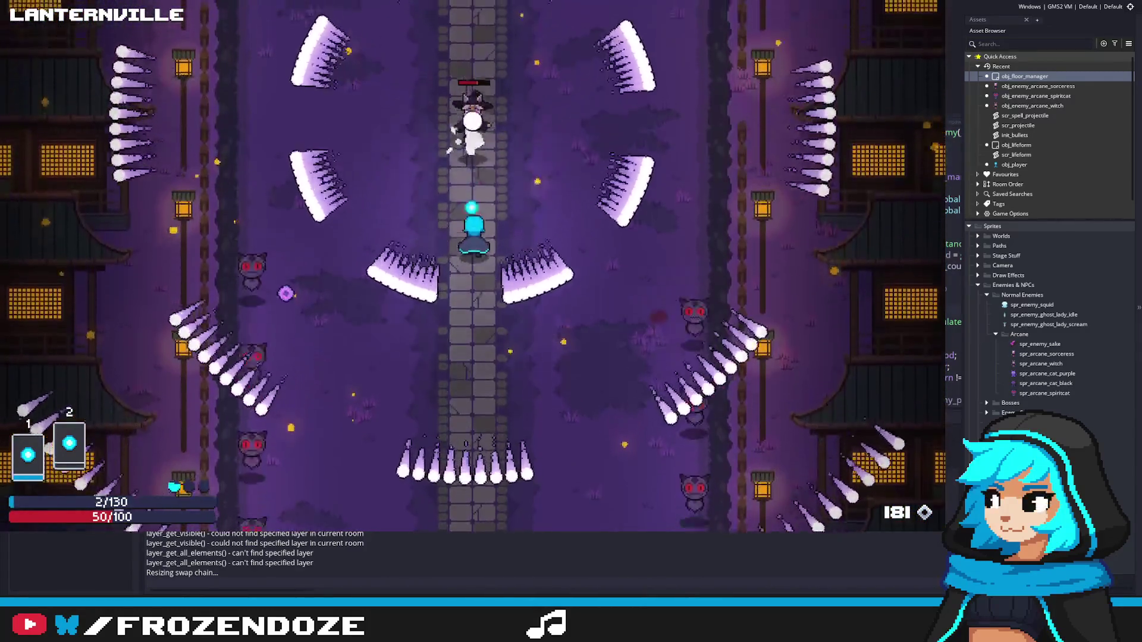
{"action": "key", "text": "s"}
{"action": "key", "text": "a"}
{"action": "key", "text": "a"}
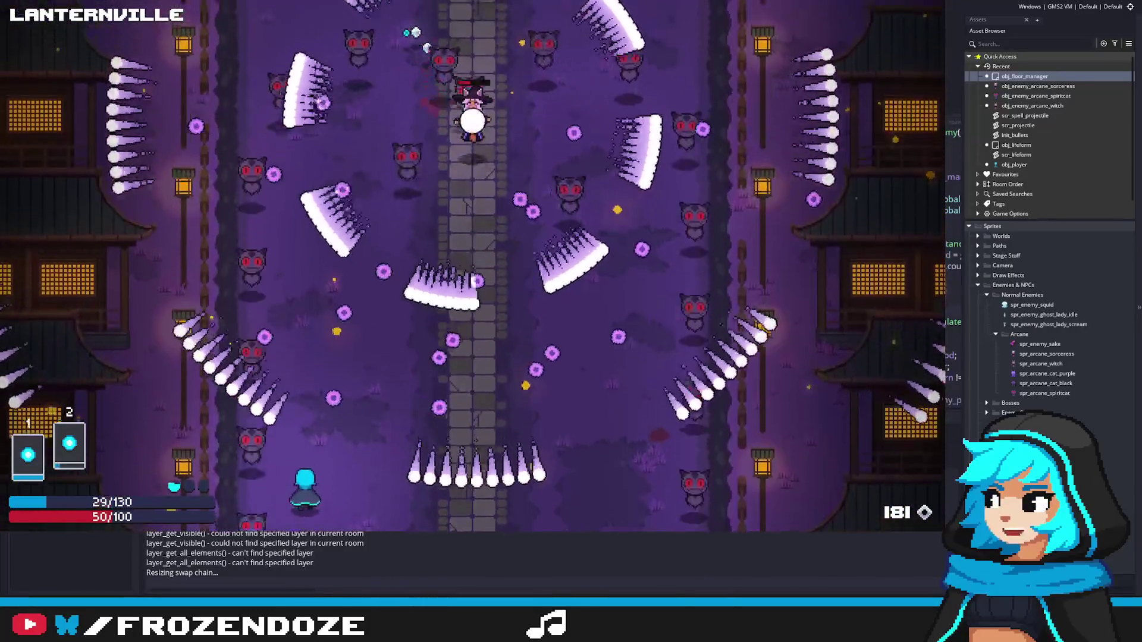
{"action": "key", "text": "w"}
{"action": "key", "text": "d"}
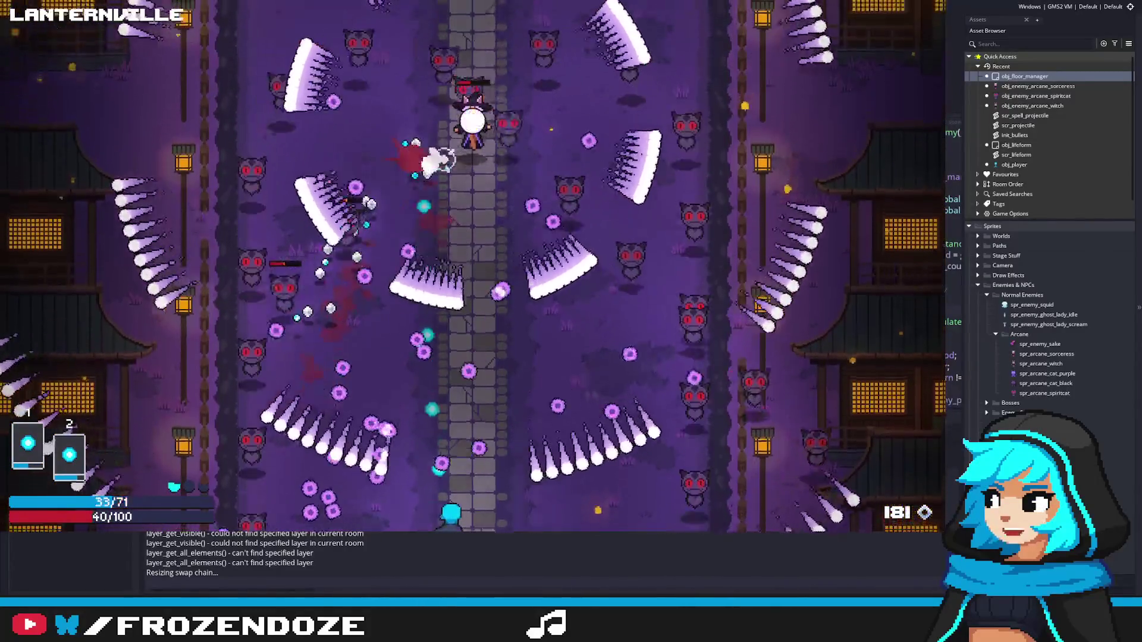
{"action": "key", "text": "w"}
{"action": "key", "text": "d"}
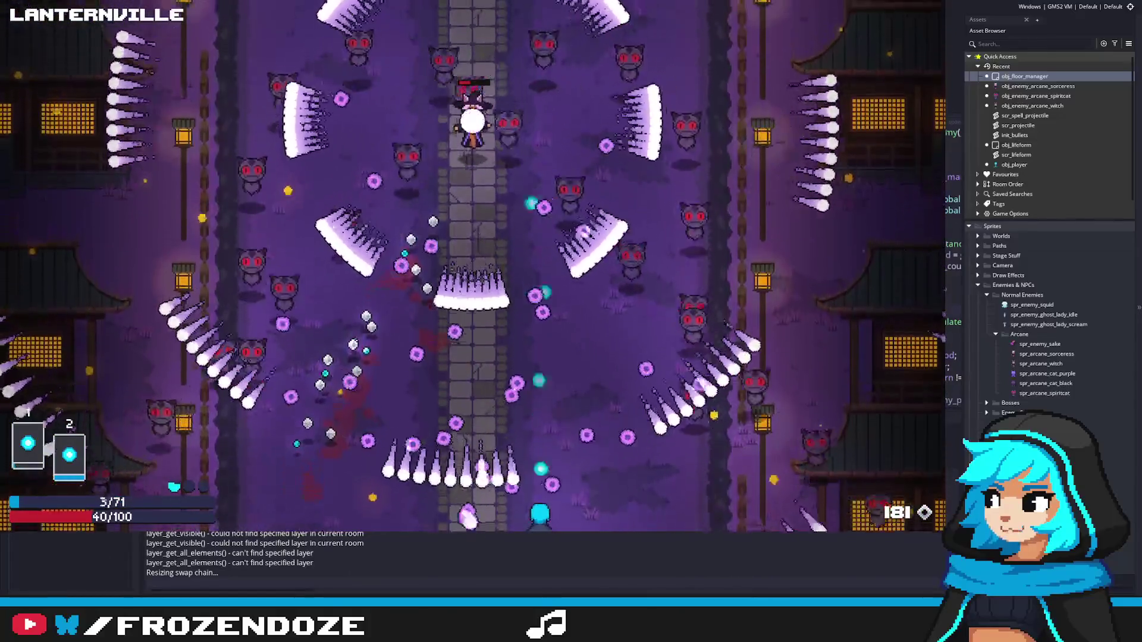
{"action": "key", "text": "w"}
{"action": "key", "text": "d"}
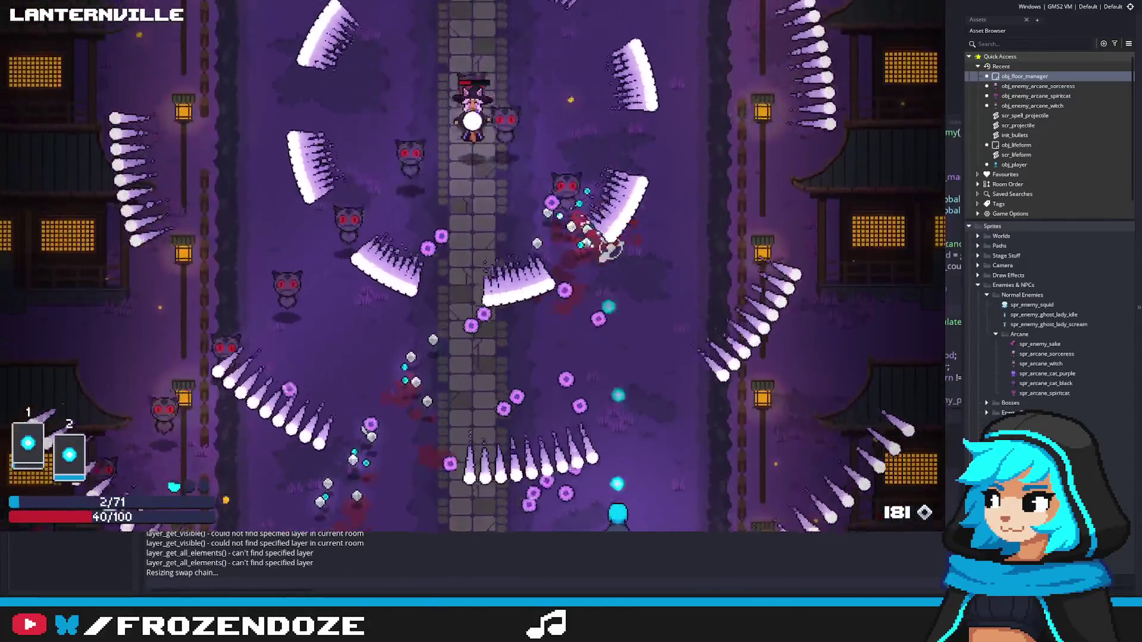
{"action": "key", "text": "a"}
{"action": "key", "text": "w"}
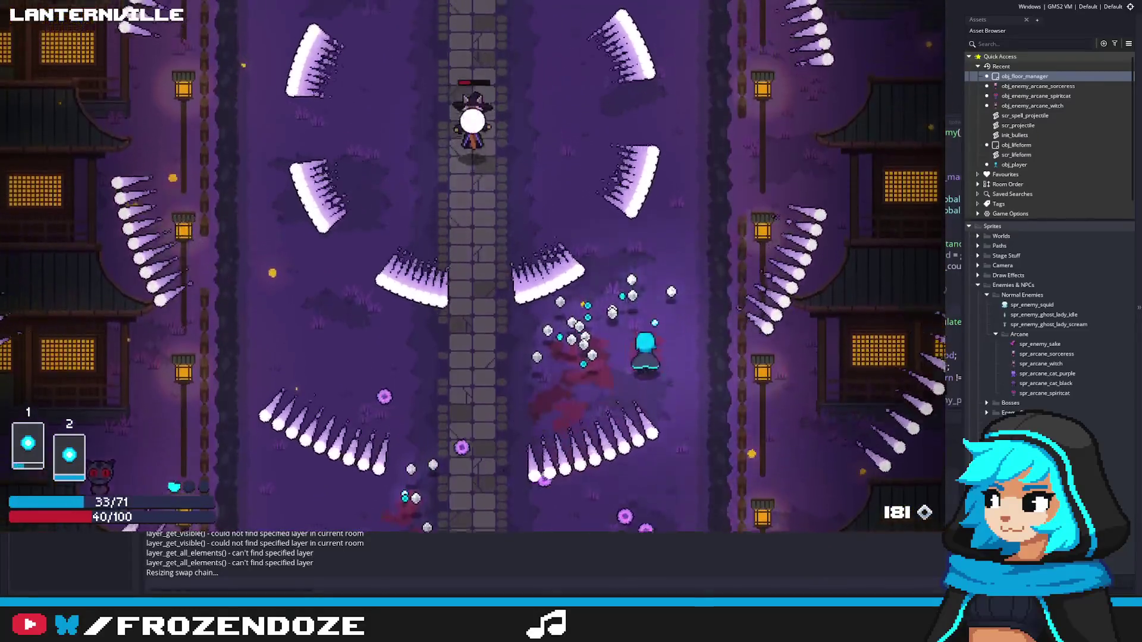
{"action": "key", "text": "w"}
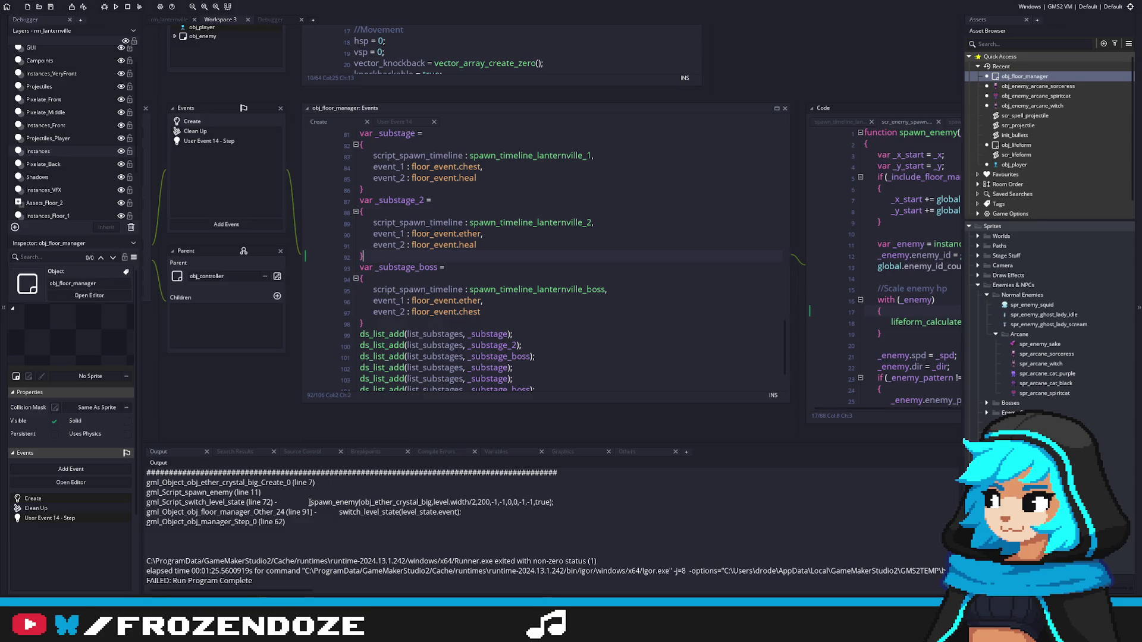
Step: Search the project for the crashing spawn_enemy(obj_ether_crystal_big,…) call and open scr_floor_manager line 72
{"action": "mouse_move", "coordinate": [309, 503]}
{"action": "left_mouse_down"}
{"action": "mouse_move", "coordinate": [554, 503]}
{"action": "mouse_move", "coordinate": [310, 503]}
{"action": "left_mouse_up"}
{"action": "key", "text": "ctrl+shift+f"}
{"action": "key", "text": "ctrl+shift+f"}
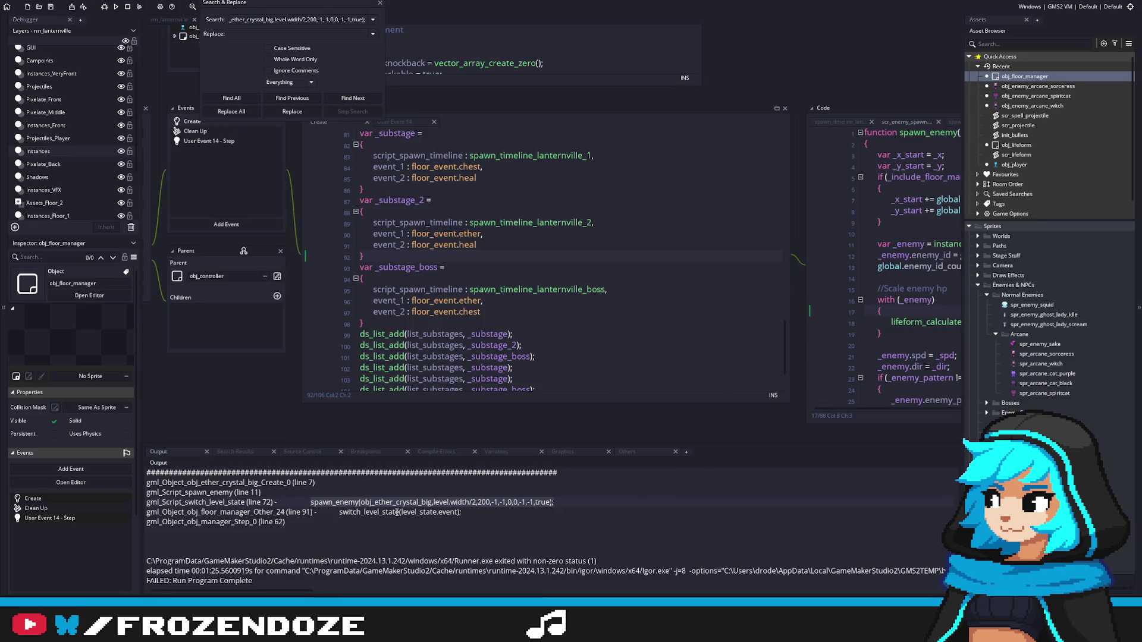
{"action": "key", "text": "Return"}
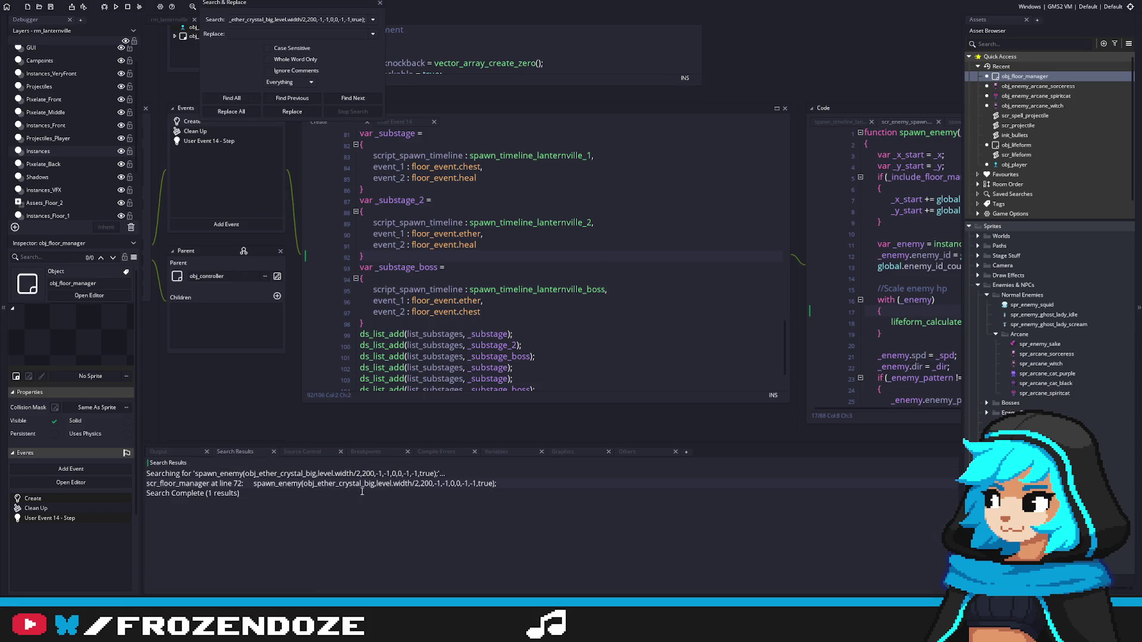
{"action": "double_click", "coordinate": [362, 484]}
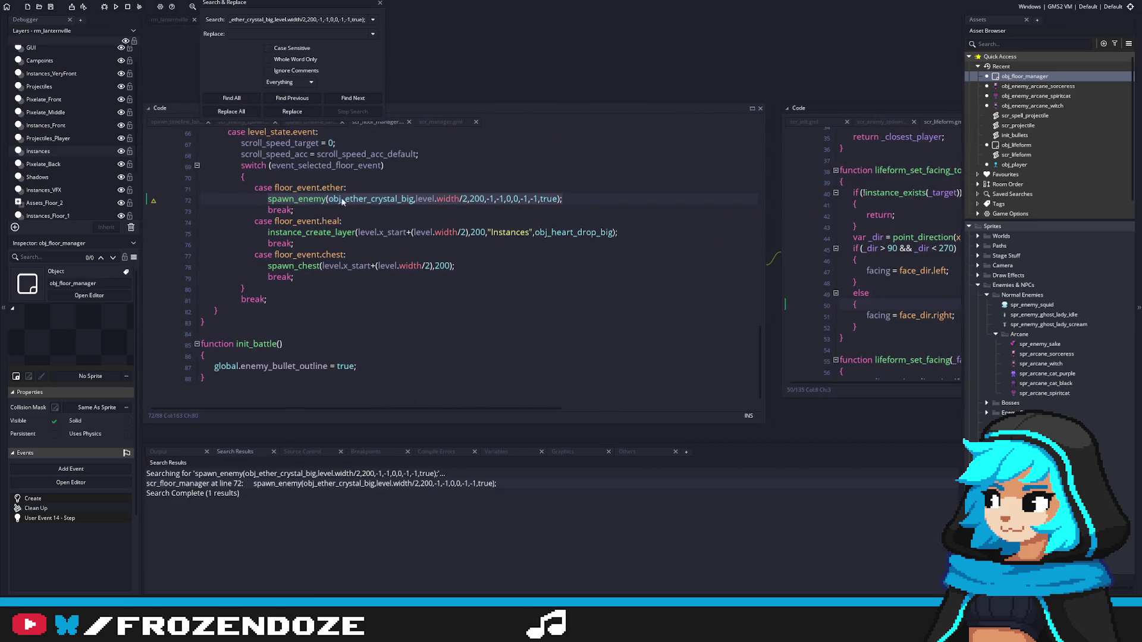
Step: Open obj_ether_crystal_big's Create event and compare obj_enemy_arcane_sorceress's lifeform_set_base_hp call
{"action": "middle_click", "coordinate": [343, 199]}
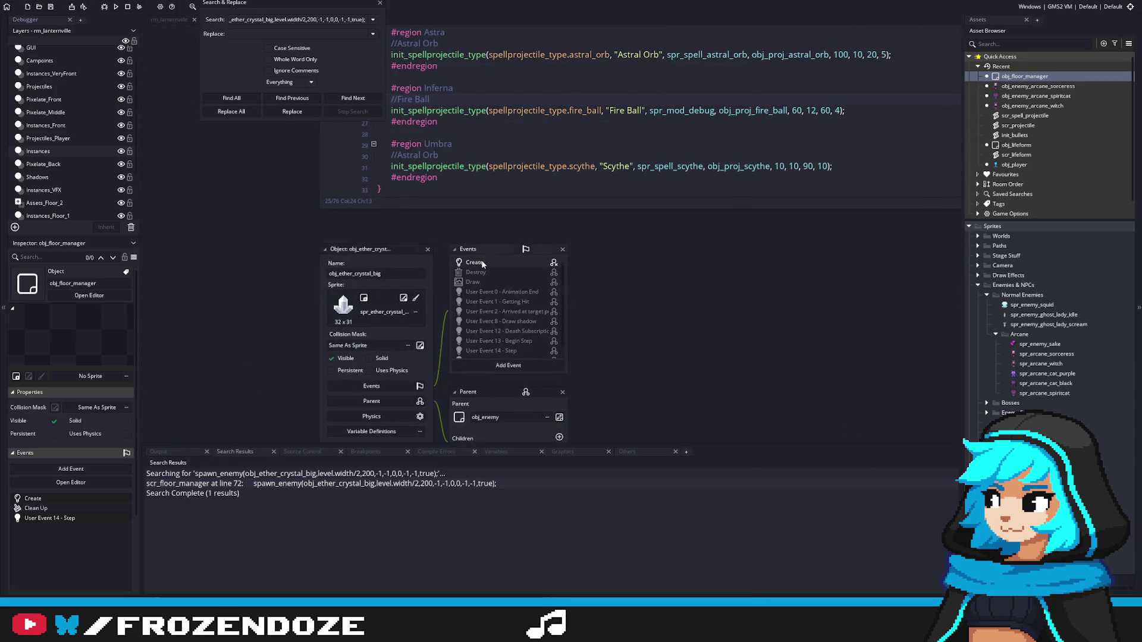
{"action": "double_click", "coordinate": [476, 262]}
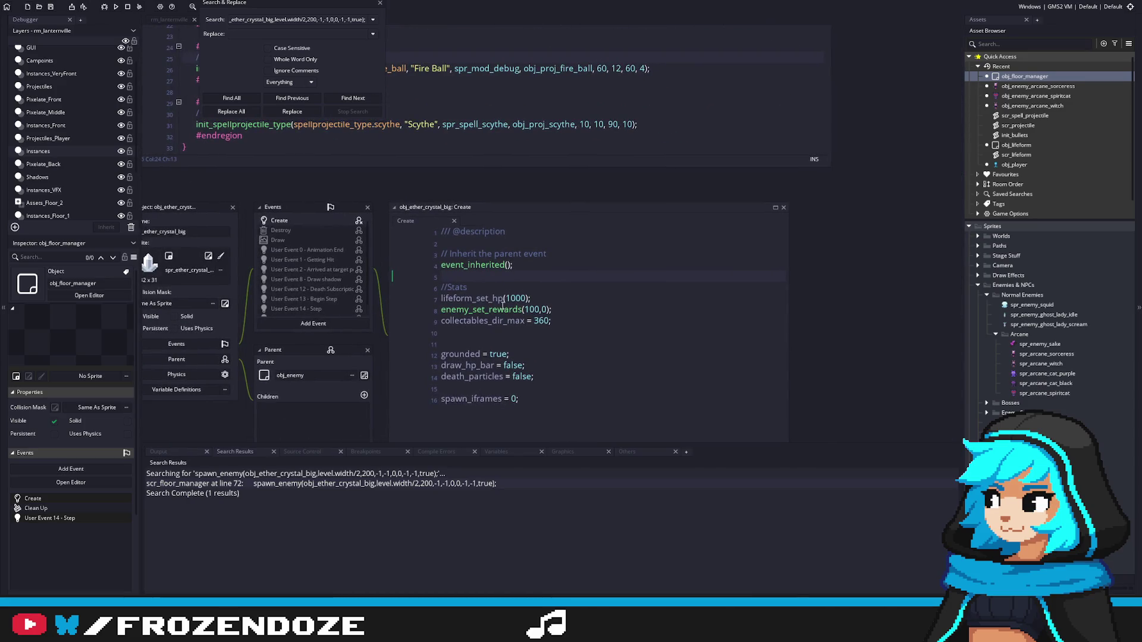
{"action": "left_click", "coordinate": [487, 298]}
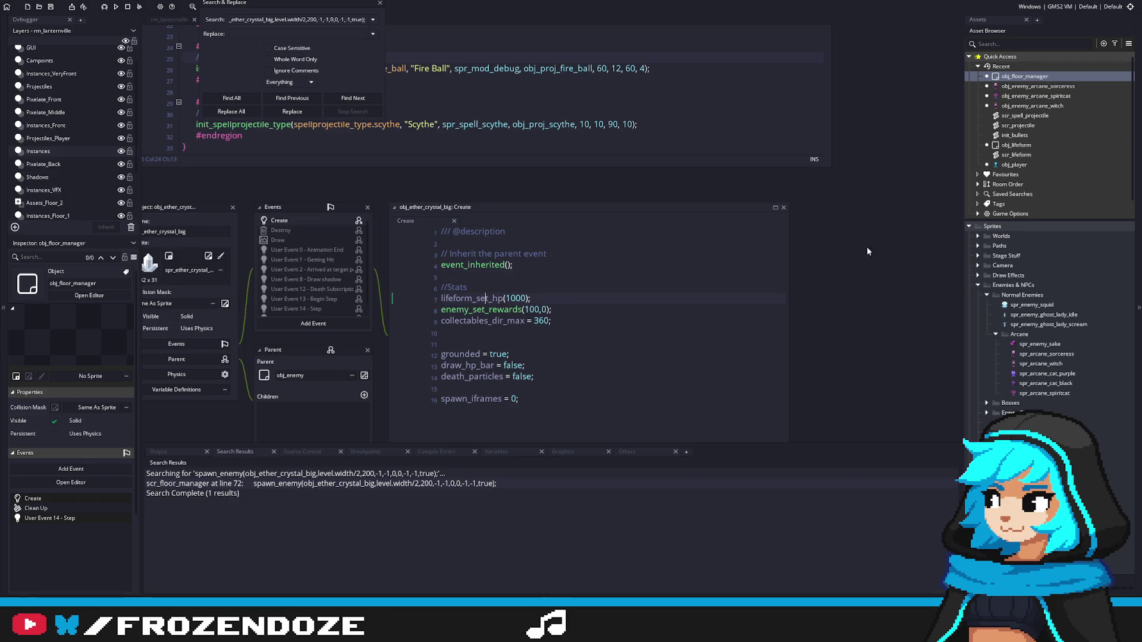
{"action": "double_click", "coordinate": [1038, 86]}
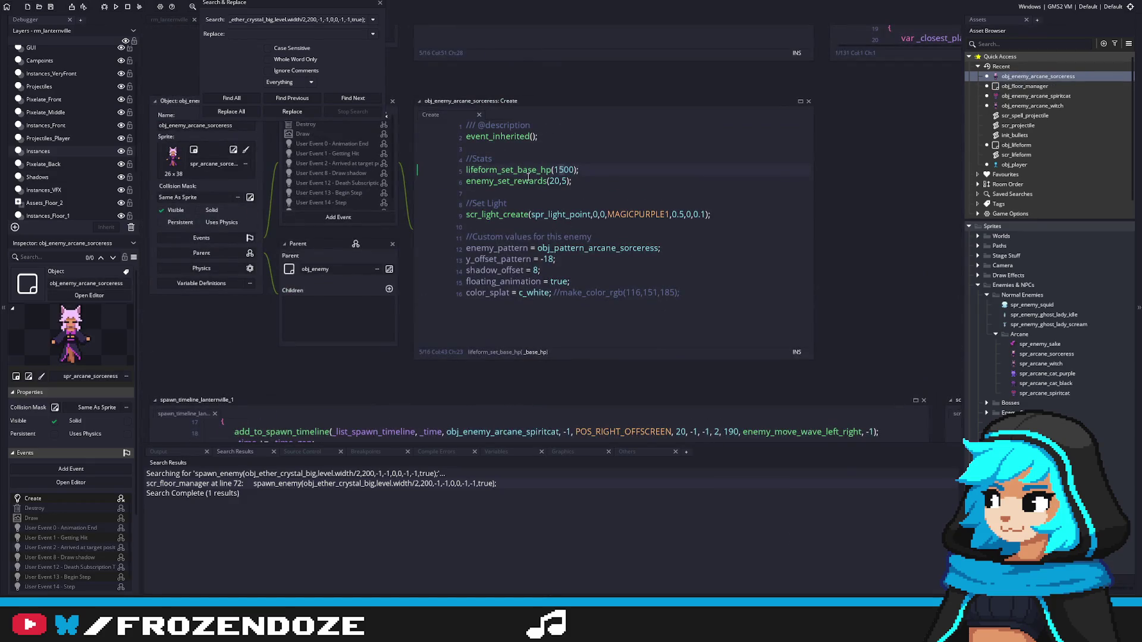
{"action": "double_click", "coordinate": [528, 170]}
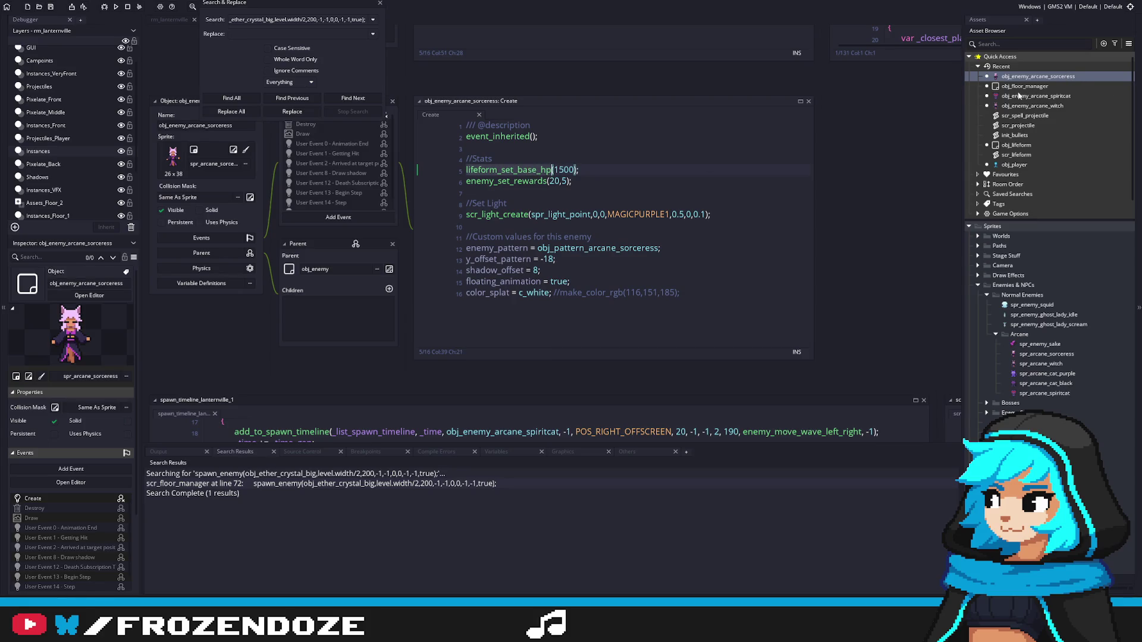
Step: Replace lifeform_set_hp(1000) with lifeform_set_base_hp(1000) in the crystal's Create event and rerun with F5
{"action": "double_click", "coordinate": [290, 484]}
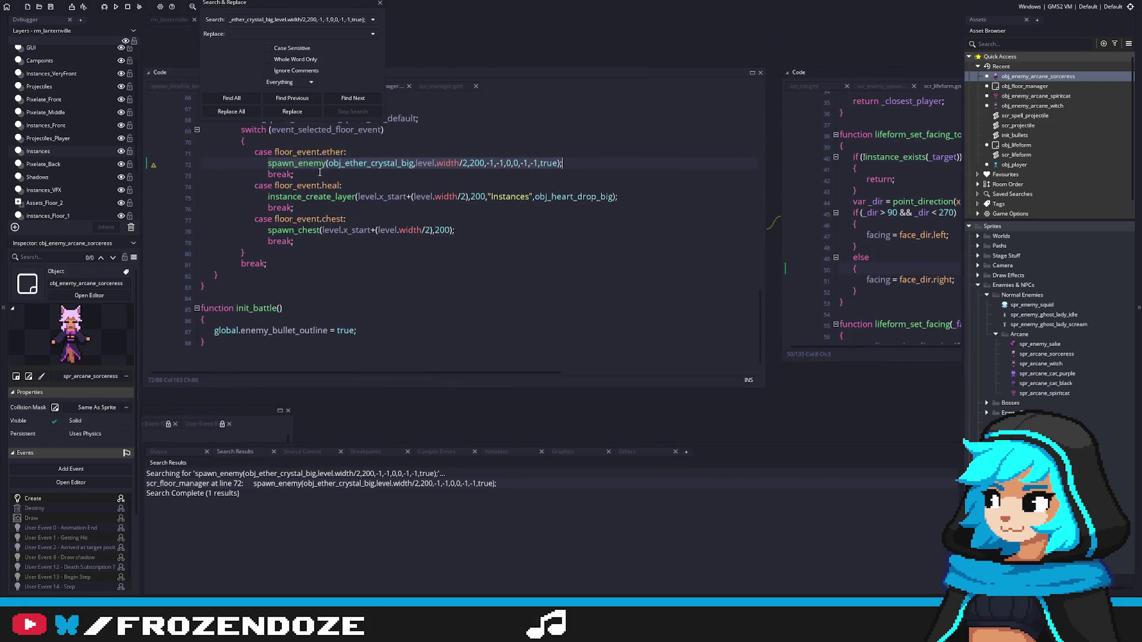
{"action": "middle_click", "coordinate": [377, 166]}
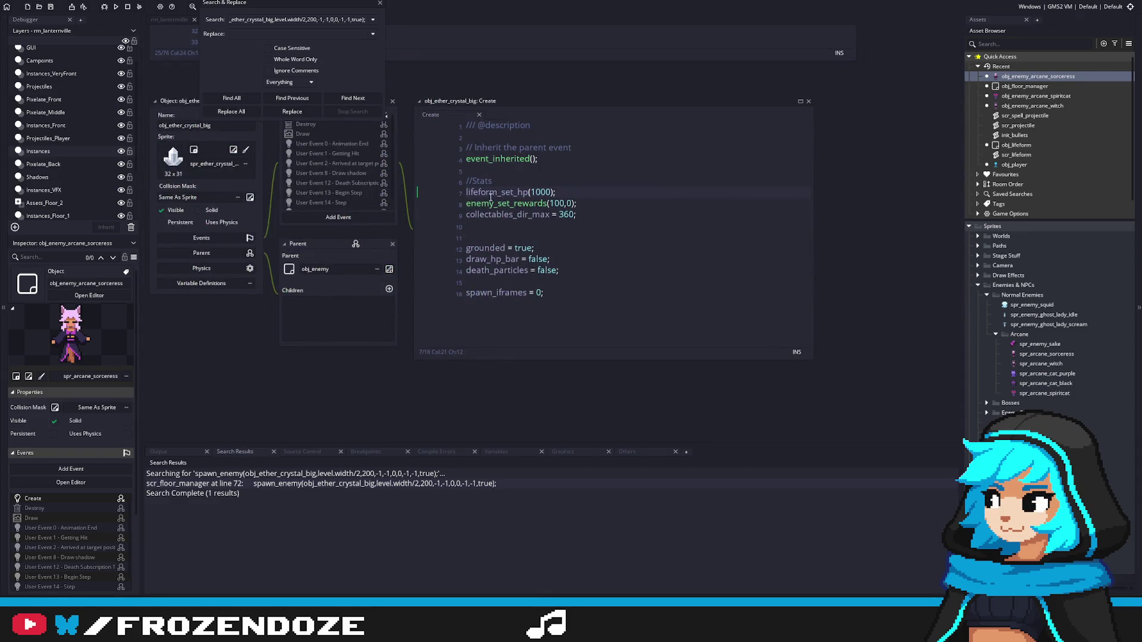
{"action": "key", "text": "Right"}
{"action": "key", "text": "Right"}
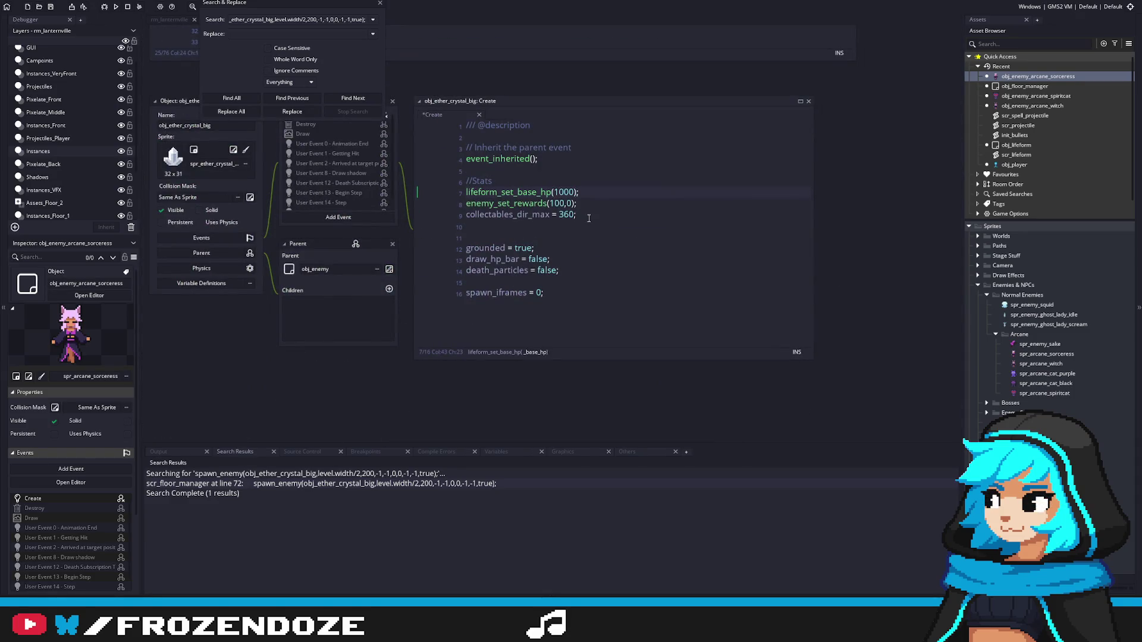
{"action": "key", "text": "End"}
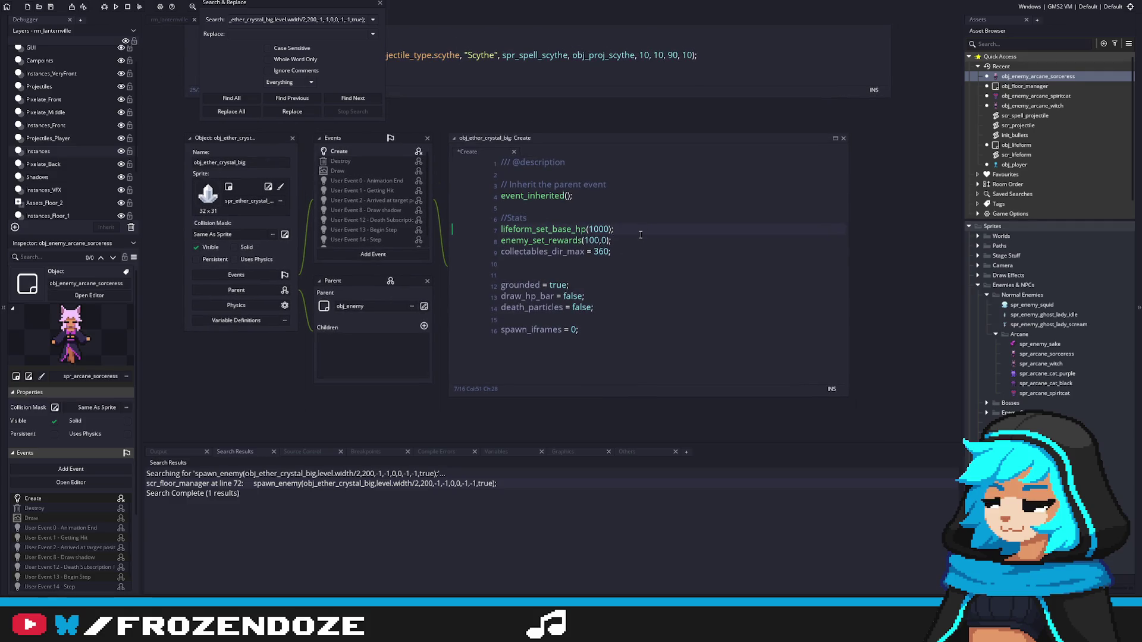
{"action": "left_click", "coordinate": [584, 251]}
{"action": "left_click", "coordinate": [379, 3]}
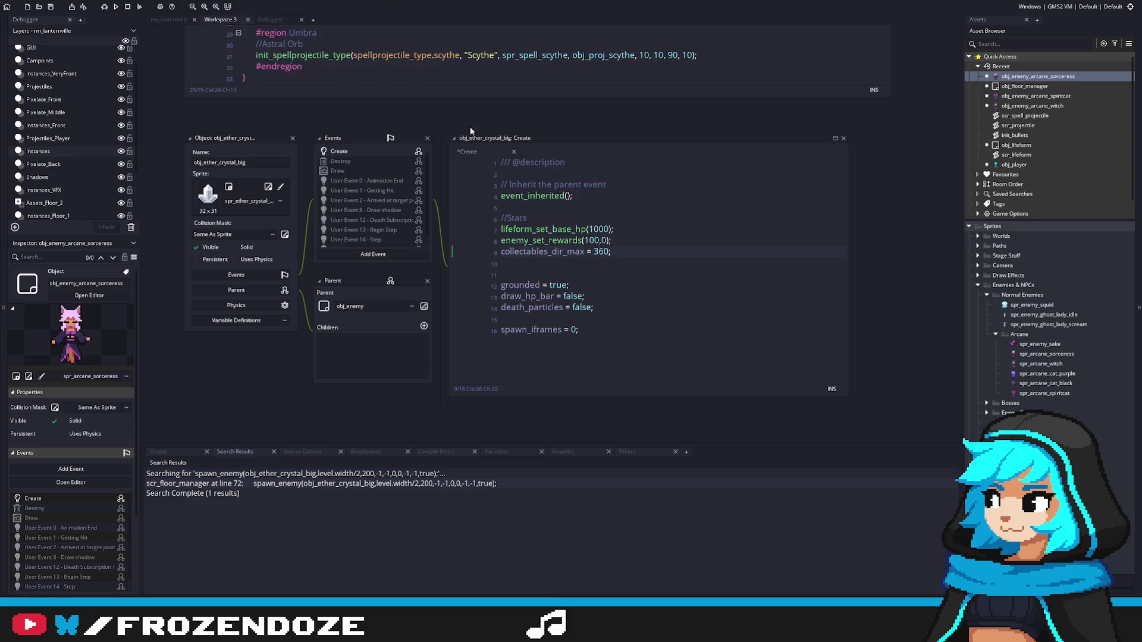
{"action": "key", "text": "F5"}
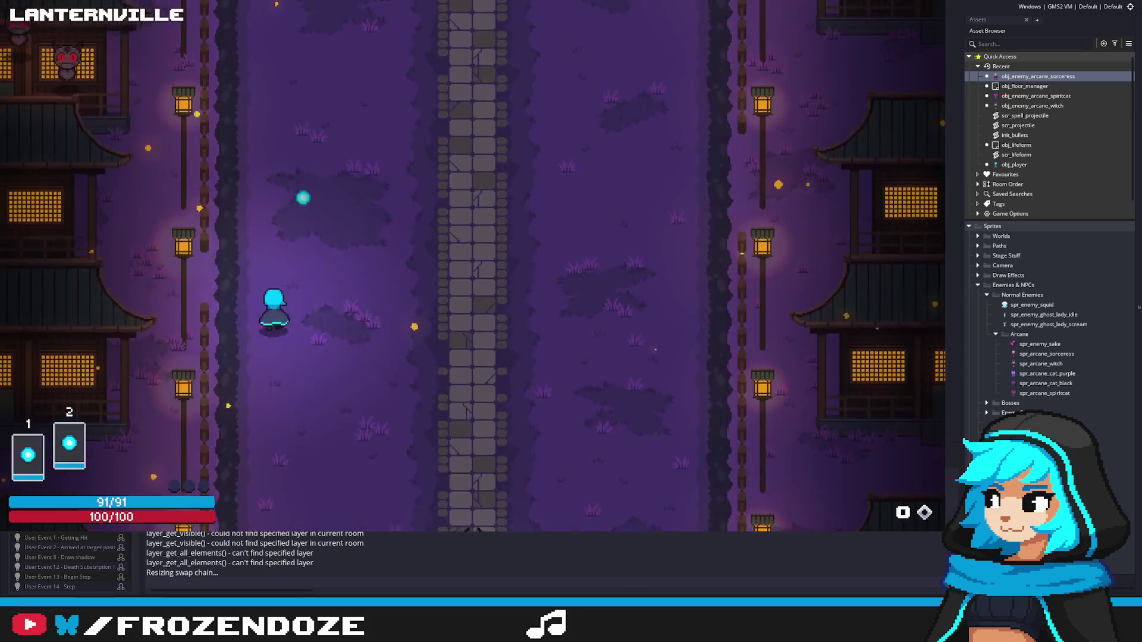
Step: Advance up the Lanternville street through the cat waves, then dodge the boss's spike volleys
{"action": "key", "text": "w"}
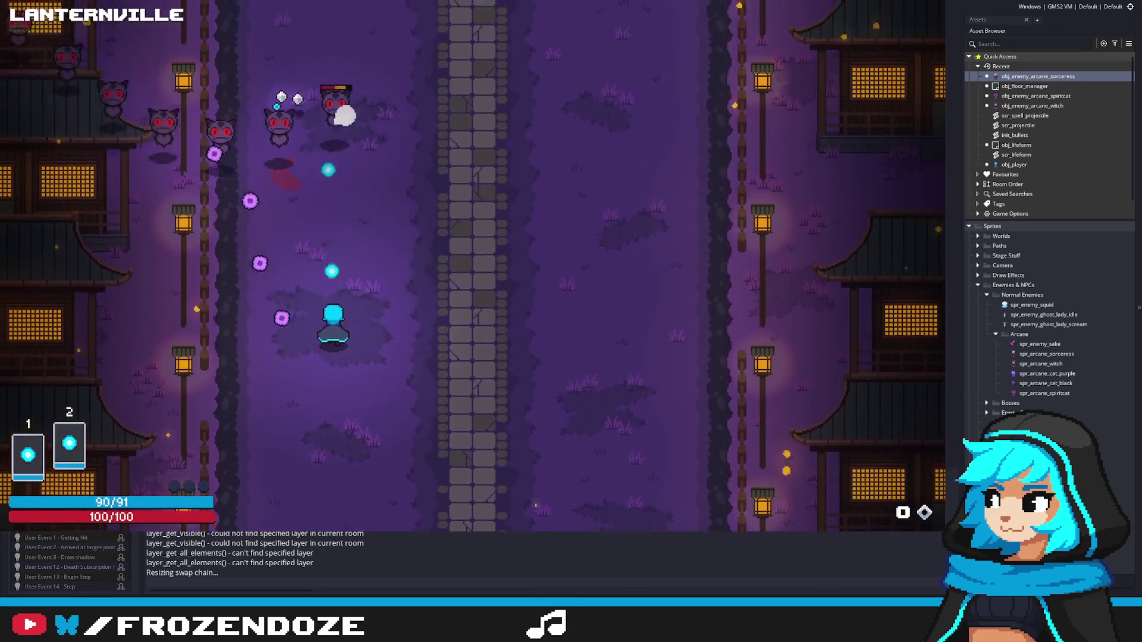
{"action": "key", "text": "w"}
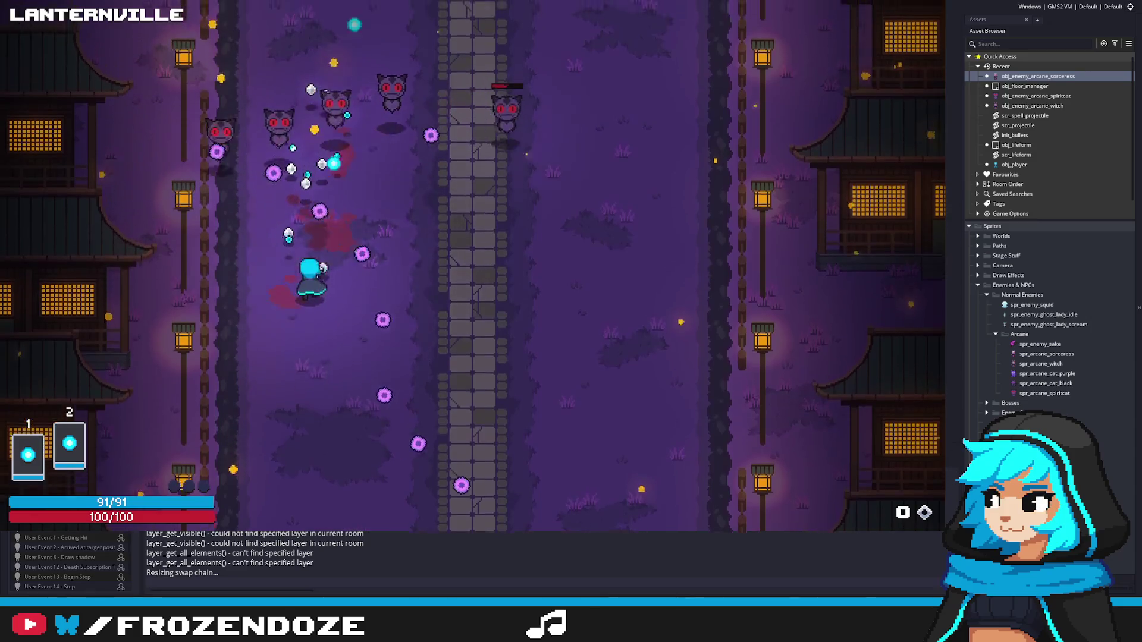
{"action": "key", "text": "d"}
{"action": "key", "text": "s"}
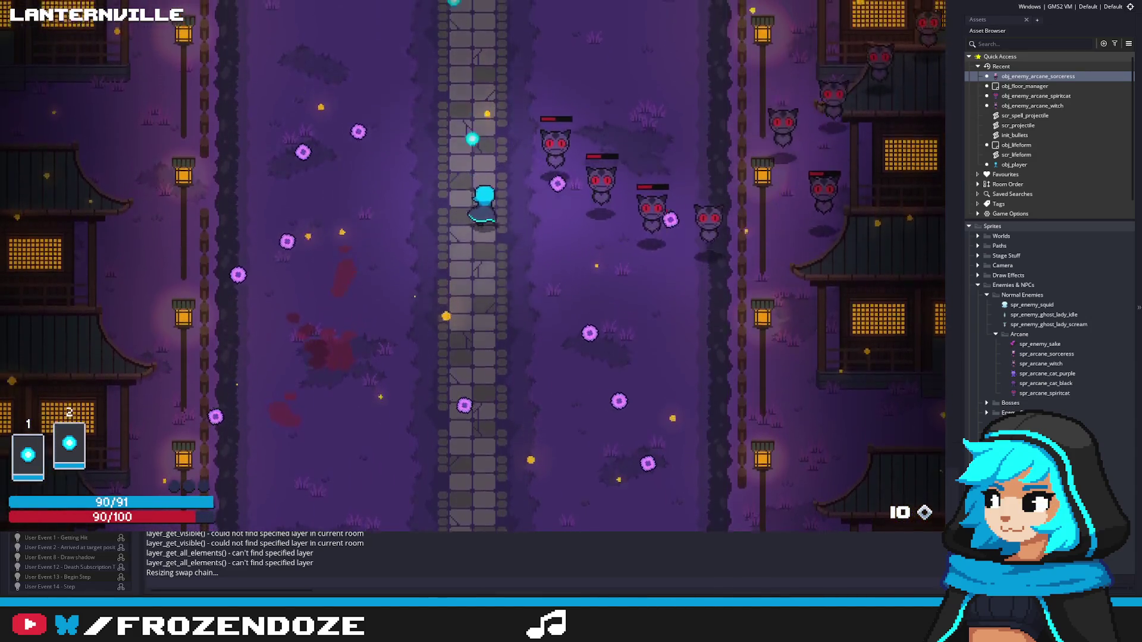
{"action": "key", "text": "a"}
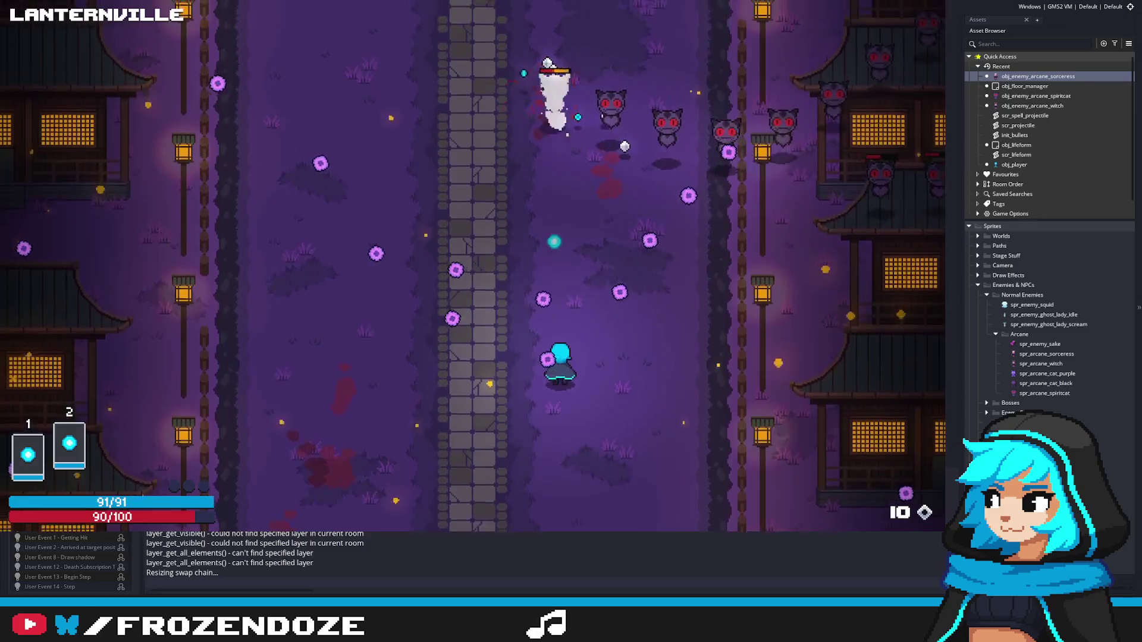
{"action": "key", "text": "w"}
{"action": "key", "text": "d"}
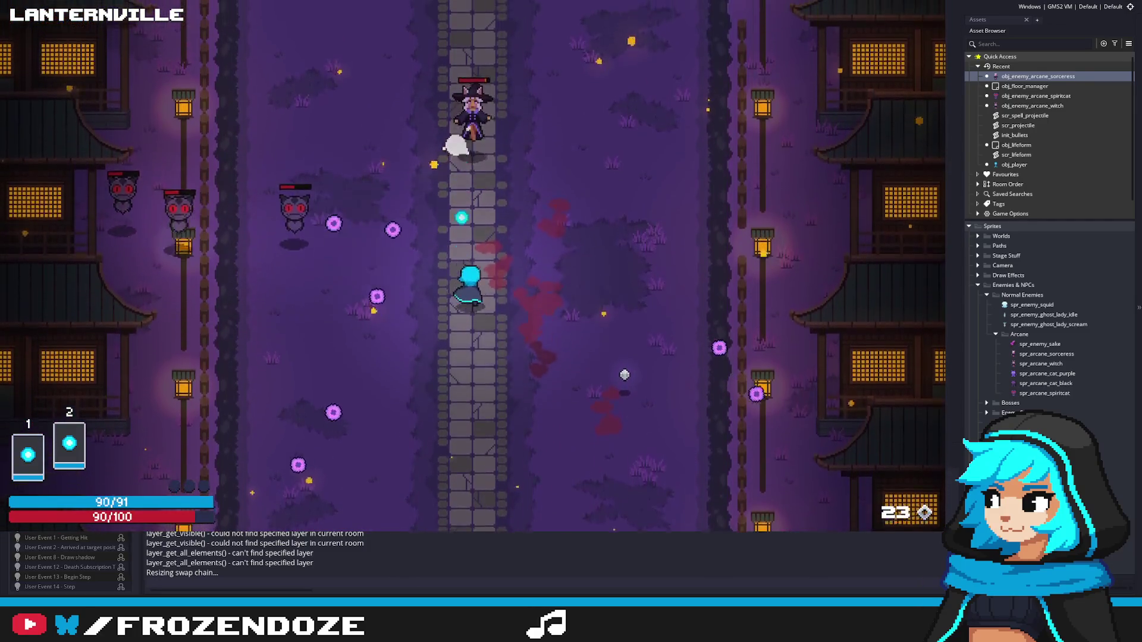
{"action": "key", "text": "s"}
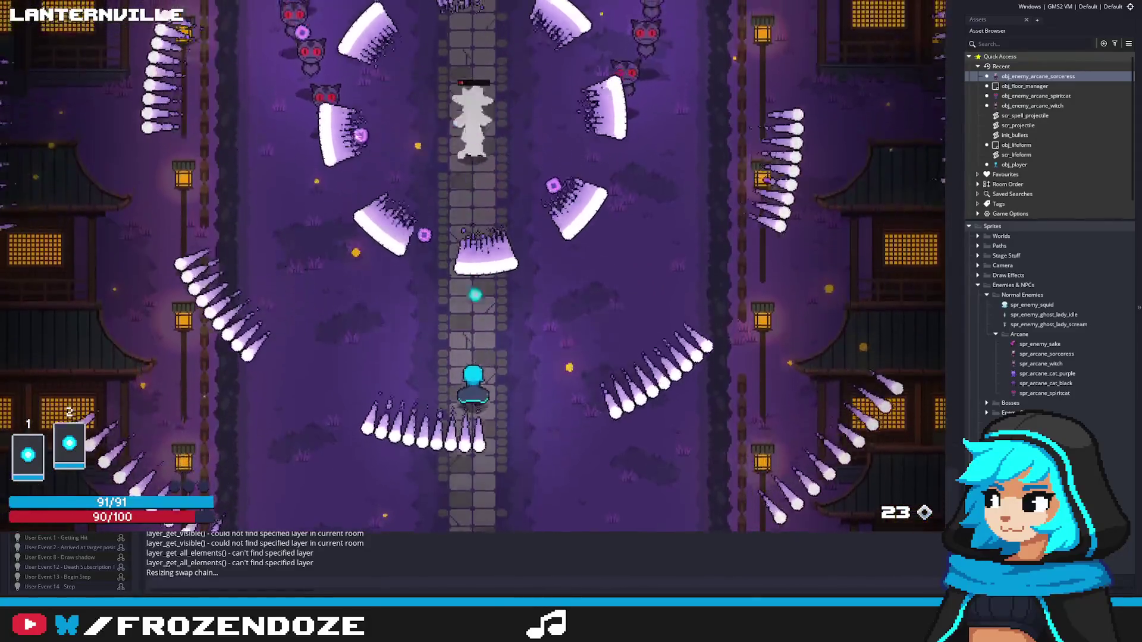
{"action": "key", "text": "d"}
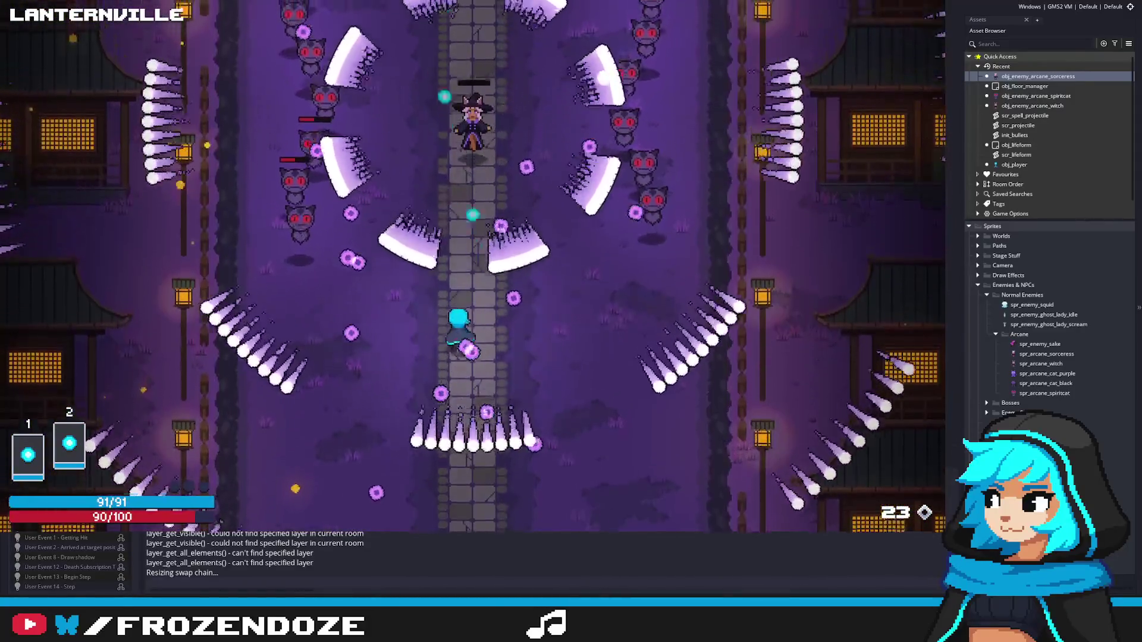